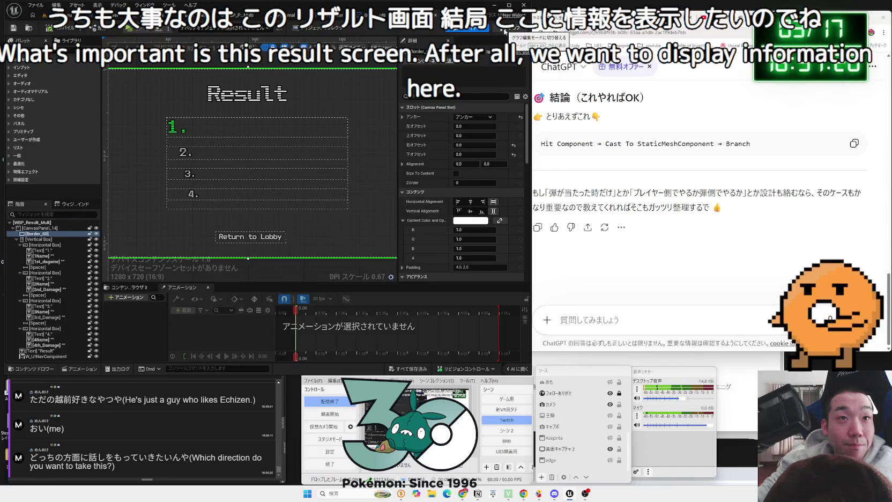
Inspect the ResultPlayername event and its name-setting Set nodes in the result widget's graph
left_click(504, 30)
mouse_move(122, 128)
left_mouse_down()
mouse_move(169, 136)
mouse_move(185, 186)
mouse_move(215, 139)
mouse_move(182, 148)
mouse_move(229, 124)
left_mouse_up()
scroll(184, 186, "up", 2)
left_click(226, 173)
left_click(283, 141)
left_click_drag(308, 146, 189, 125)
left_click(163, 115)
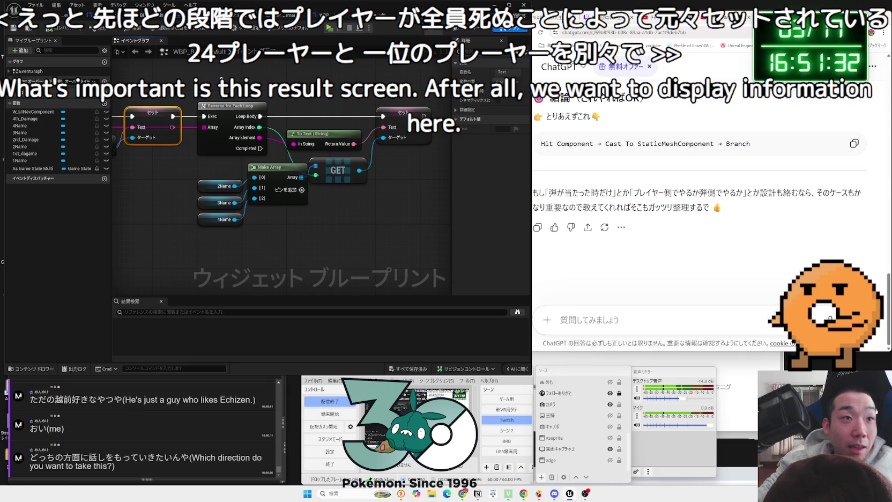
mouse_move(379, 233)
left_mouse_down()
mouse_move(349, 163)
mouse_move(379, 179)
mouse_move(420, 213)
mouse_move(130, 81)
mouse_move(448, 225)
mouse_move(254, 229)
mouse_move(345, 248)
mouse_move(160, 252)
mouse_move(356, 255)
left_mouse_up()
scroll(331, 241, "down", 2)
left_click_drag(427, 247, 114, 136)
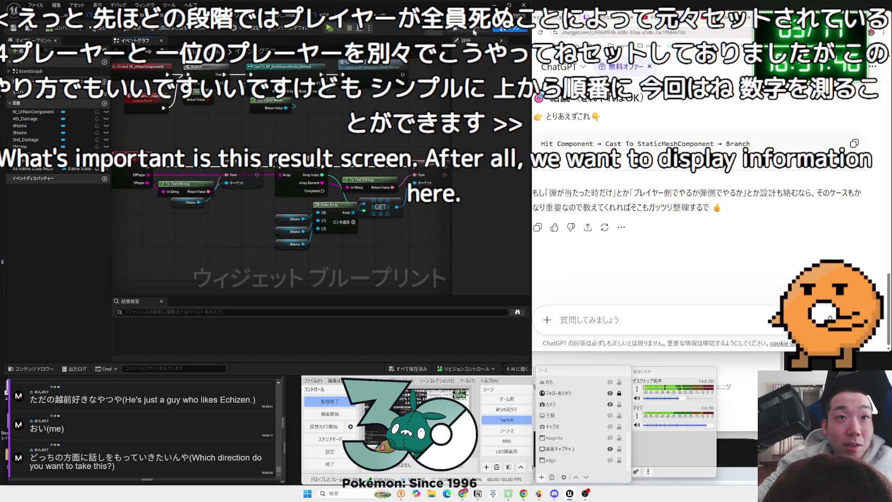
Toggle WBP_Result_Multi between Designer and Graph, then switch to the GameState_Multi blueprint
left_click(474, 29)
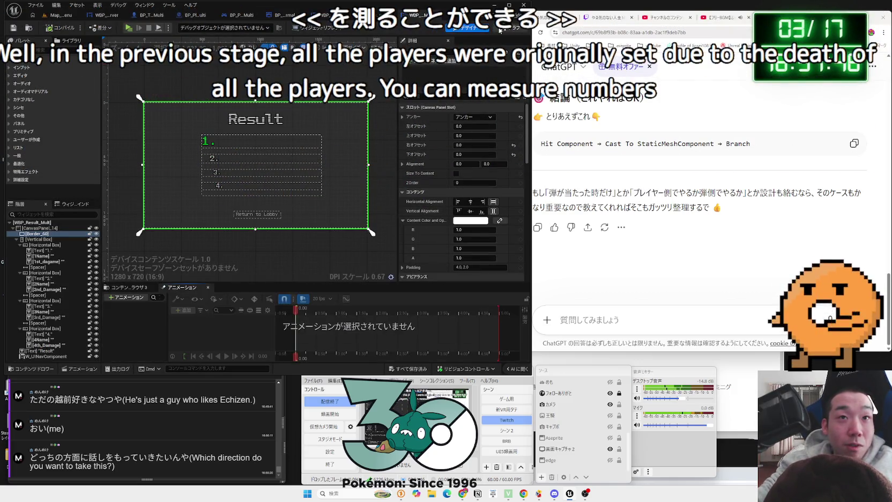
left_click(501, 29)
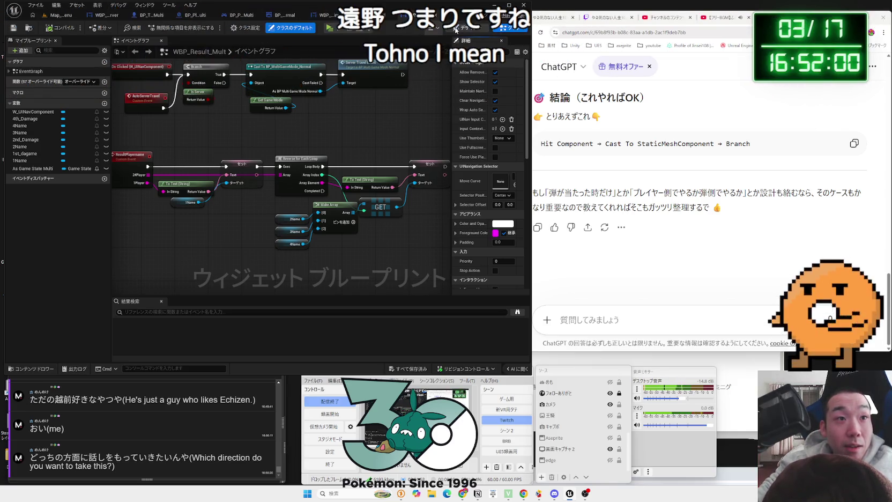
left_click(456, 30)
left_click(514, 35)
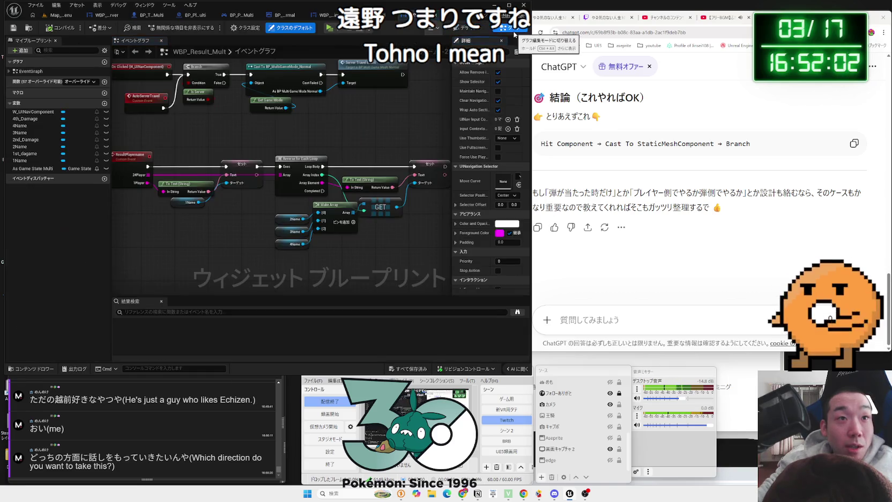
scroll(343, 156, "down", 2)
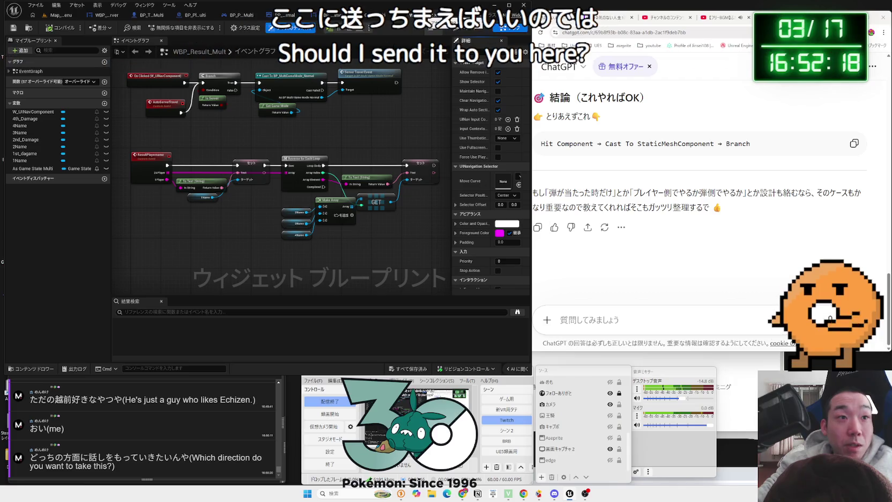
scroll(211, 179, "up", 3)
left_click(197, 160)
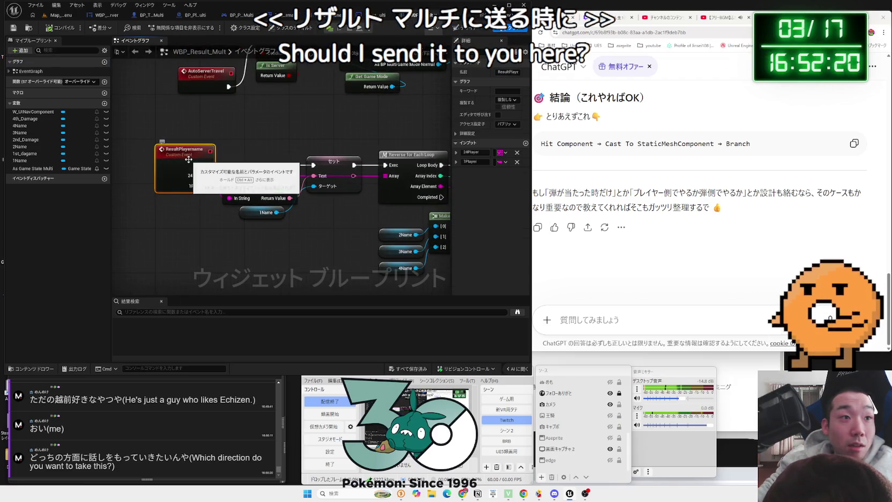
left_click(230, 146)
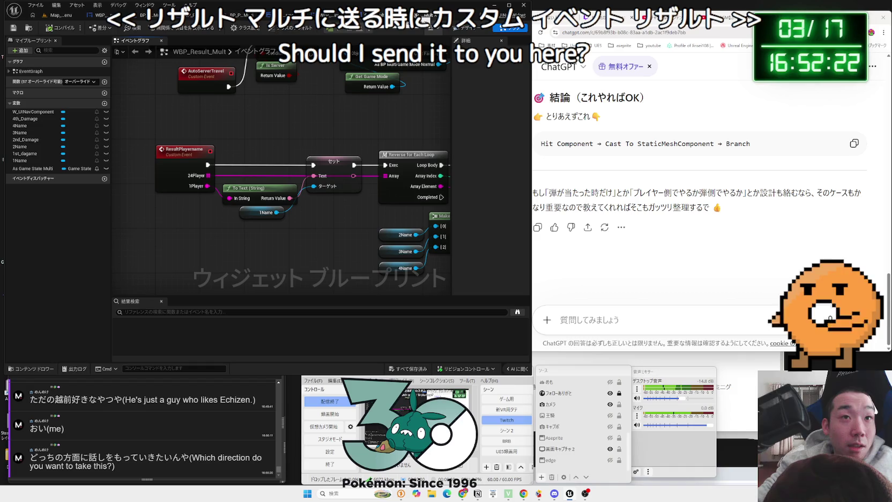
left_click(499, 15)
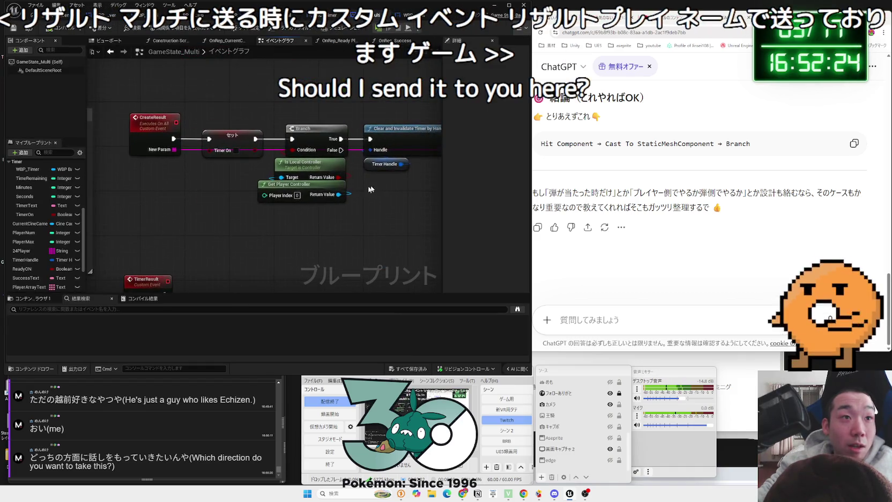
Locate the Create WBP Result Mult Widget and Add to Viewport nodes in GameState_Multi
left_click_drag(284, 213, 234, 129)
left_click(292, 210)
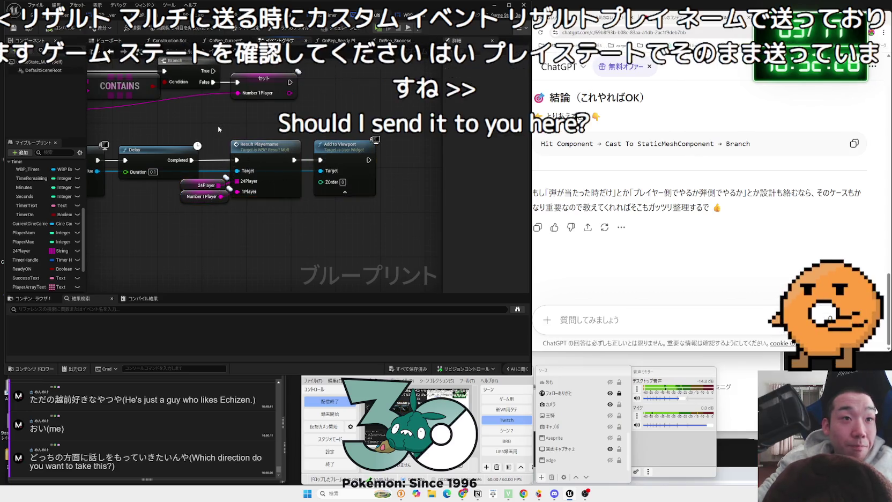
left_click_drag(287, 212, 358, 202)
left_click_drag(166, 135, 259, 172)
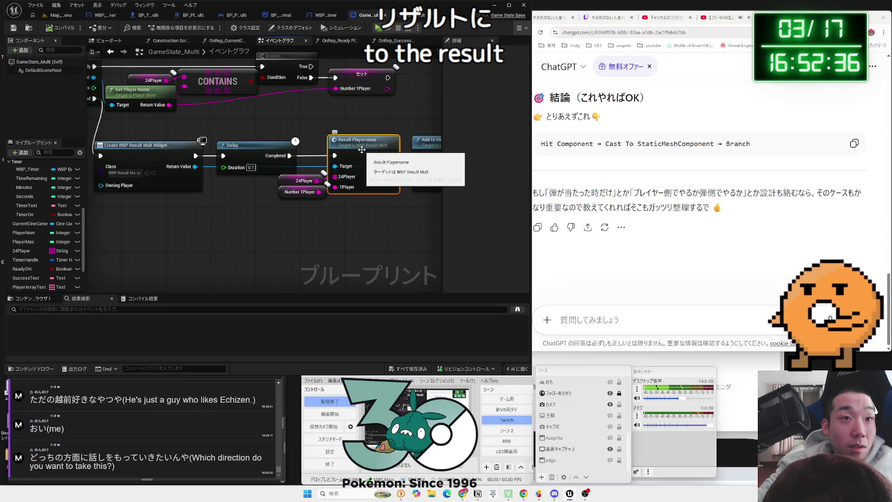
left_click_drag(178, 140, 241, 136)
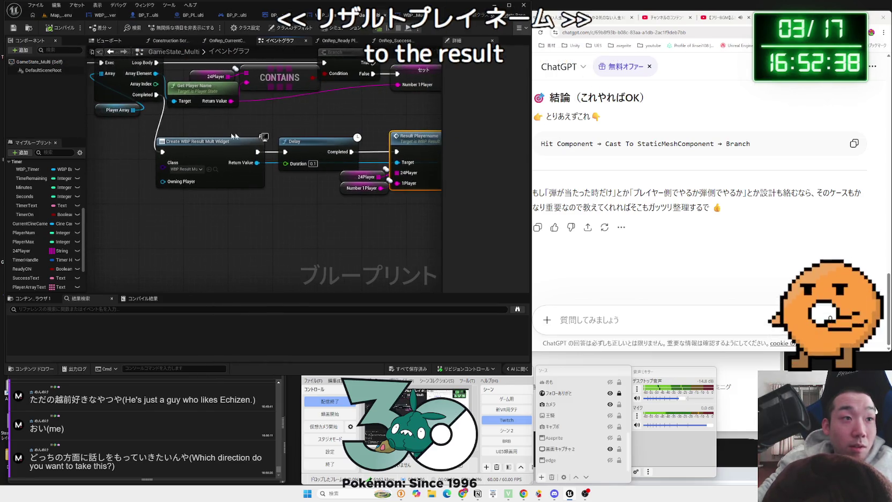
left_click_drag(308, 194, 238, 184)
mouse_move(192, 216)
left_mouse_down()
mouse_move(220, 223)
mouse_move(328, 170)
mouse_move(215, 159)
mouse_move(186, 242)
left_mouse_up()
Arrange Create WBP Result Mult Widget, Add to Viewport and Player Array beside TimerResult
mouse_move(219, 159)
left_mouse_down()
mouse_move(357, 170)
mouse_move(170, 149)
left_mouse_up()
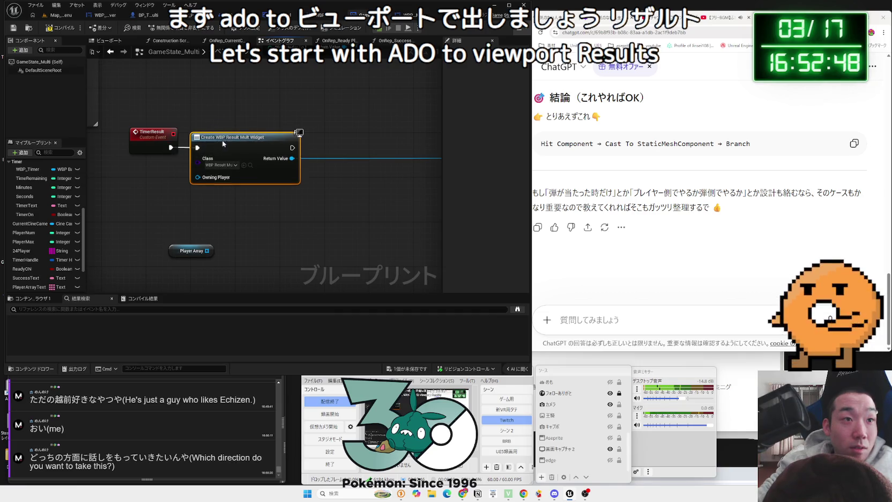
mouse_move(225, 142)
left_mouse_down()
mouse_move(351, 143)
mouse_move(108, 155)
mouse_move(121, 154)
left_mouse_up()
left_click_drag(130, 229, 254, 226)
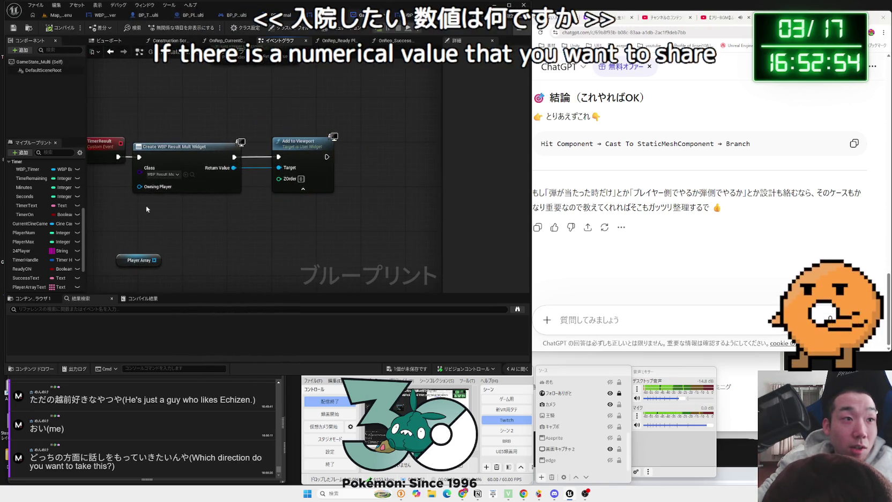
mouse_move(128, 265)
left_mouse_down()
mouse_move(176, 232)
mouse_move(195, 232)
left_mouse_up()
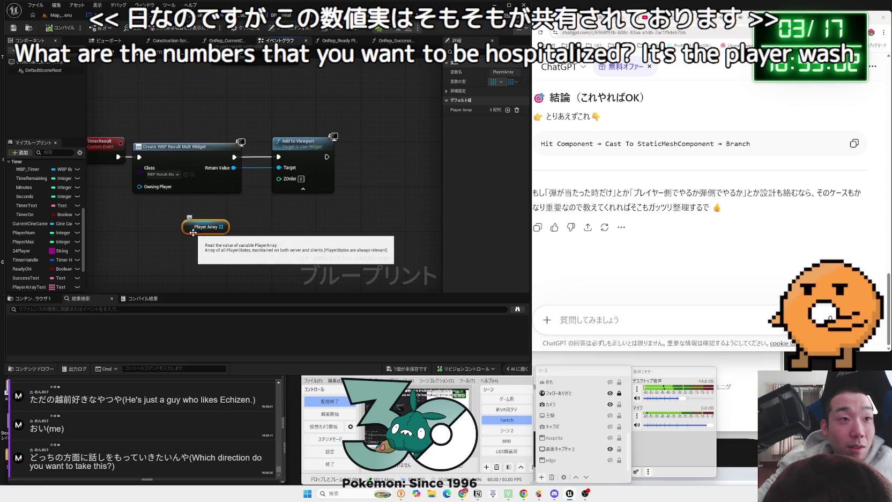
left_click_drag(294, 152, 376, 151)
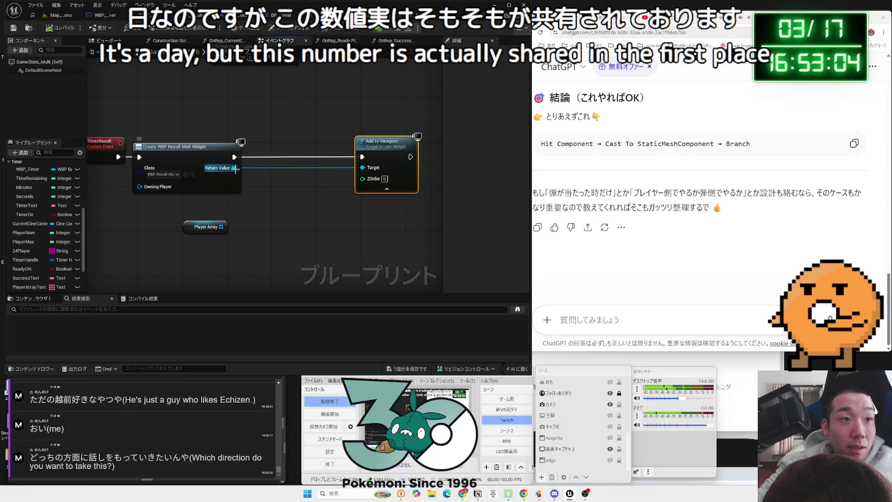
mouse_move(235, 168)
left_mouse_down()
mouse_move(280, 179)
mouse_move(268, 199)
mouse_move(362, 167)
left_mouse_up()
left_click(262, 184)
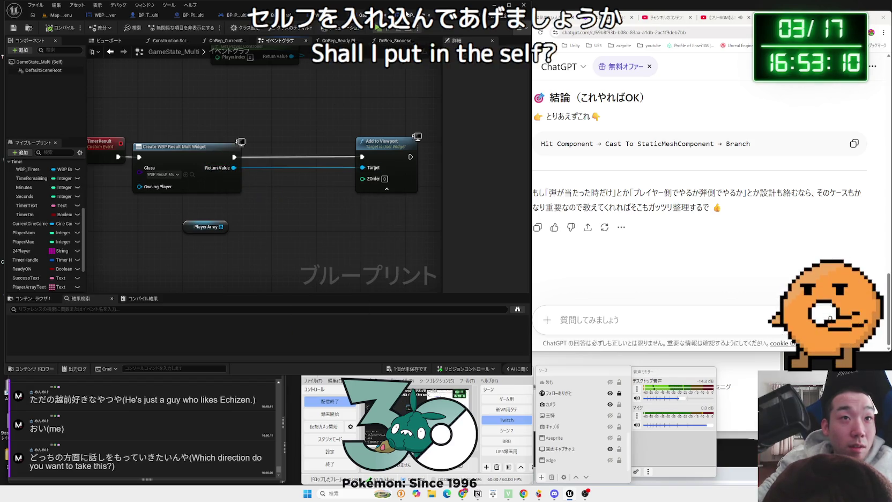
left_click(407, 14)
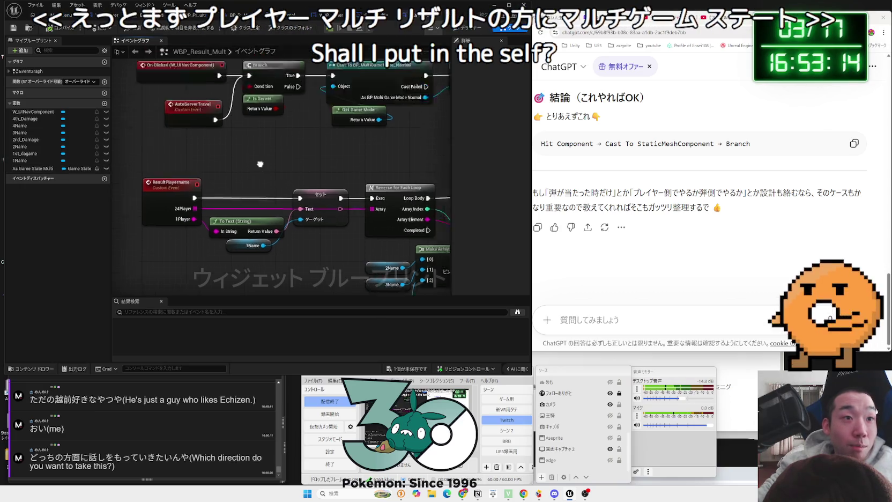
scroll(207, 232, "down", 2)
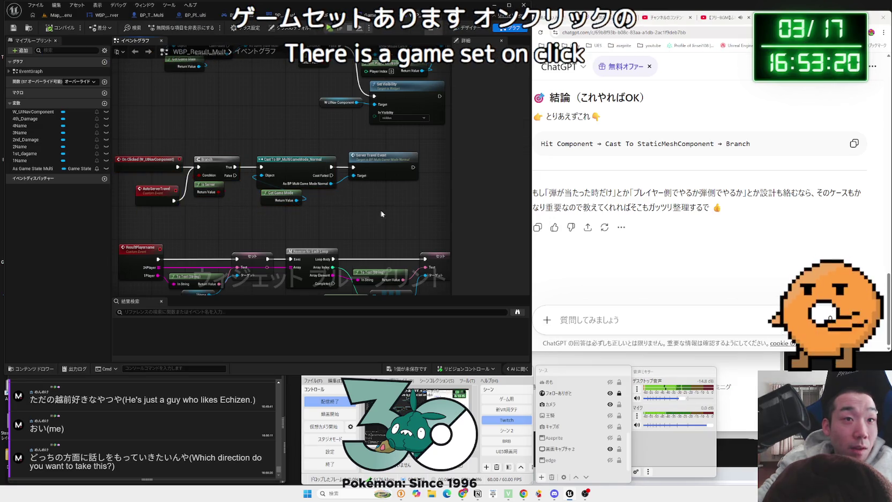
left_click(151, 142)
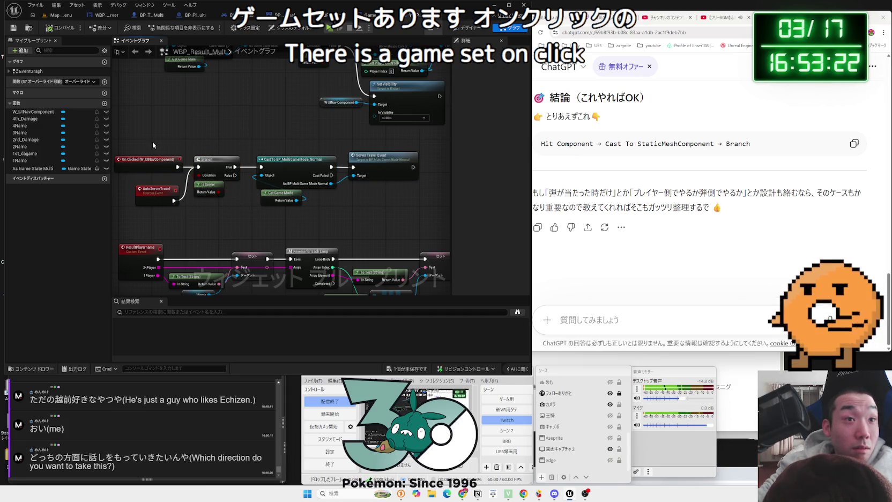
left_click(20, 169)
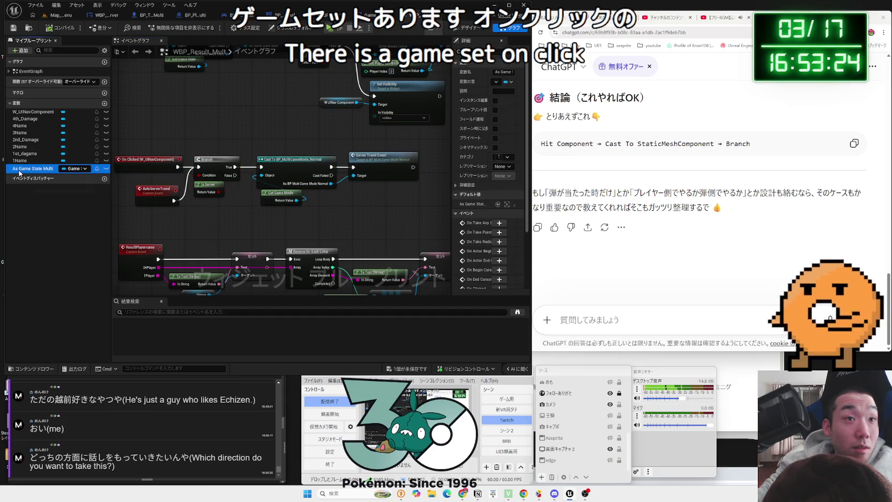
scroll(228, 209, "down", 1)
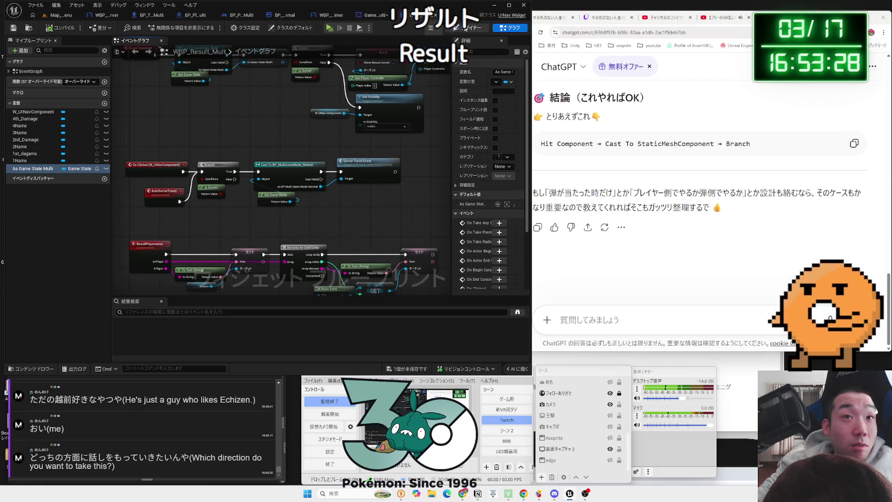
left_click(469, 29)
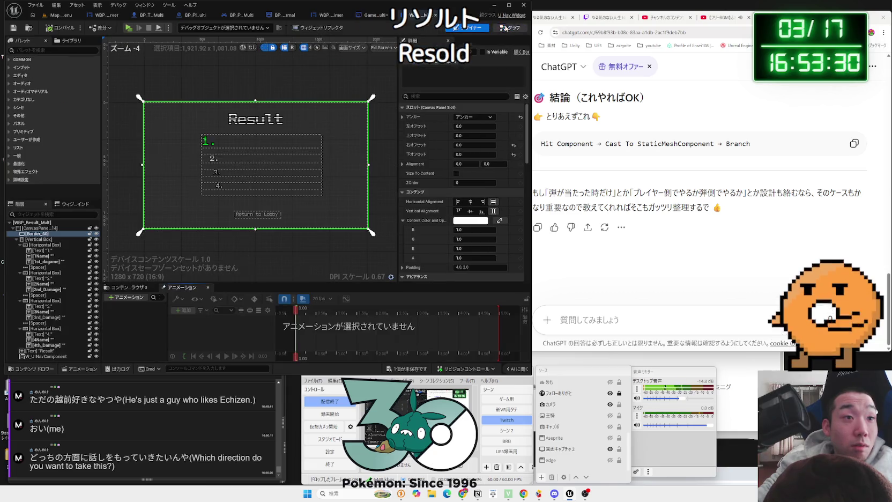
left_click(506, 28)
left_click(240, 204)
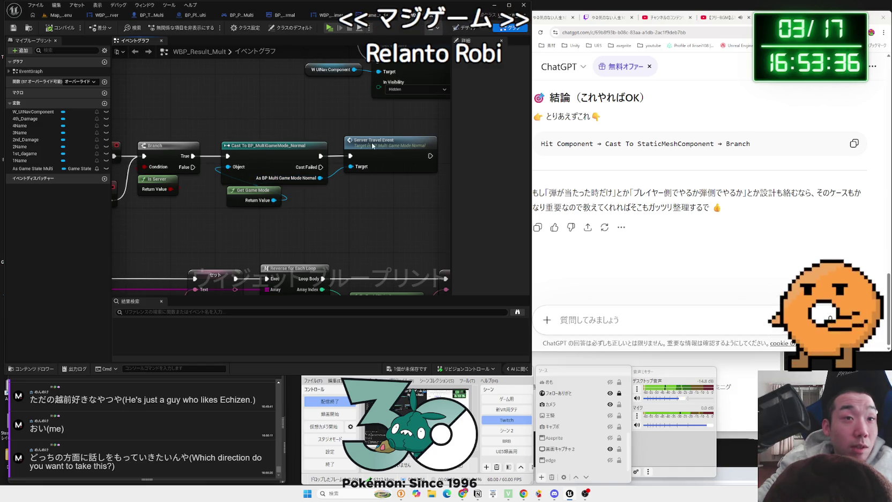
scroll(371, 143, "down", 2)
scroll(300, 212, "up", 2)
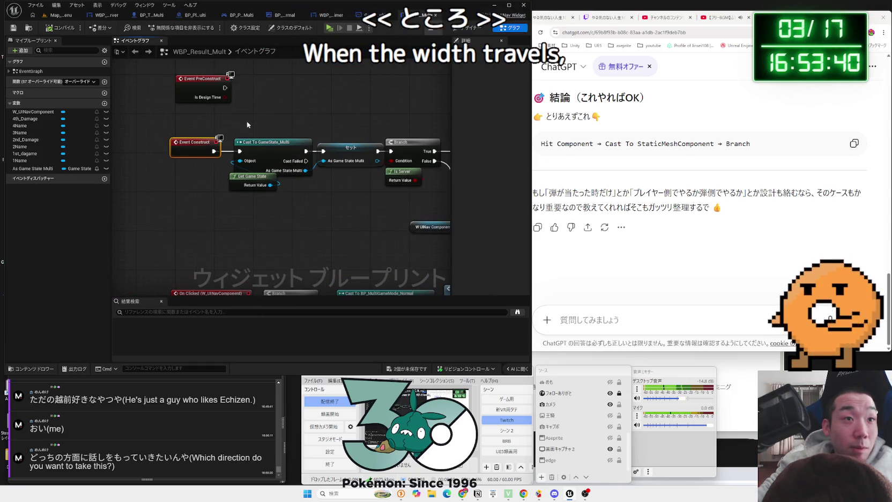
left_click_drag(311, 207, 312, 208)
left_click(354, 226)
scroll(354, 227, "down", 3)
scroll(225, 210, "up", 3)
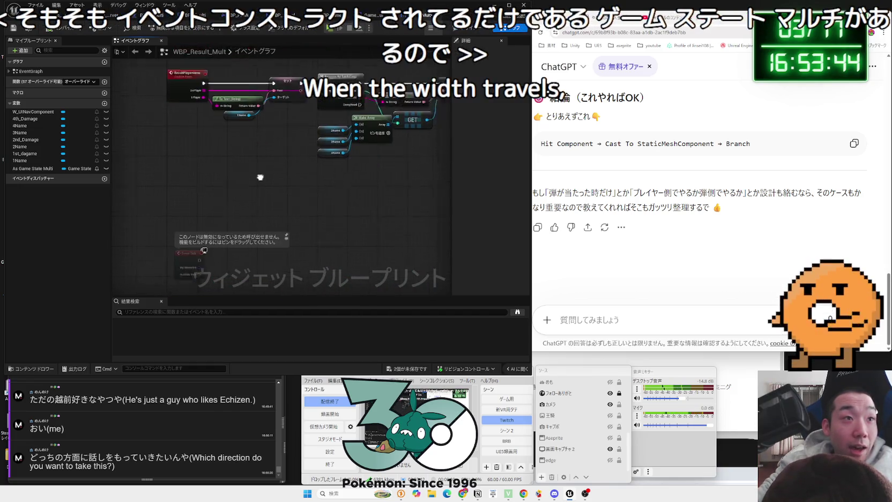
scroll(225, 210, "up", 2)
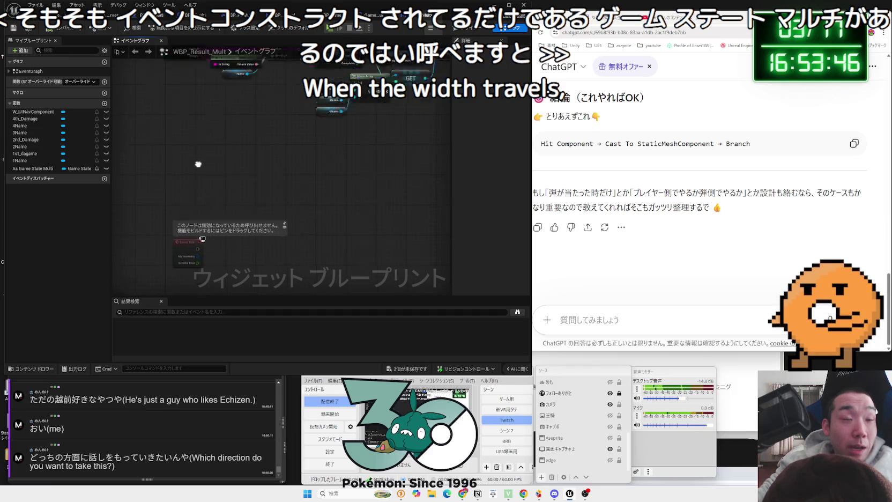
left_click(374, 17)
left_click(244, 165)
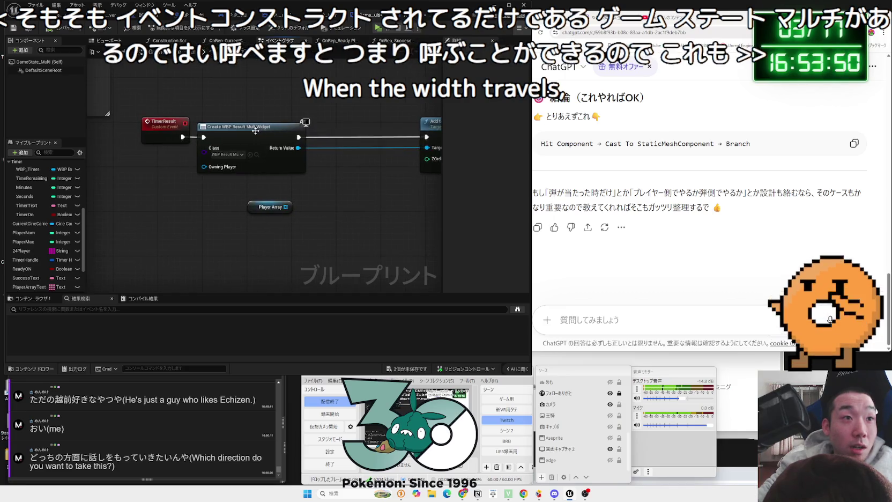
left_click_drag(233, 161, 180, 164)
left_click(292, 164)
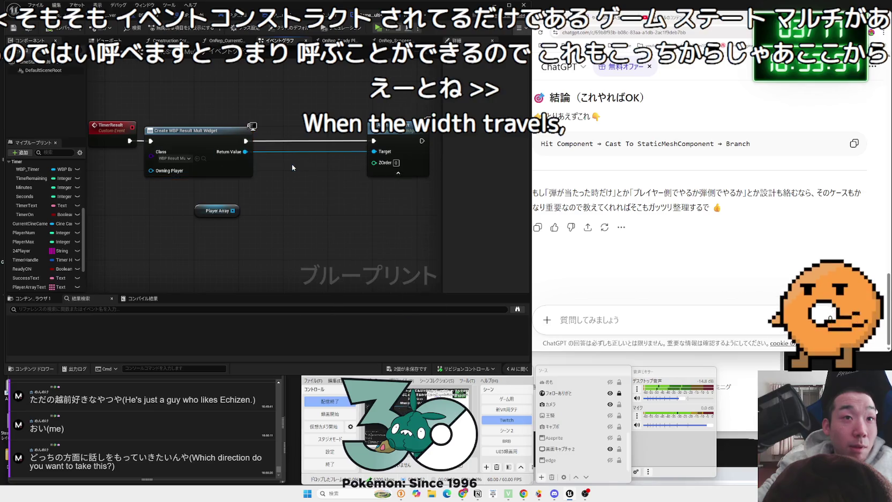
left_click_drag(396, 131, 303, 131)
mouse_move(244, 153)
left_mouse_down()
mouse_move(213, 156)
mouse_move(344, 162)
left_mouse_up()
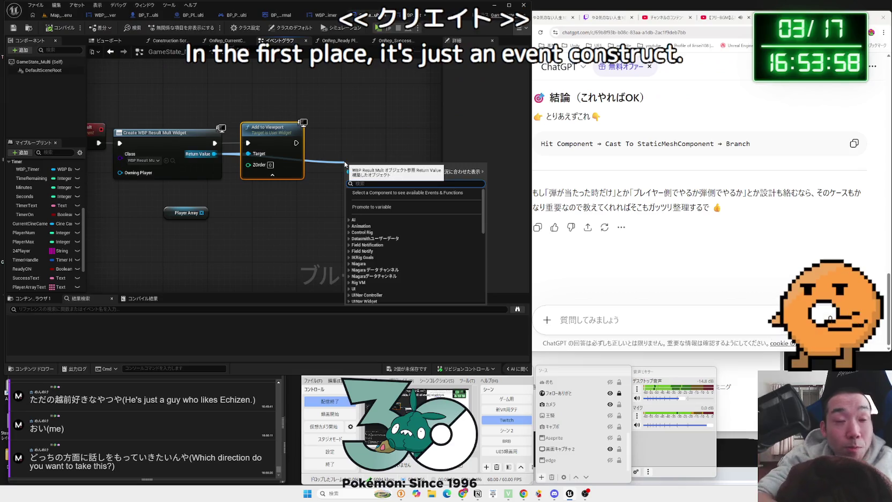
key("Escape")
double_click(161, 132)
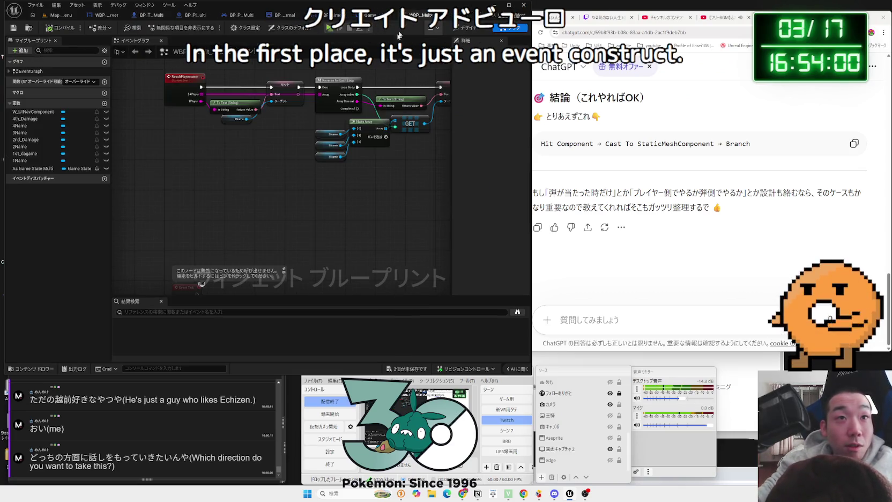
Add a custom event named DamageRaceResult to the result widget graph
right_click(208, 168)
type("t")
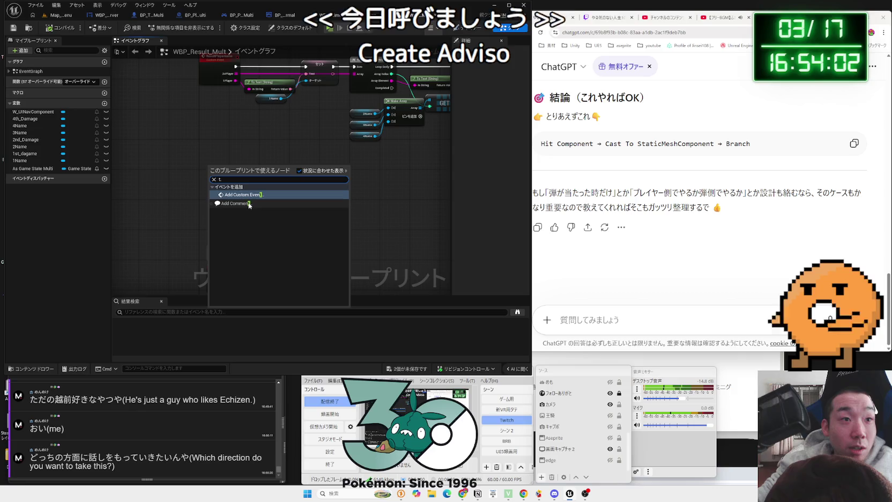
left_click(253, 194)
scroll(262, 193, "up", 2)
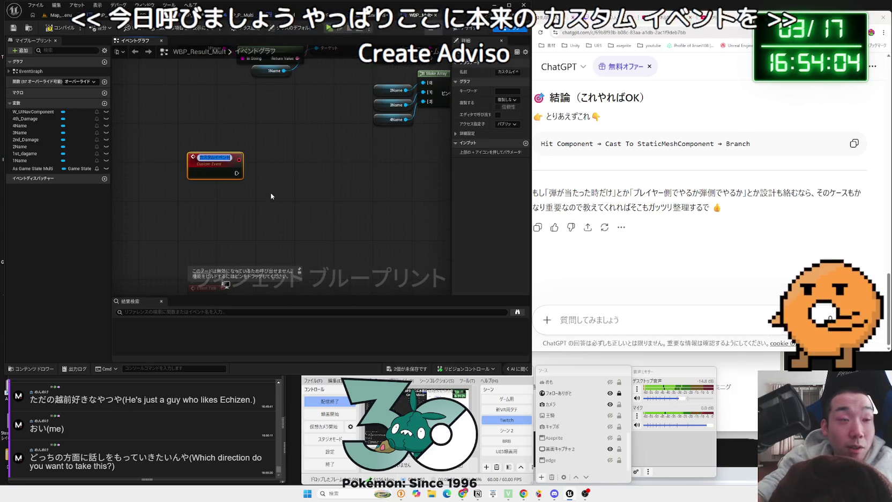
key("BackSpace")
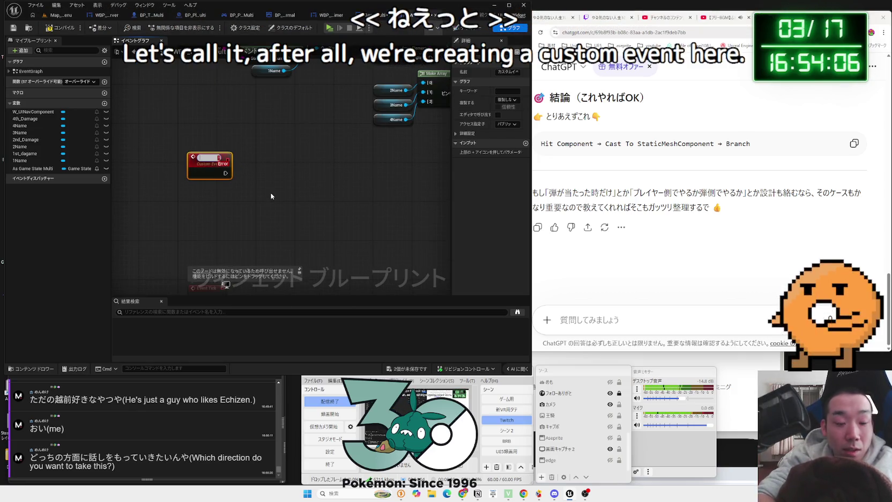
type("Damage")
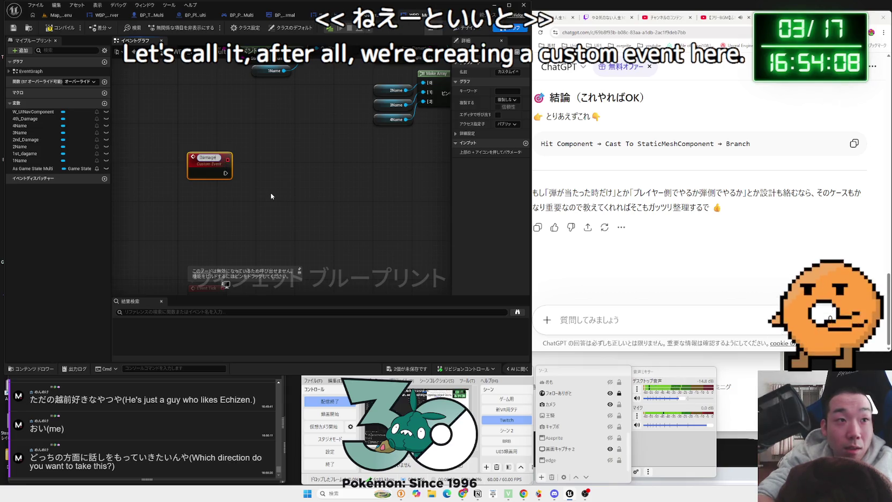
type("Rad")
type("esult")
key("Return")
left_click_drag(212, 156, 212, 165)
left_click(189, 79)
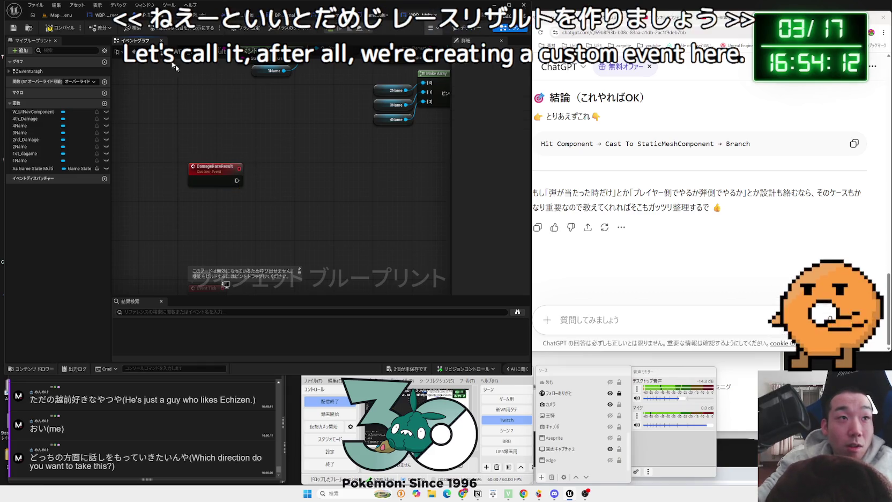
Save all assets and bring the As Game State Multi getter into the graph
mouse_move(375, 241)
left_mouse_down()
mouse_move(407, 272)
mouse_move(335, 285)
left_mouse_up()
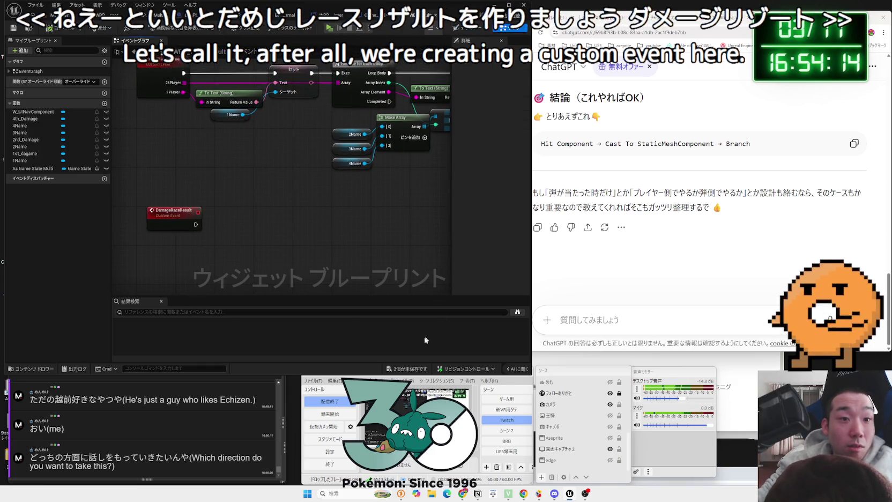
left_click(419, 369)
left_click(478, 318)
left_click_drag(274, 217, 265, 189)
mouse_move(32, 168)
left_mouse_down()
mouse_move(146, 210)
mouse_move(173, 231)
left_mouse_up()
left_click_drag(232, 225, 250, 217)
Add Get Player Array from As Game State Multi and a For Each Loop over it
type("pllay")
key("BackSpace")
key("BackSpace")
key("BackSpace")
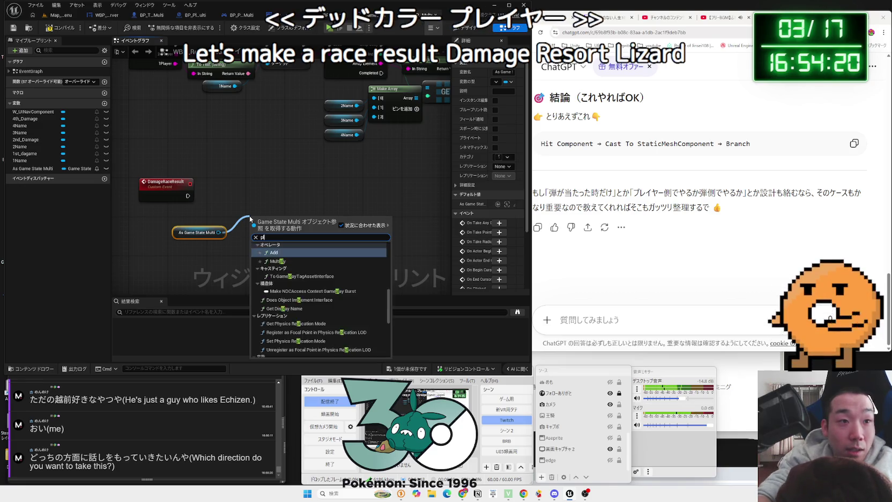
type("layer array")
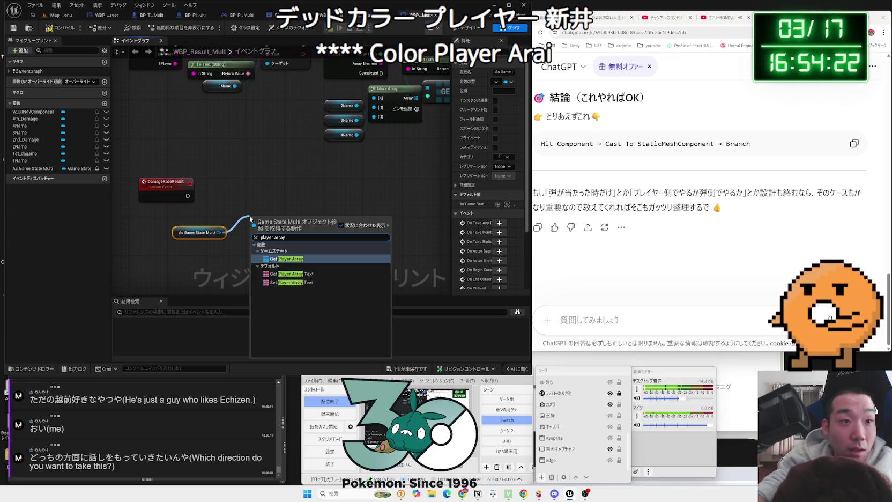
left_click(284, 259)
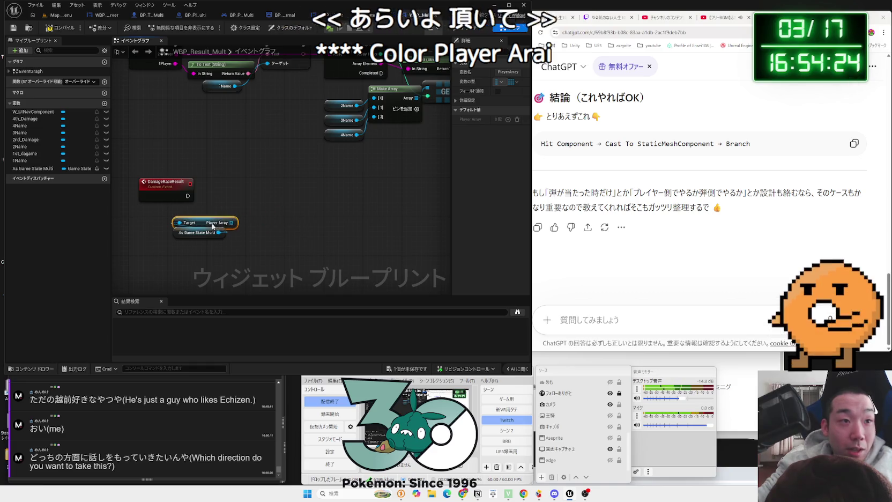
mouse_move(215, 223)
left_mouse_down()
mouse_move(200, 237)
mouse_move(243, 204)
left_mouse_up()
type("for e")
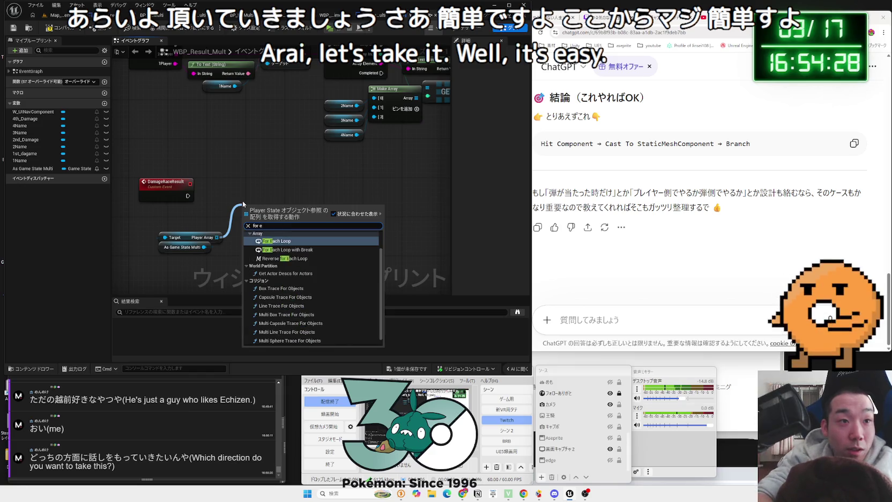
type("ach loop")
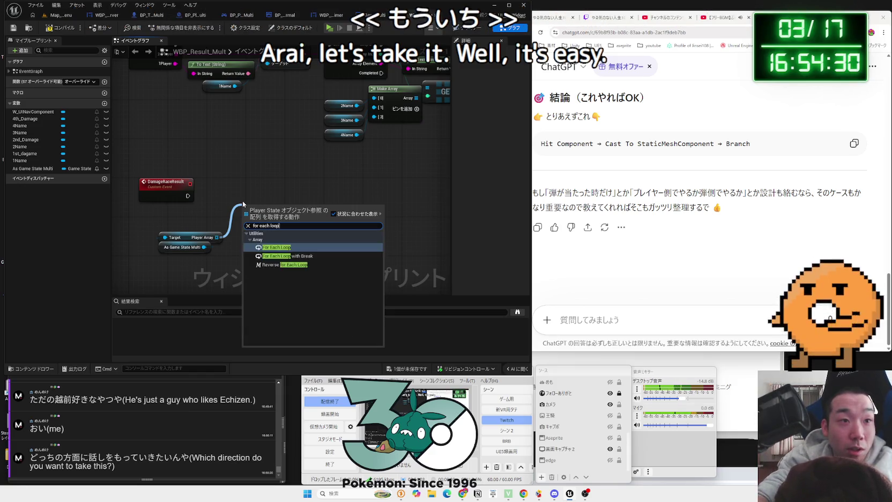
key("Return")
Wire DamageRaceResult into the For Each Loop, save all, and tidy the loop's position
left_click_drag(246, 189, 246, 184)
left_click_drag(187, 196, 243, 197)
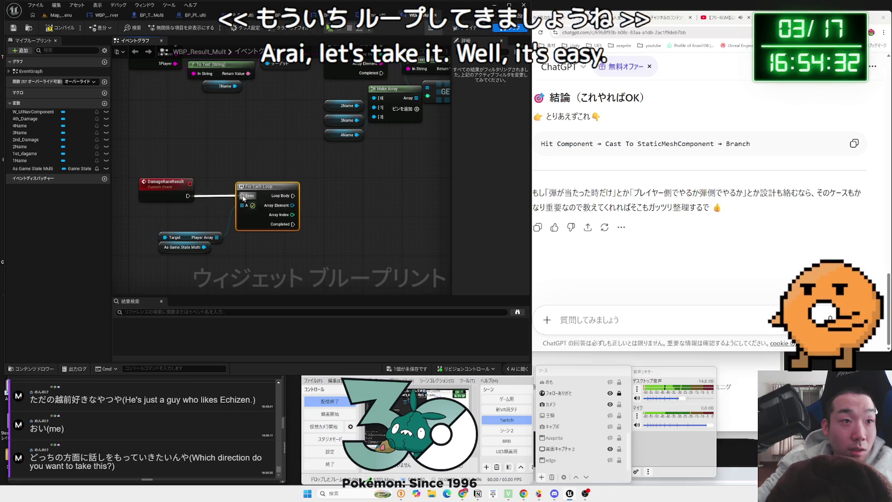
mouse_move(228, 231)
left_mouse_down()
mouse_move(169, 251)
mouse_move(182, 209)
left_mouse_up()
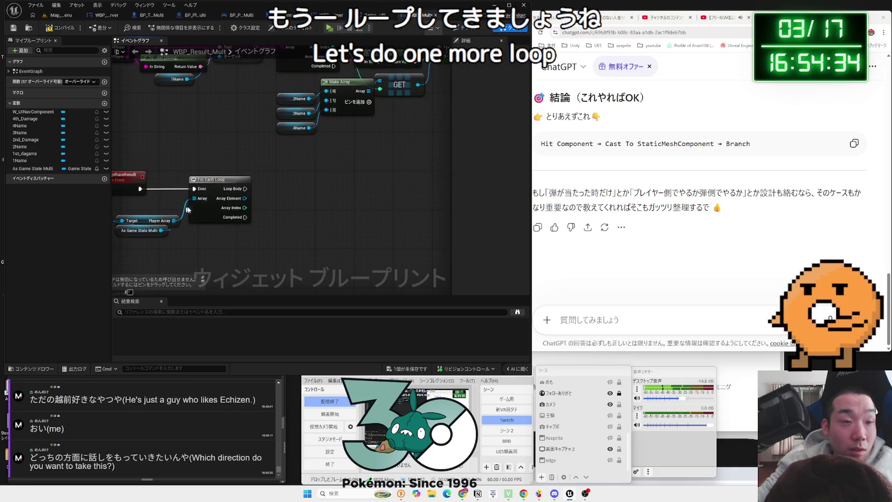
left_click(416, 372)
left_click(487, 321)
left_click_drag(273, 246, 350, 240)
left_click_drag(228, 201, 197, 244)
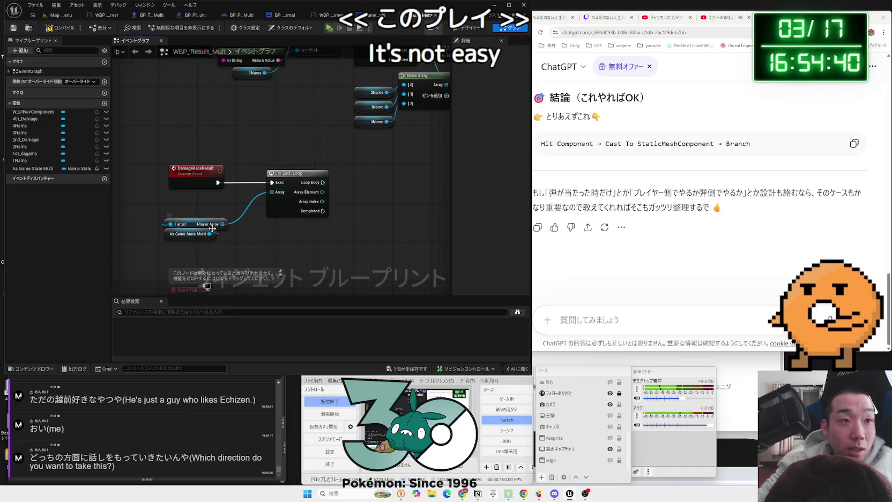
left_click_drag(290, 173, 283, 174)
left_click(214, 260)
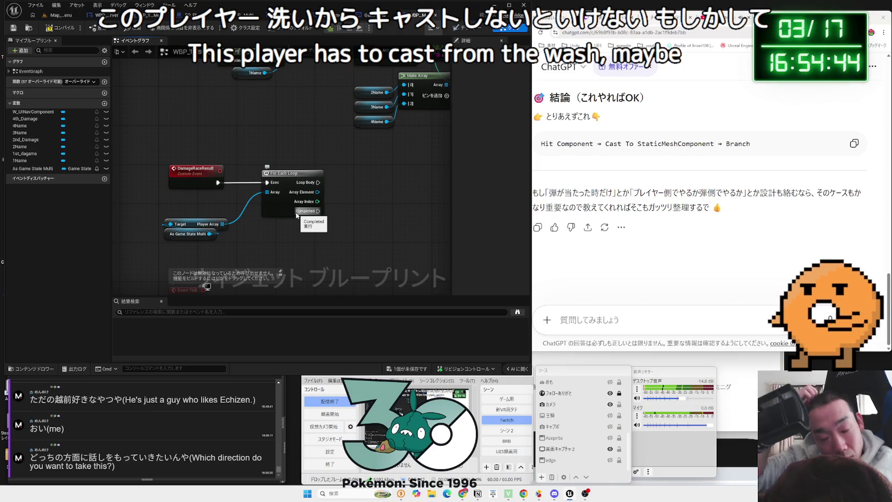
left_click_drag(222, 224, 261, 234)
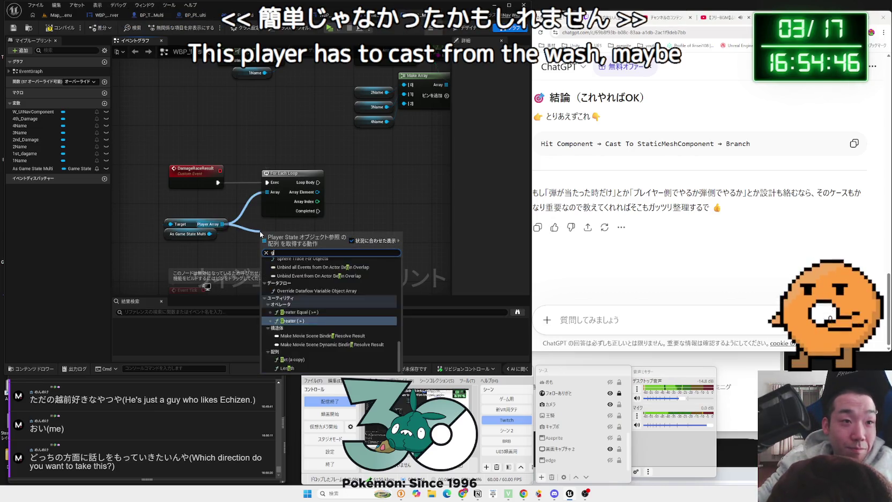
Cast each Array Element to BP_PlayerState_Multi, driven by the loop's Loop Body
type("get")
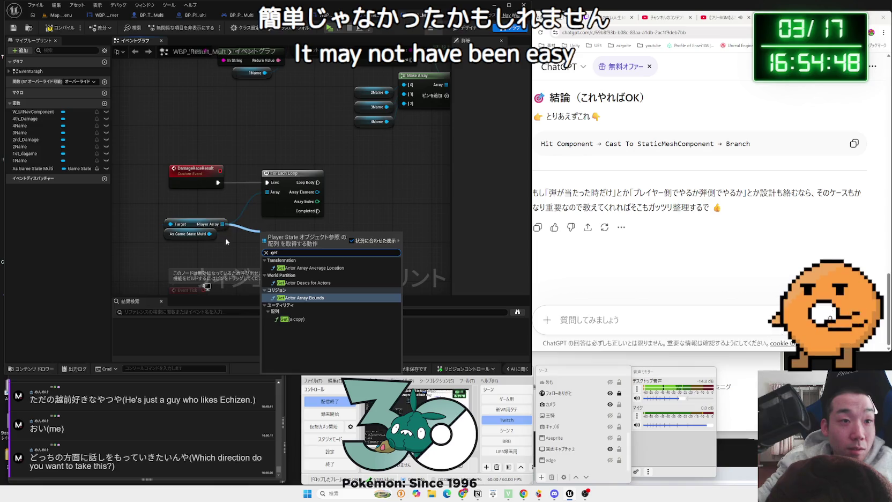
key("Escape")
left_click_drag(283, 174, 263, 172)
left_click_drag(336, 186, 262, 188)
left_click_drag(224, 193, 257, 194)
type("cast to")
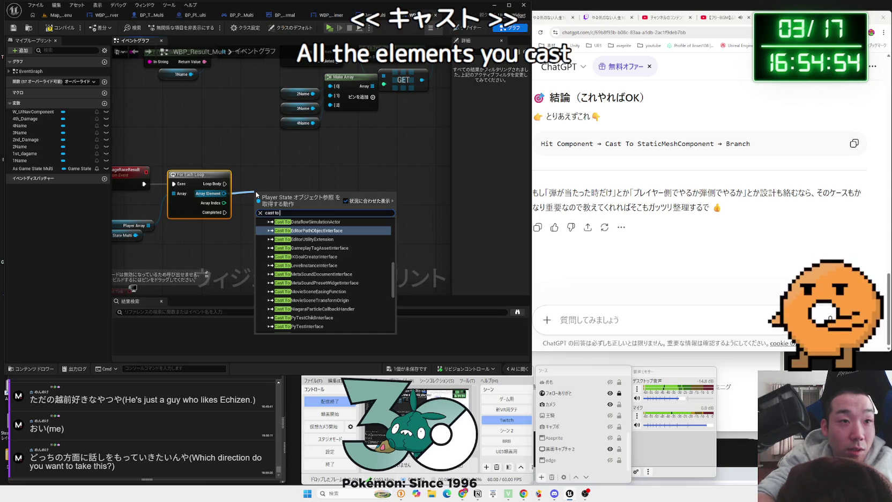
type(" bp")
key("BackSpace")
key("BackSpace")
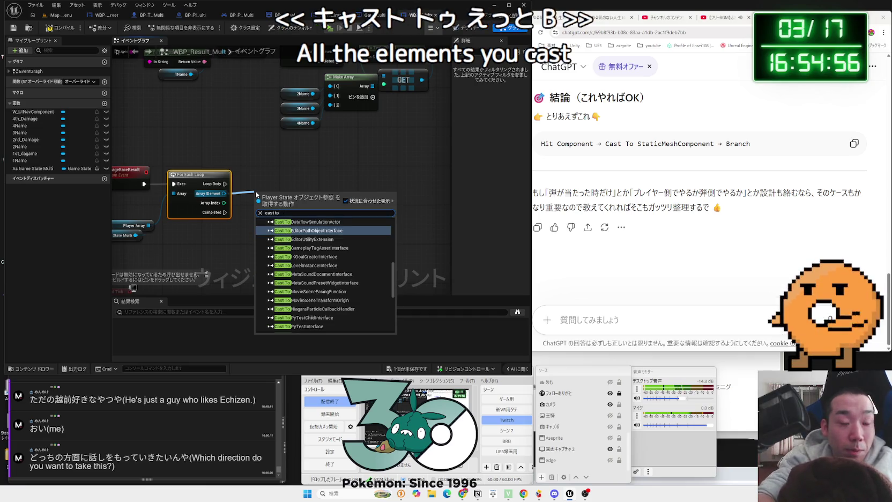
type("multi")
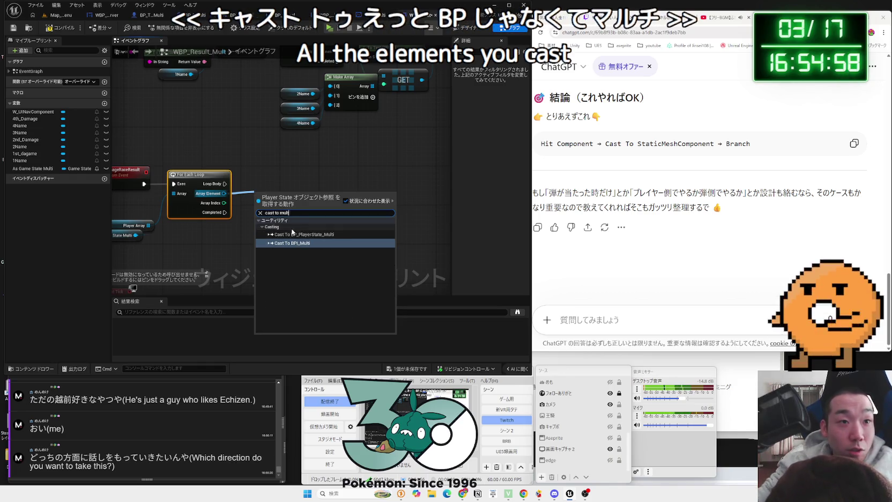
left_click(303, 234)
left_click_drag(290, 194, 279, 174)
left_click_drag(225, 184, 246, 184)
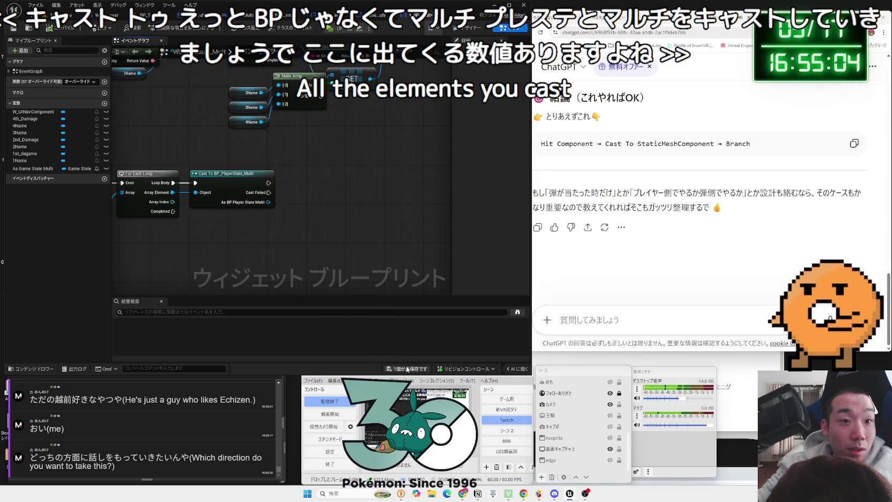
Save WBP_Result_Mult with Ctrl+Shift+S and confirm
key("ctrl+shift+s")
left_click(484, 326)
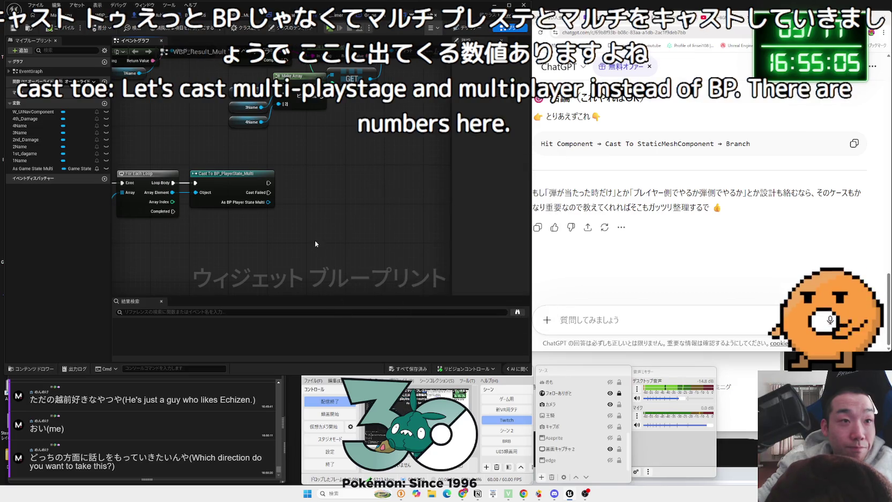
left_click(665, 318)
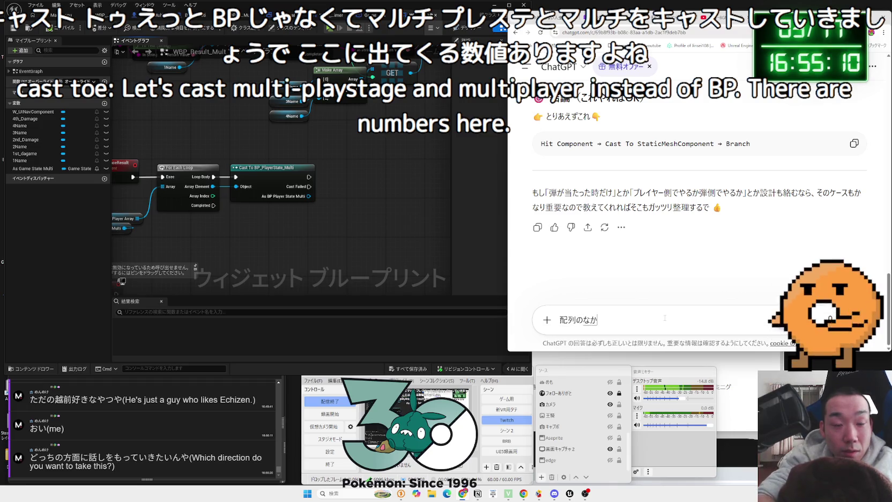
Ask ChatGPT, in Japanese, for a convenient node that sorts array values by numeric size
type("すうちおきs")
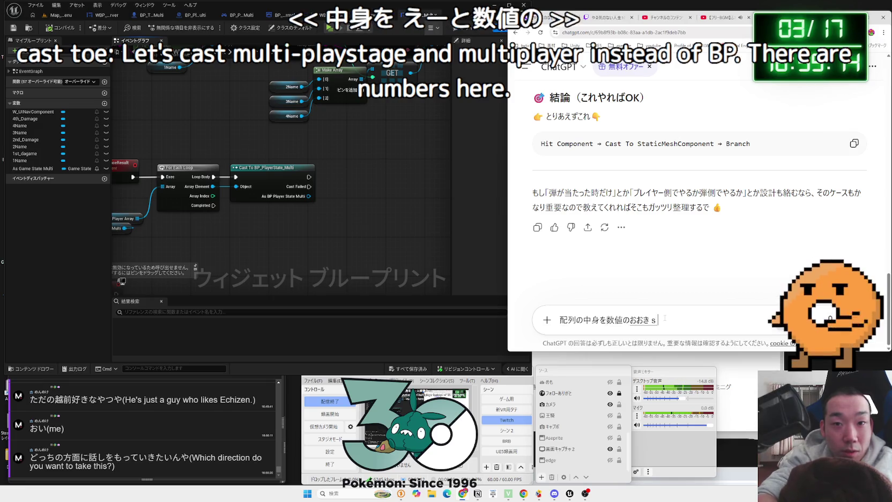
key("space")
key("BackSpace")
key("BackSpace")
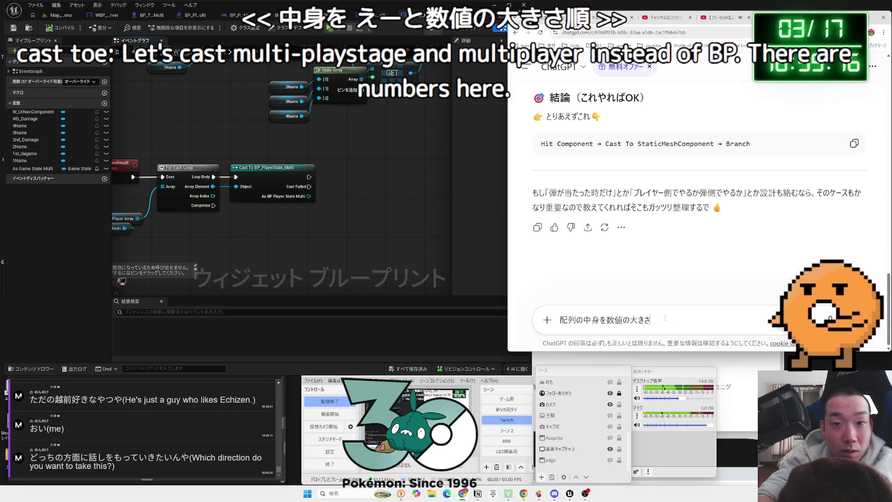
type("じゅん")
key("space")
key("space")
type("d")
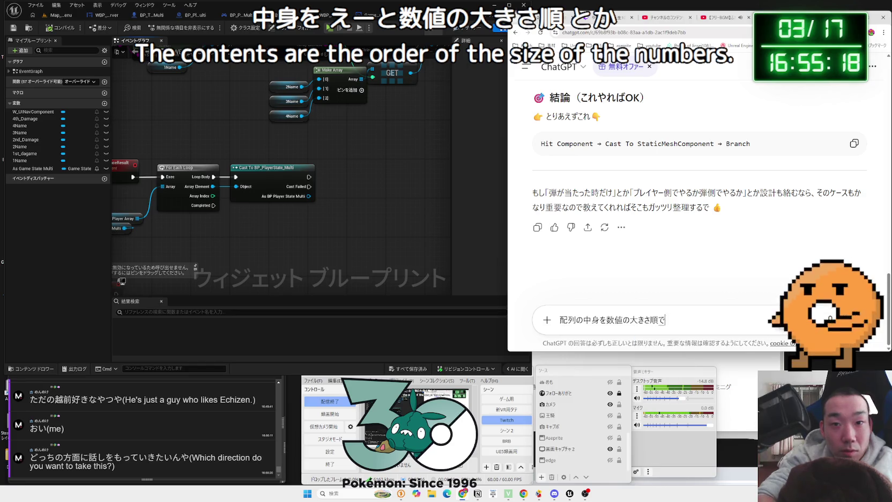
type("らべ")
type("esu.so")
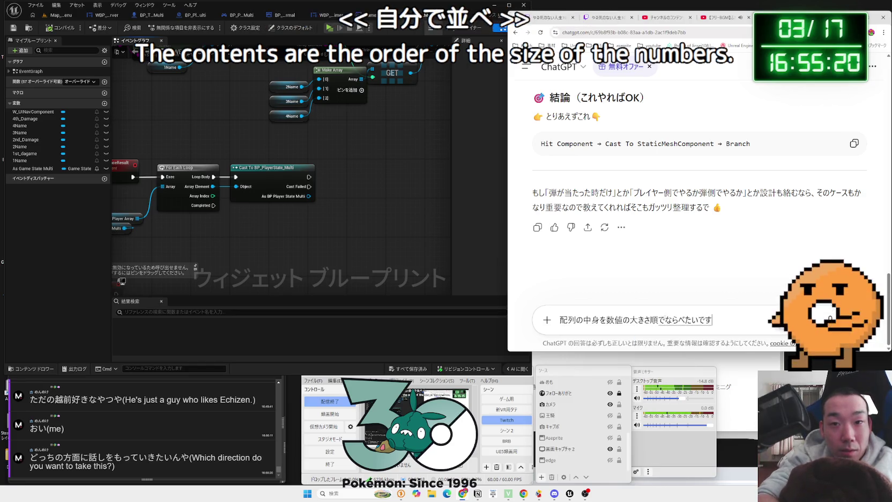
type("kan")
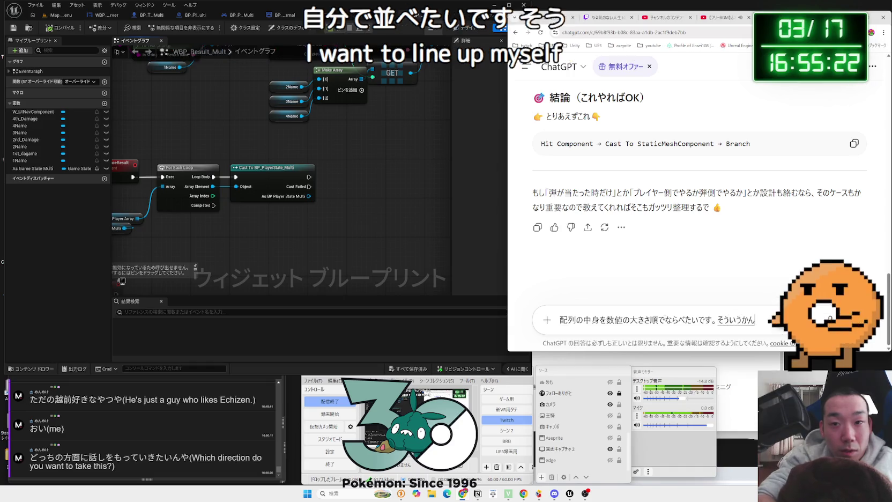
type("oso-")
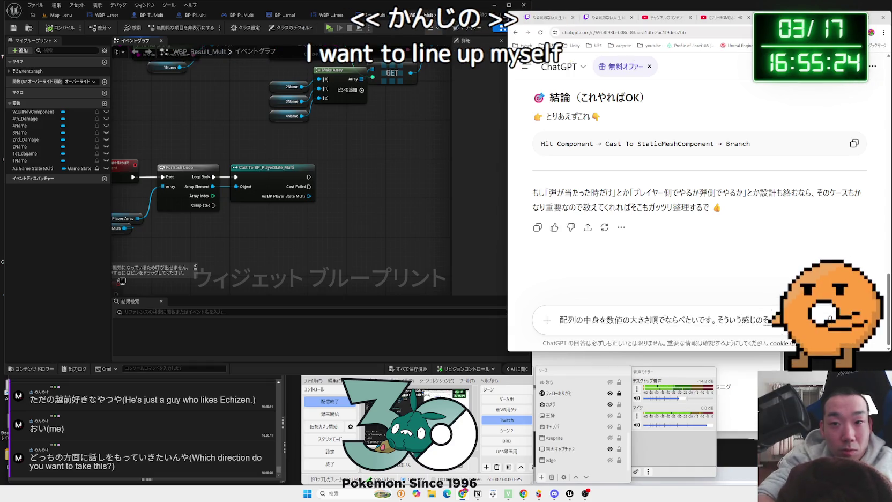
type("nibenri")
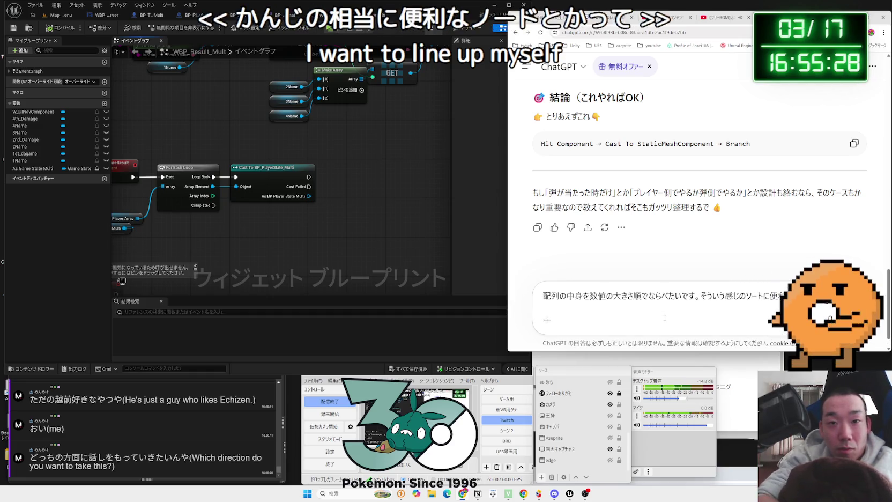
type("haija")
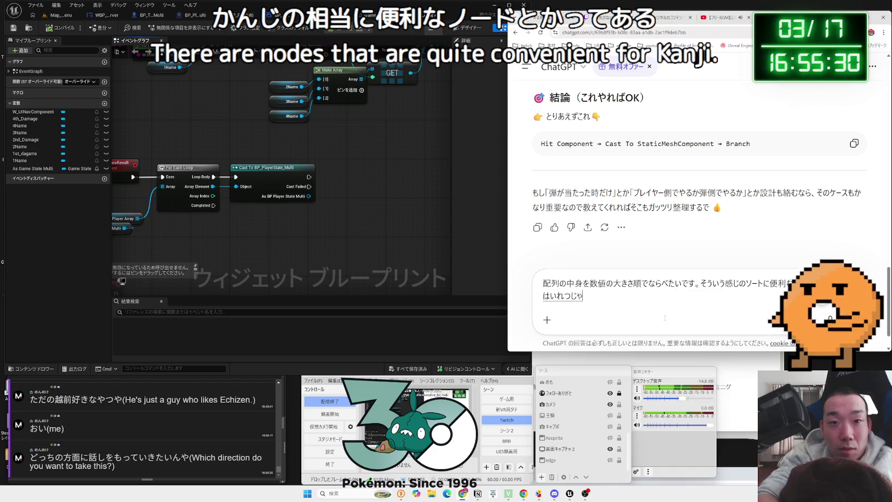
type("emoiiyo")
key("space")
key("Return")
key("Return")
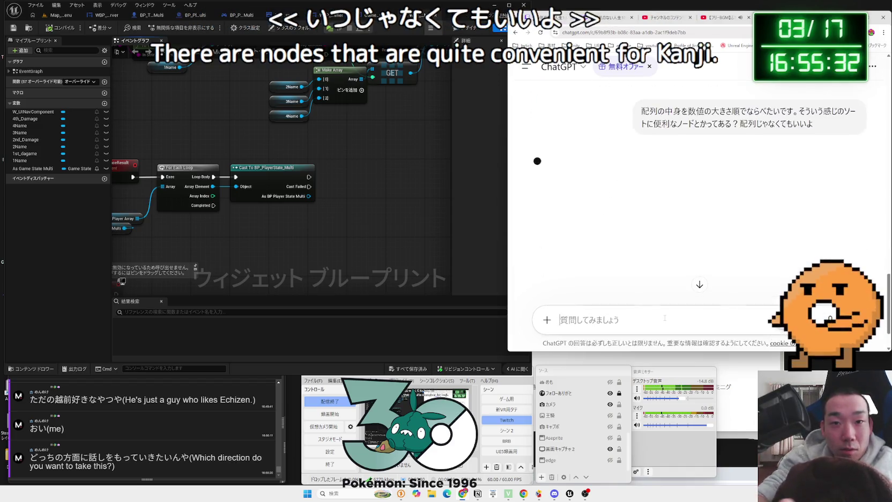
left_click(395, 181)
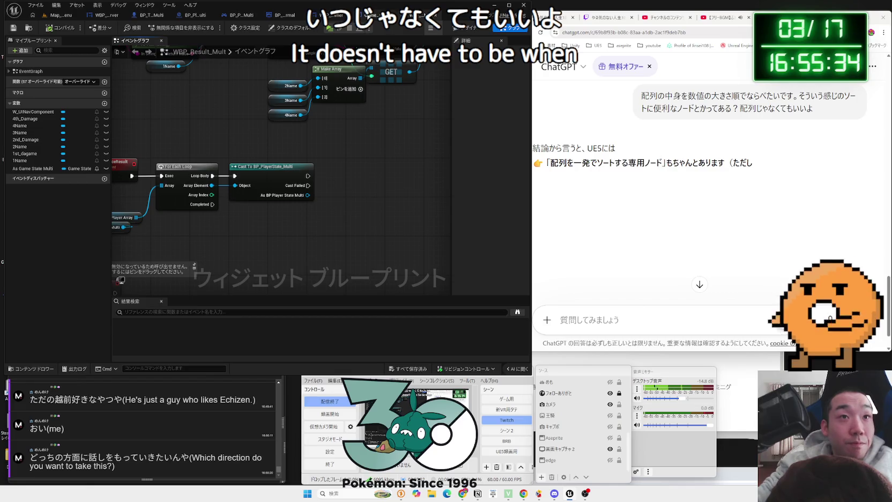
left_click(335, 15)
Delete the unused Player Array node from the TimerResult chain
left_click_drag(232, 183, 234, 194)
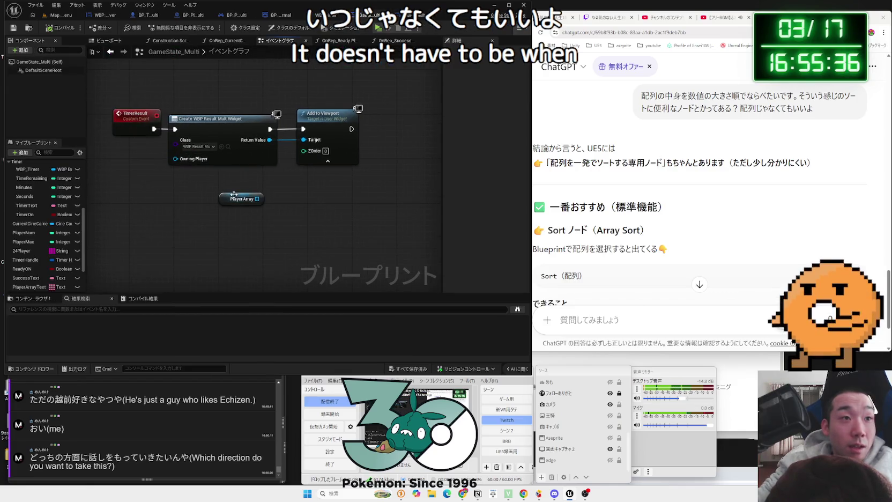
key("Delete")
scroll(231, 189, "down", 2)
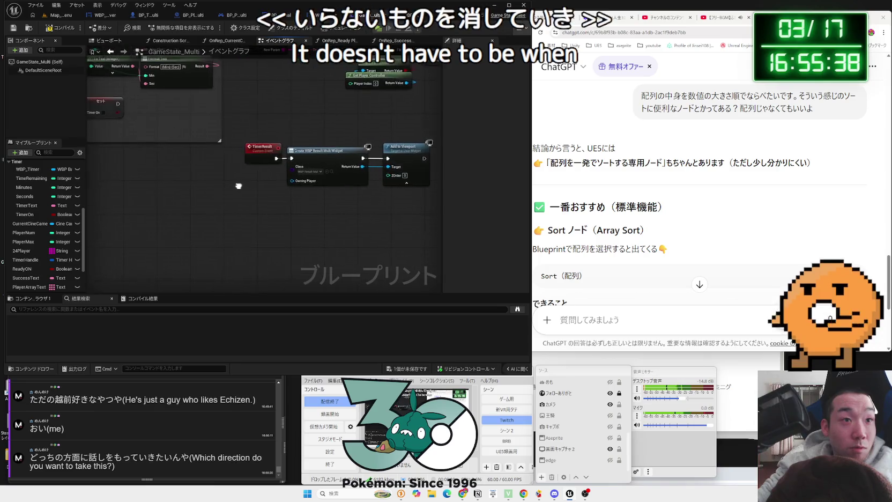
scroll(258, 191, "up", 1)
left_click_drag(258, 192, 249, 167)
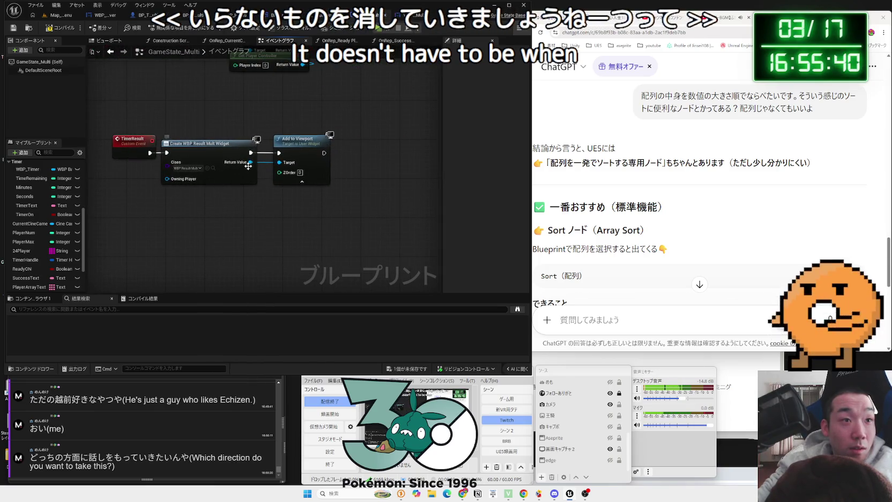
Call Damage Race Result on the created widget's Return Value beside Add to Viewport, and save
left_click_drag(355, 177, 356, 177)
type("resul")
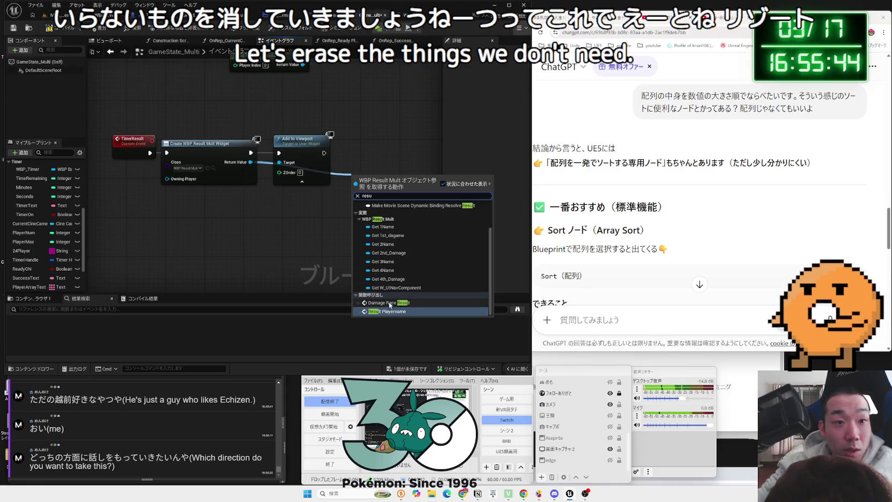
left_click(391, 305)
left_click_drag(378, 185, 380, 131)
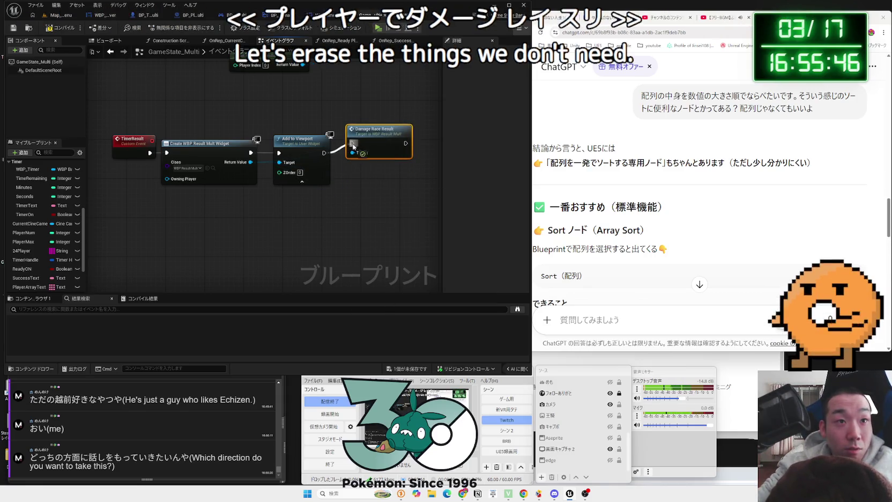
left_click_drag(257, 102, 330, 128)
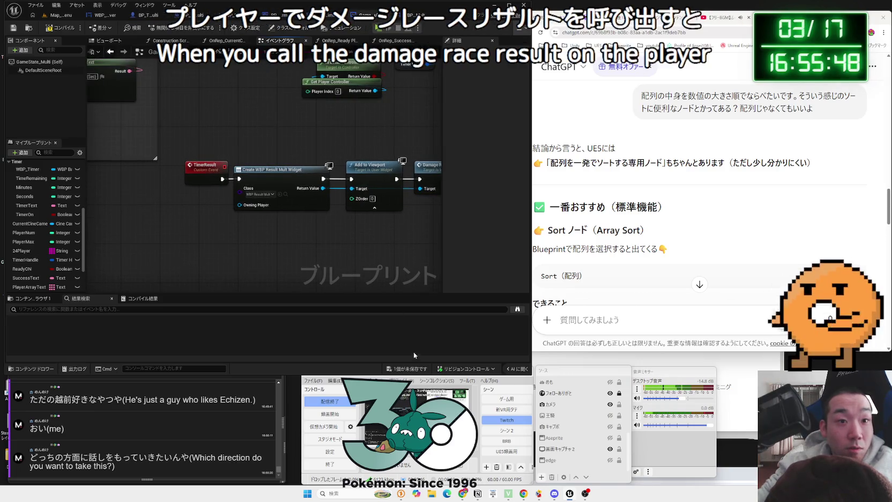
key("Zenkaku_Hankaku")
key("ctrl+s")
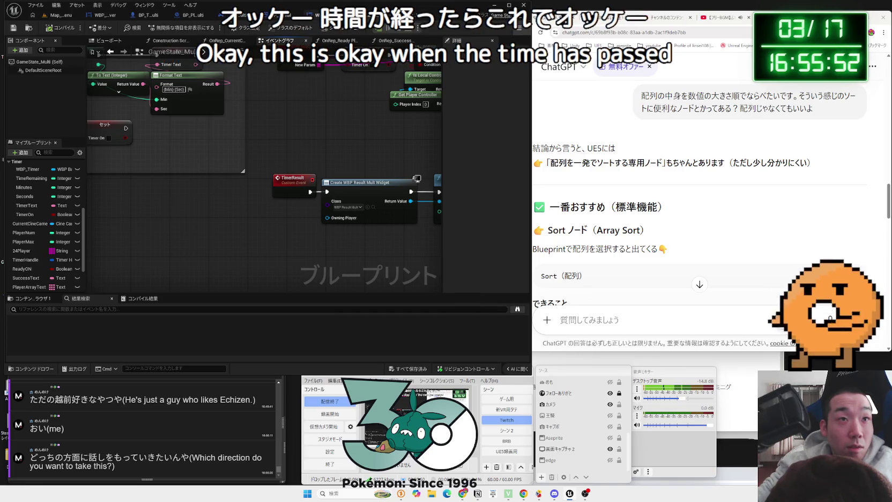
Review the TimerResult chain and save all unsaved assets
mouse_move(299, 184)
left_mouse_down()
mouse_move(135, 181)
mouse_move(335, 230)
mouse_move(365, 225)
left_mouse_up()
left_click(236, 181)
left_click(365, 225)
left_click(403, 369)
left_click(494, 326)
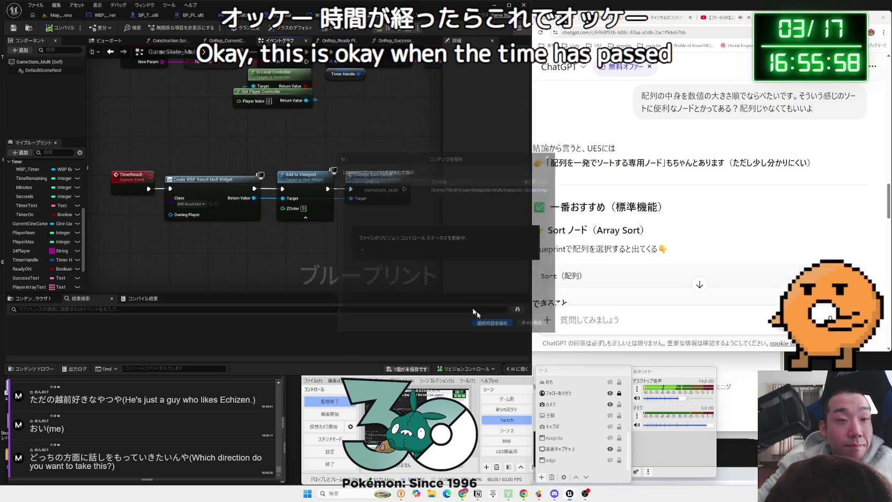
left_click(316, 17)
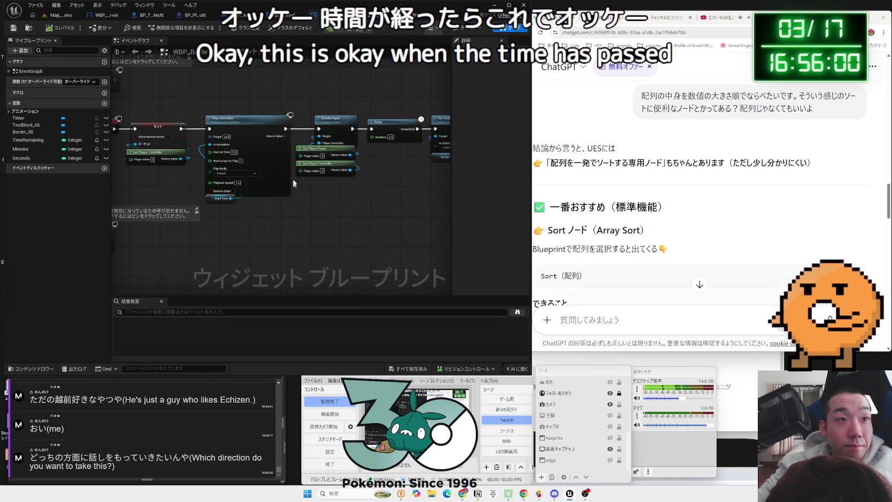
Read the Sort node's basic usage (array → Sort → sorted array) in ChatGPT's reply
left_click(285, 20)
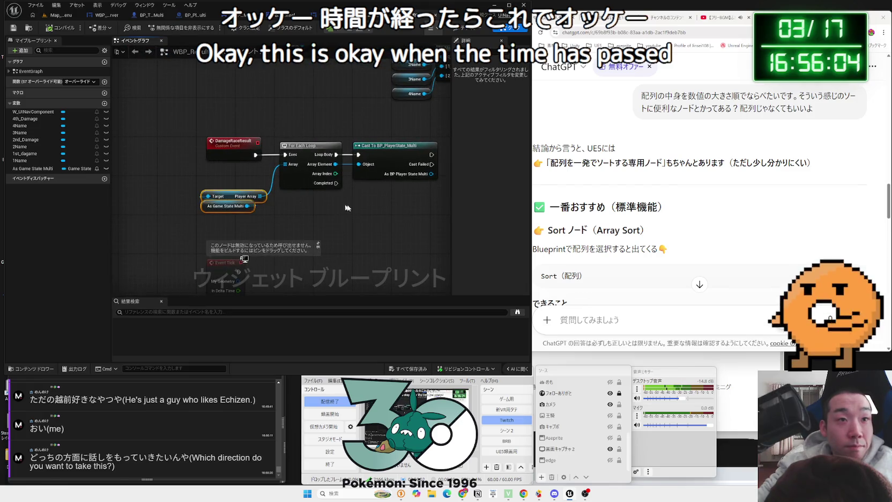
left_click(677, 186)
scroll(678, 186, "down", 2)
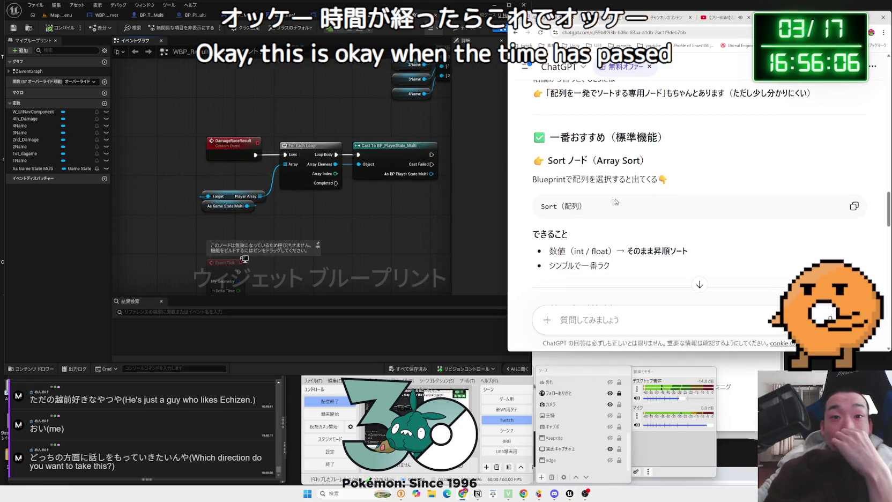
scroll(622, 202, "down", 2)
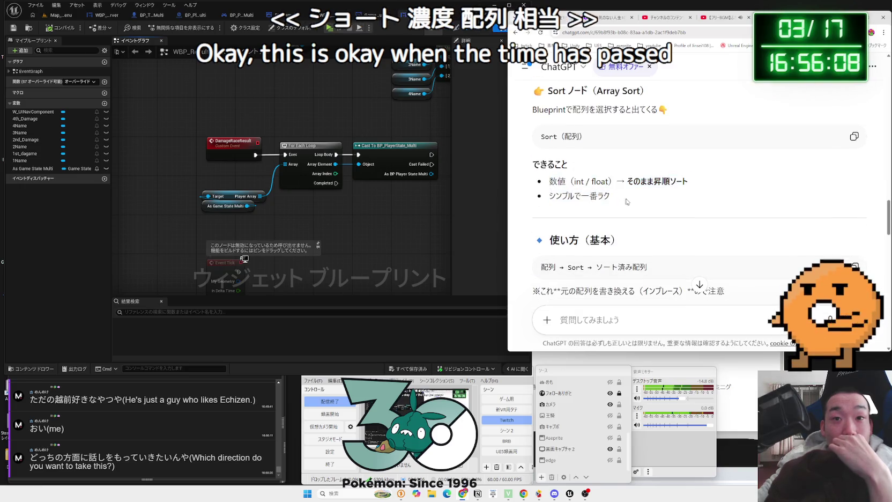
left_click_drag(626, 201, 547, 182)
left_click(607, 196)
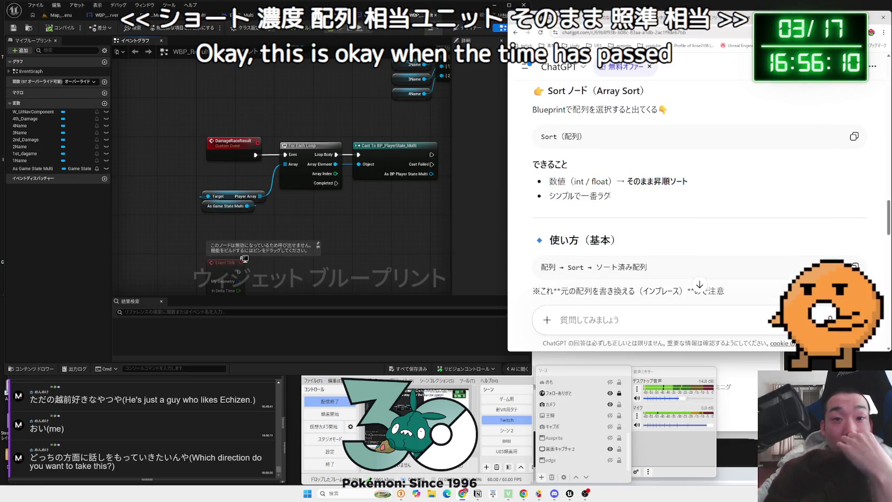
left_click(412, 204)
Add a Get Total Damage node from the BP_PlayerState_Multi cast output
left_click_drag(323, 174, 347, 181)
type("get")
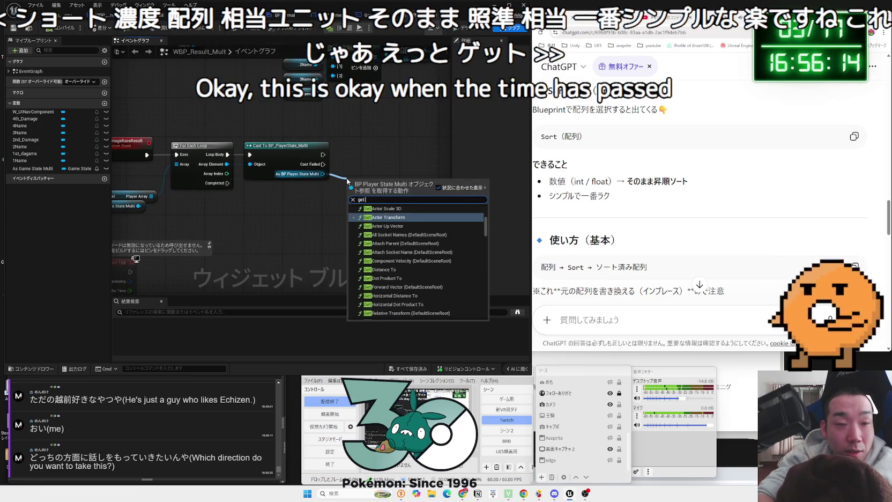
type(" total")
key("Return")
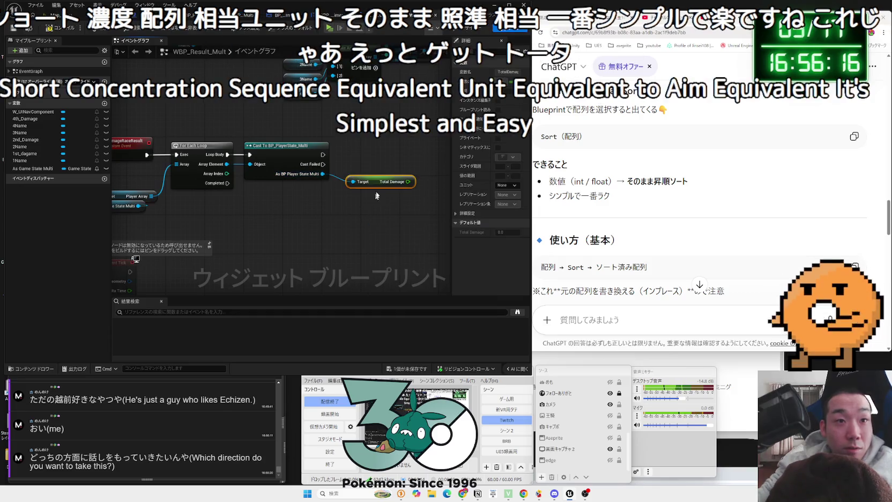
left_click_drag(377, 177, 366, 182)
type("add")
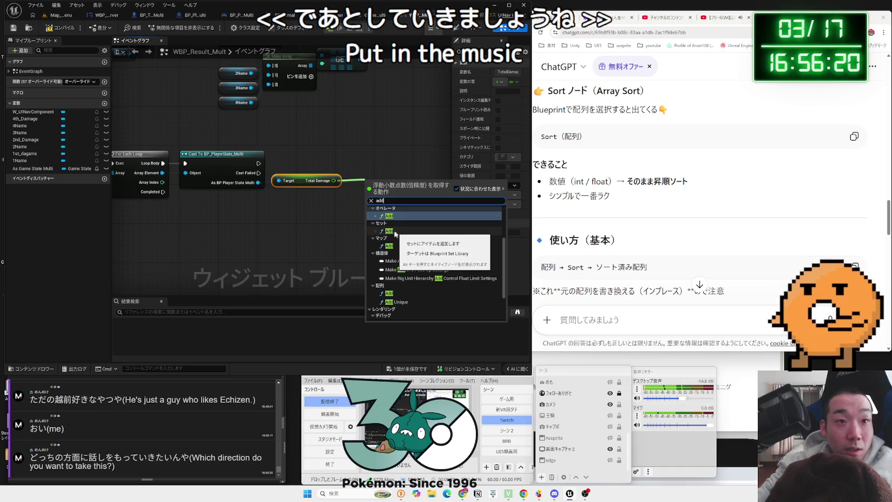
left_click(334, 228)
left_click_drag(258, 163, 371, 163)
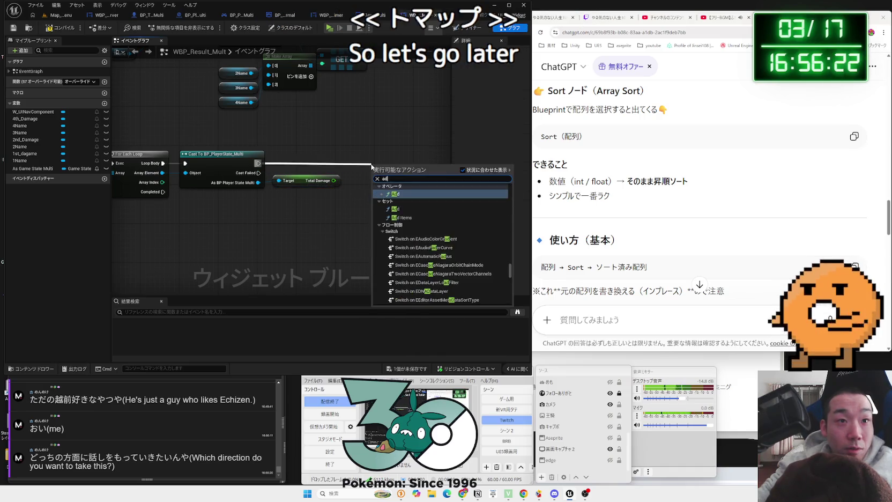
key("Escape")
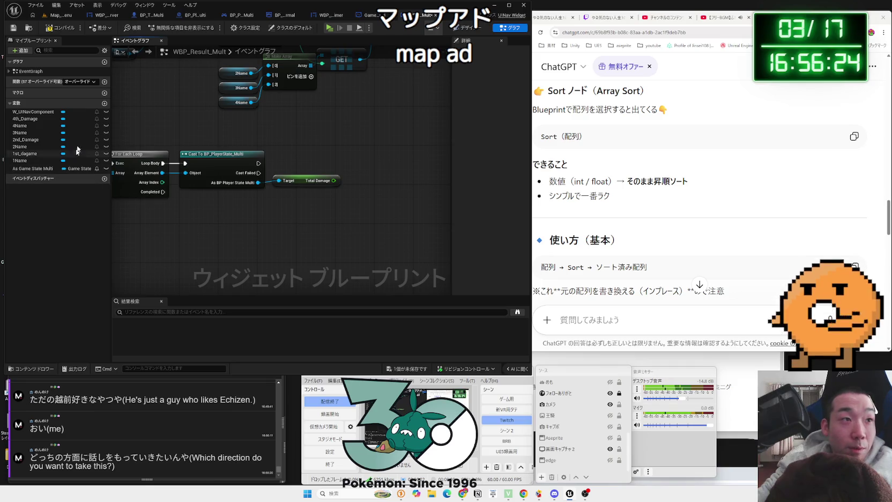
Create a Float array variable AllPlayerTotalDamage and drop it into the graph
left_click(104, 103)
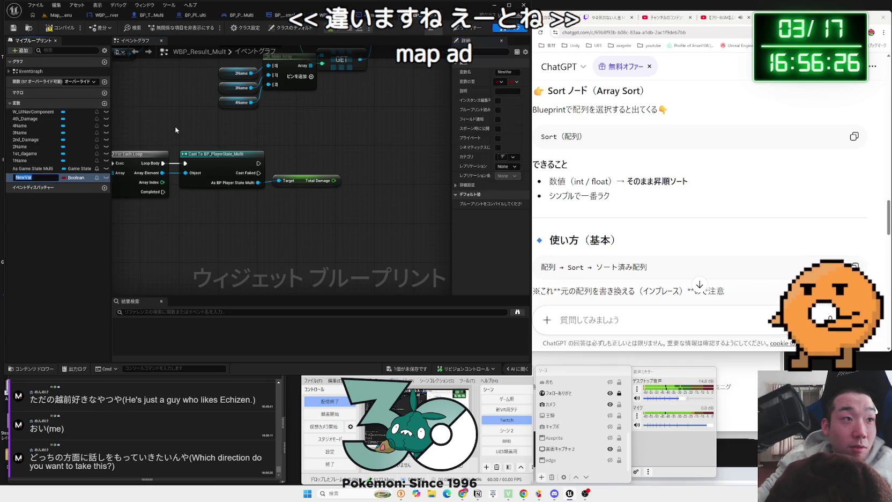
left_click(79, 178)
left_click(86, 226)
type("AllPl")
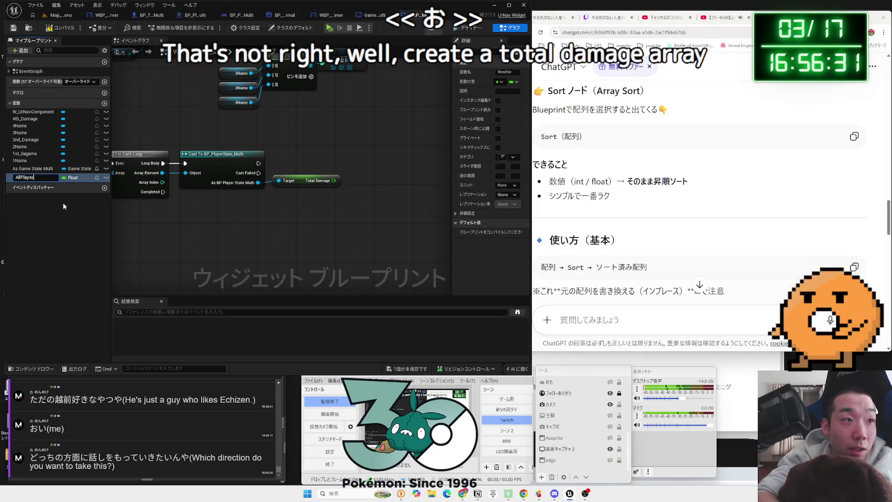
type("ayerTotalD")
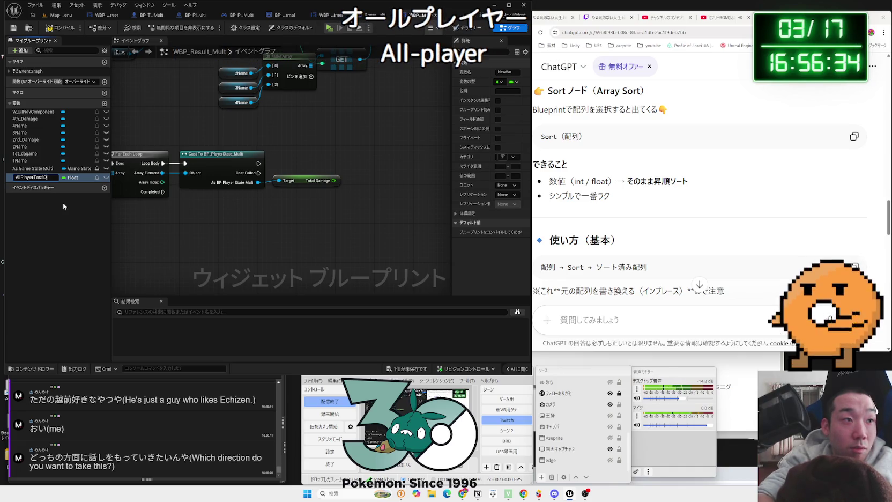
type("ge")
key("Return")
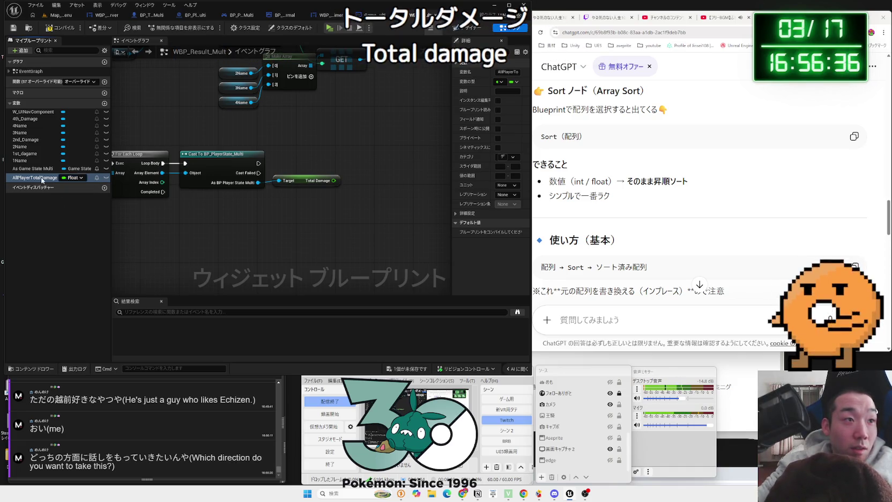
left_click(76, 182)
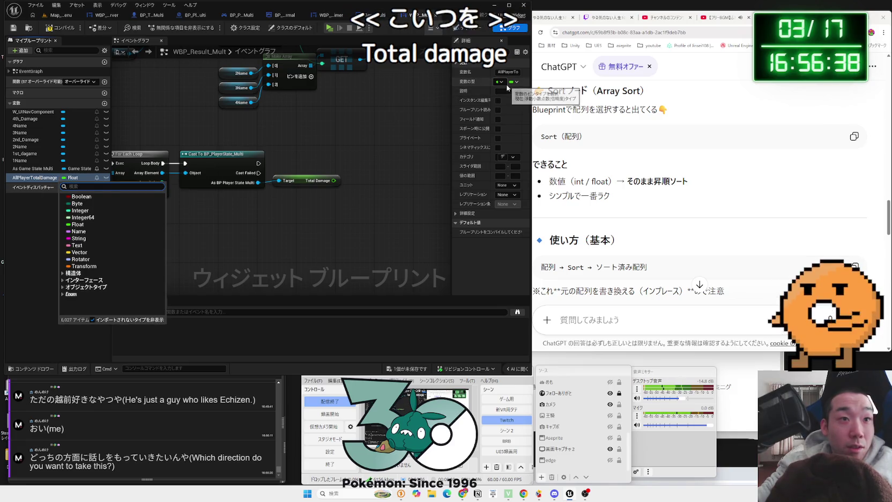
left_click(518, 85)
left_click(501, 99)
left_click_drag(35, 177, 384, 174)
left_click(399, 198)
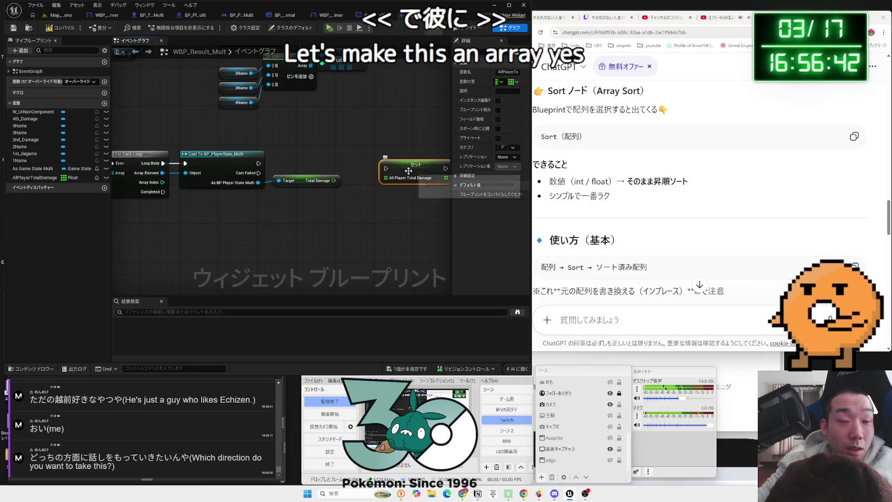
Place an All Player Total Damage getter and add an array ADD node from its pin
mouse_move(69, 178)
left_mouse_down()
mouse_move(382, 159)
mouse_move(382, 187)
mouse_move(426, 161)
left_mouse_up()
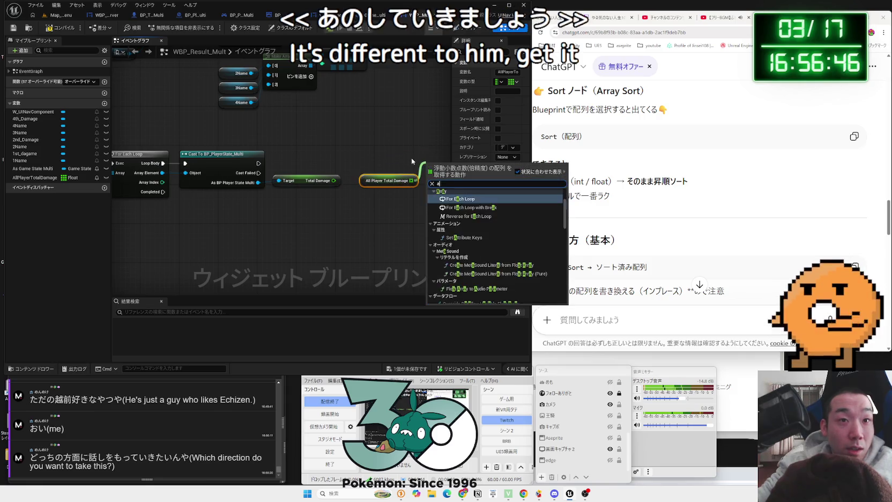
left_click(450, 203)
left_click_drag(449, 204, 364, 211)
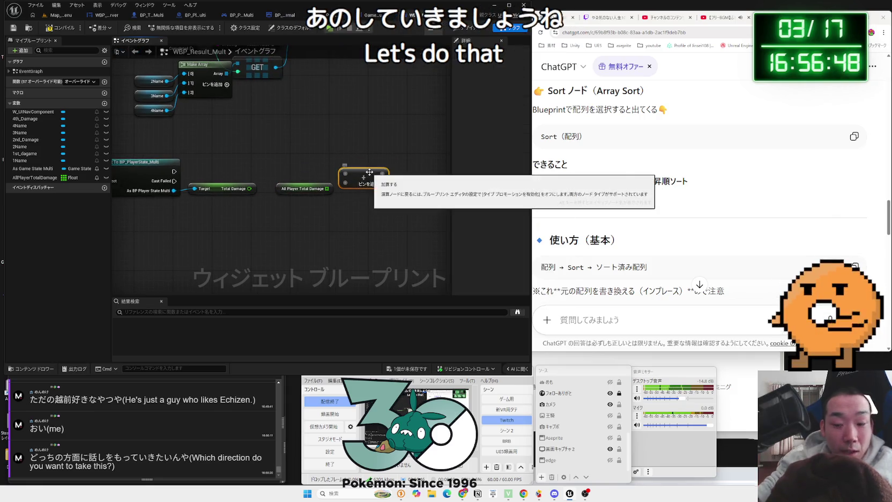
key("Delete")
left_click_drag(326, 189, 347, 158)
type("add")
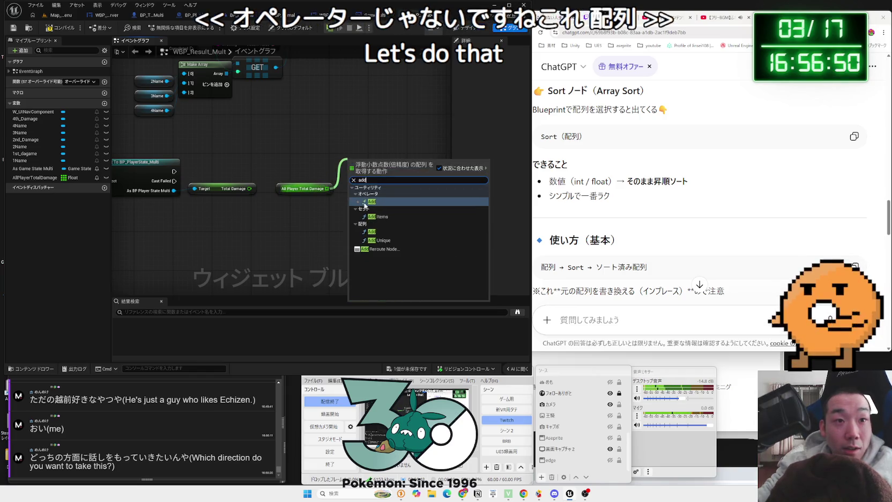
key("Return")
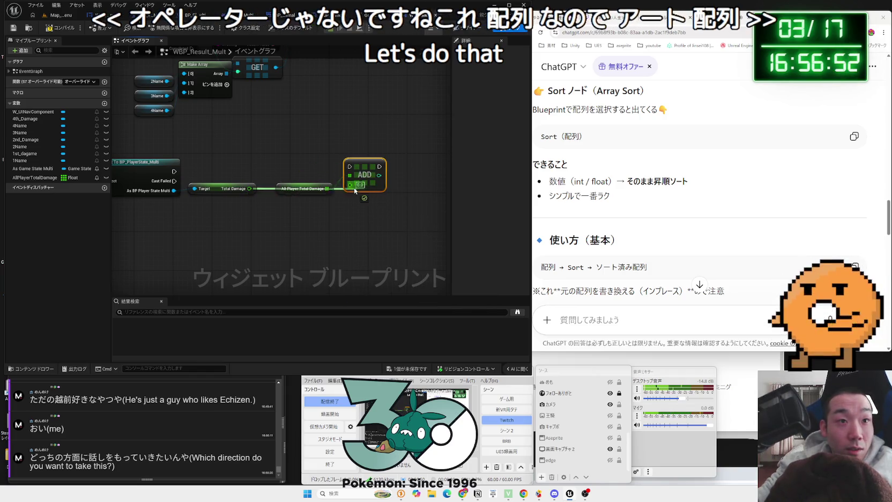
Wire the cast's execution output and Total Damage into the ADD node
left_click(306, 187)
mouse_move(173, 171)
left_mouse_down()
mouse_move(350, 166)
mouse_move(349, 179)
mouse_move(341, 176)
left_mouse_up()
left_click(360, 170, "ctrl")
left_click(312, 209)
left_click_drag(280, 211, 354, 197)
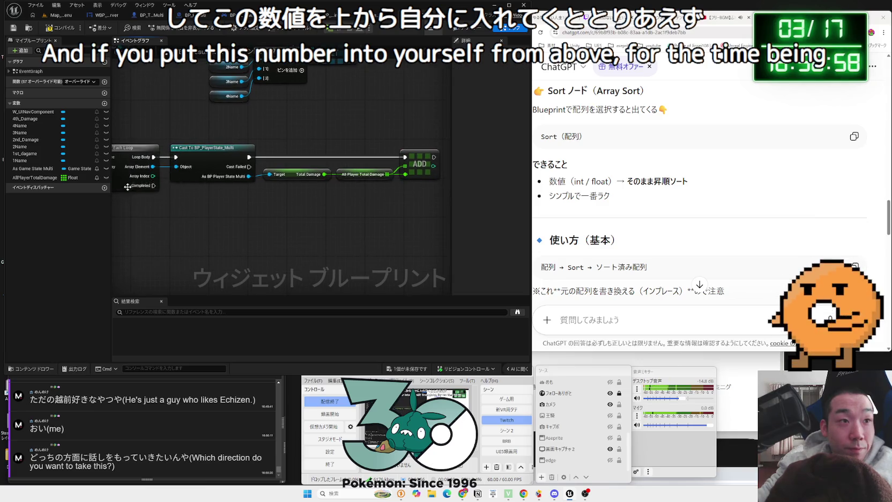
Tidy the graph so For Each Loop sits beside the cast node
left_click_drag(128, 187, 185, 202)
right_click(185, 209)
mouse_move(202, 170)
left_mouse_down()
mouse_move(187, 169)
mouse_move(207, 170)
left_mouse_up()
left_click_drag(199, 209, 135, 174)
left_click_drag(231, 193, 212, 213)
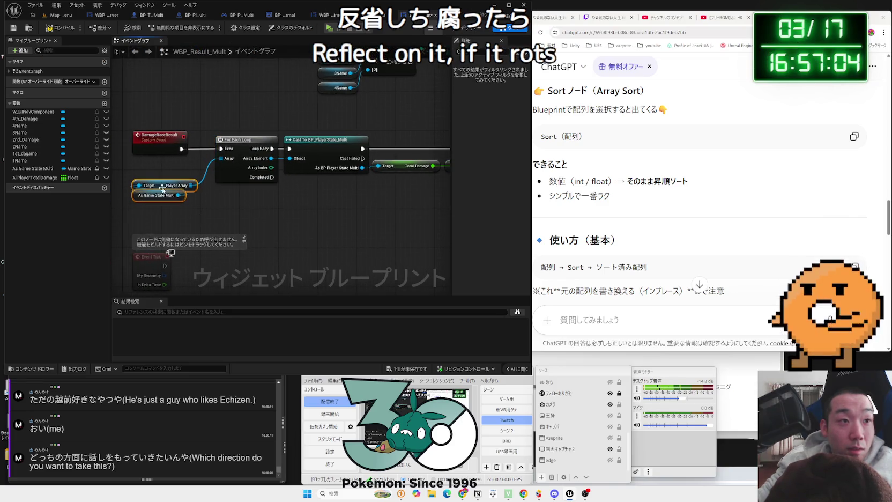
left_click(418, 374)
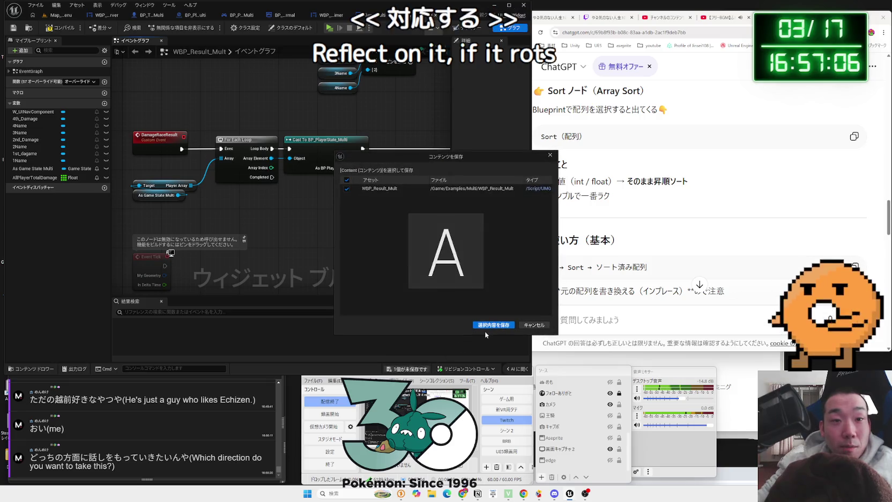
left_click(486, 328)
right_click(280, 215)
key("Escape")
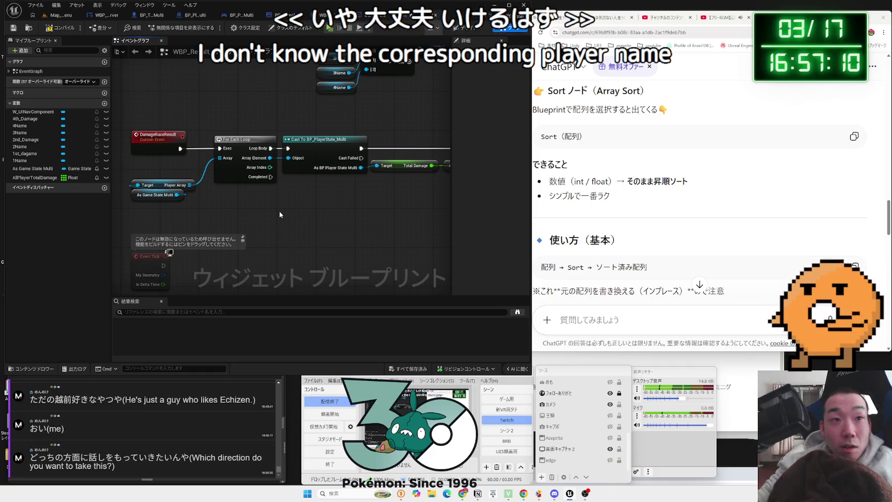
left_click_drag(377, 176, 289, 171)
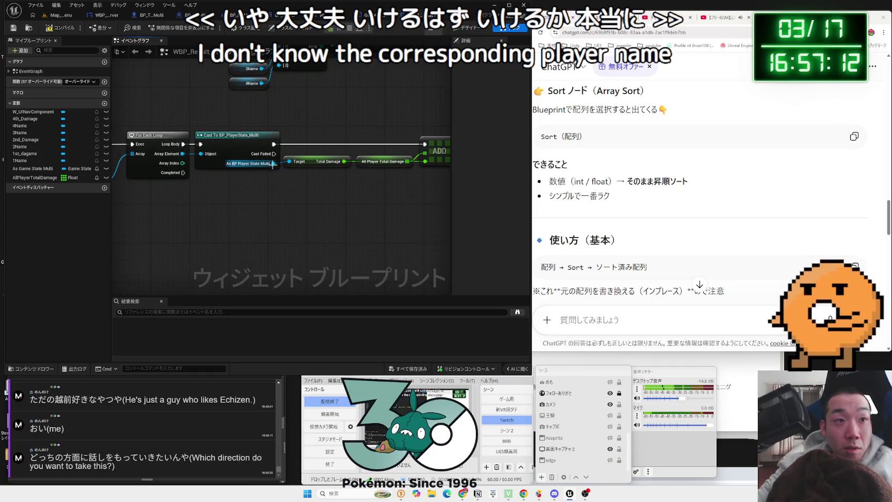
left_click_drag(225, 153, 389, 182)
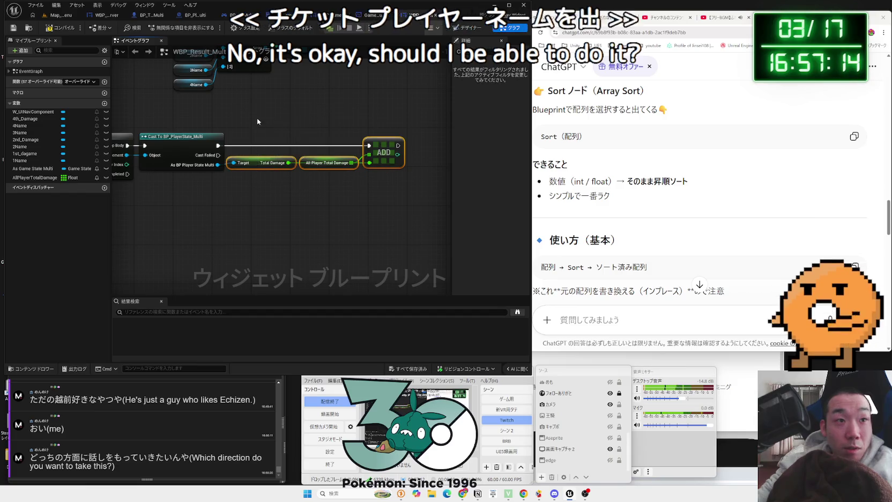
left_click_drag(298, 168, 210, 181)
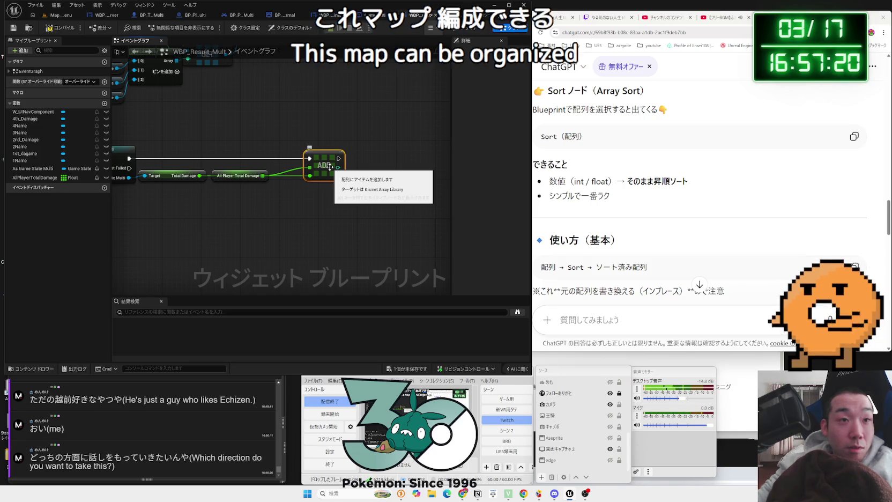
Change AllPlayerTotalDamage's container type to Map and compile the widget blueprint
left_click(41, 179)
left_click(516, 85)
left_click(512, 125)
left_click(488, 259)
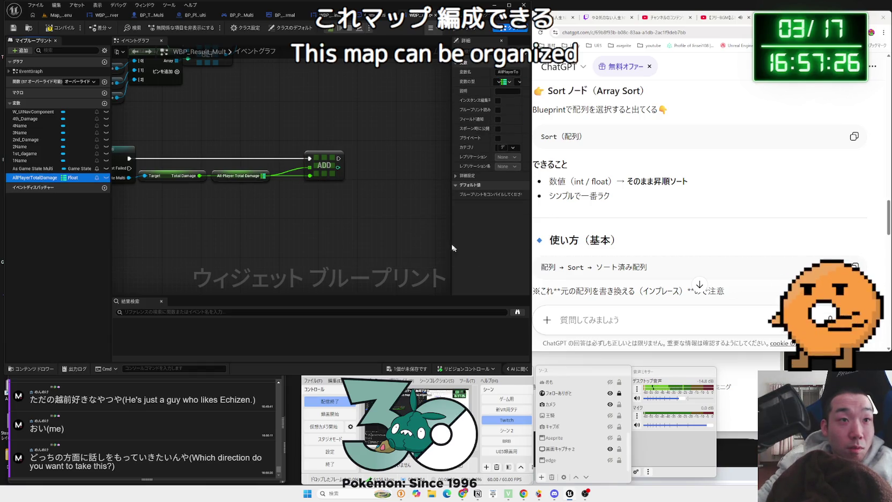
left_click_drag(239, 179, 245, 197)
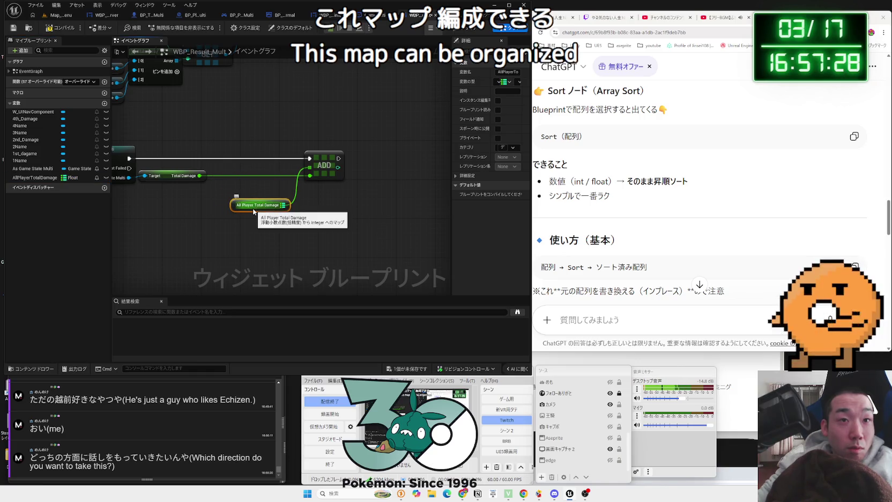
left_click(64, 31)
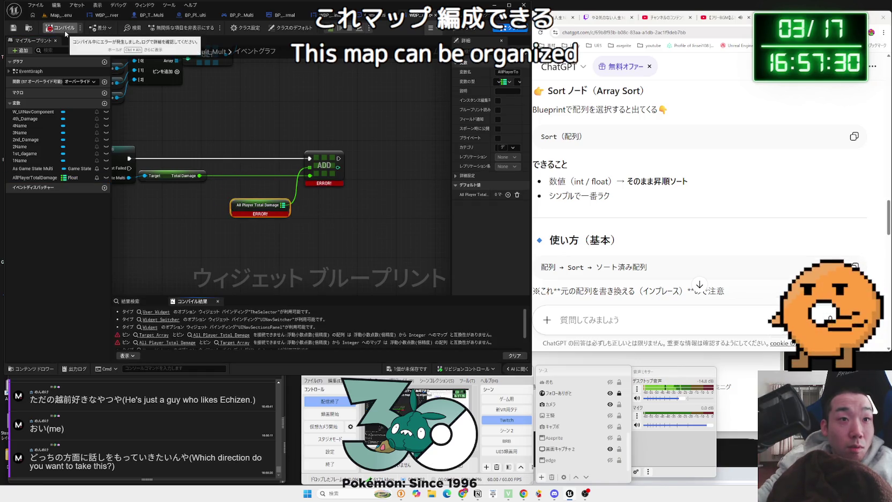
Switch the map's value type from Integer to Name and recompile
left_click_drag(452, 87, 291, 87)
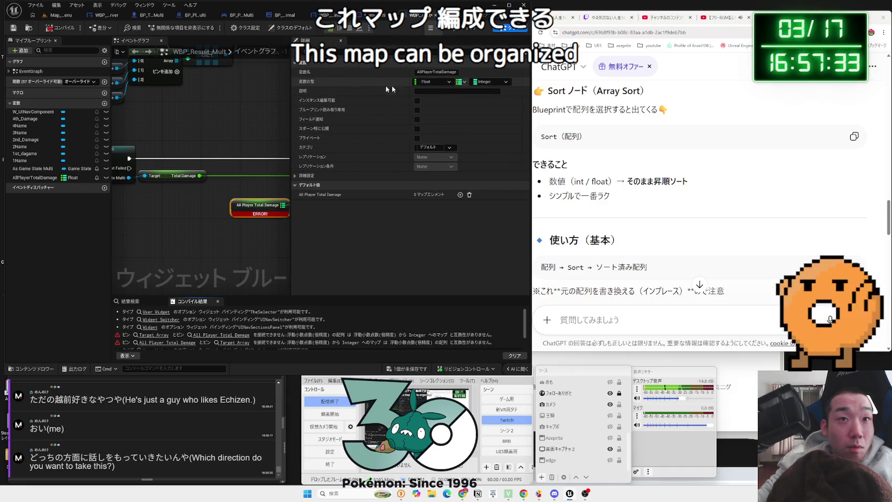
left_click(485, 84)
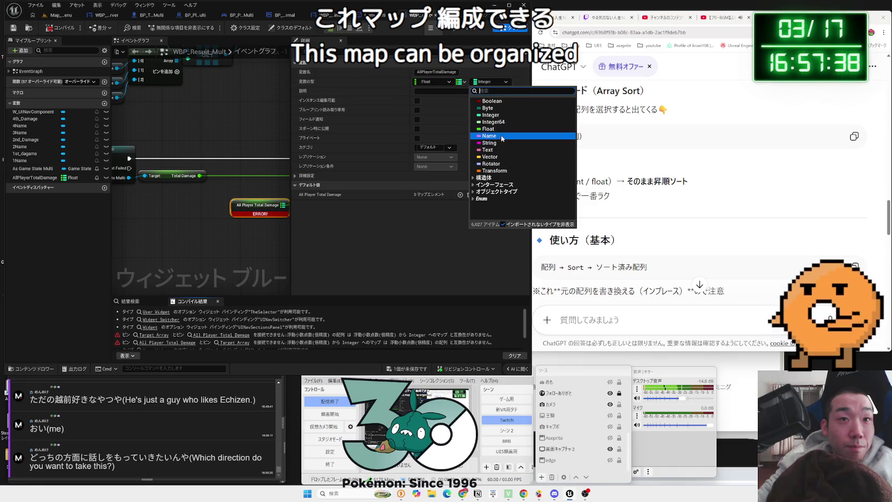
left_click(502, 143)
left_click(488, 259)
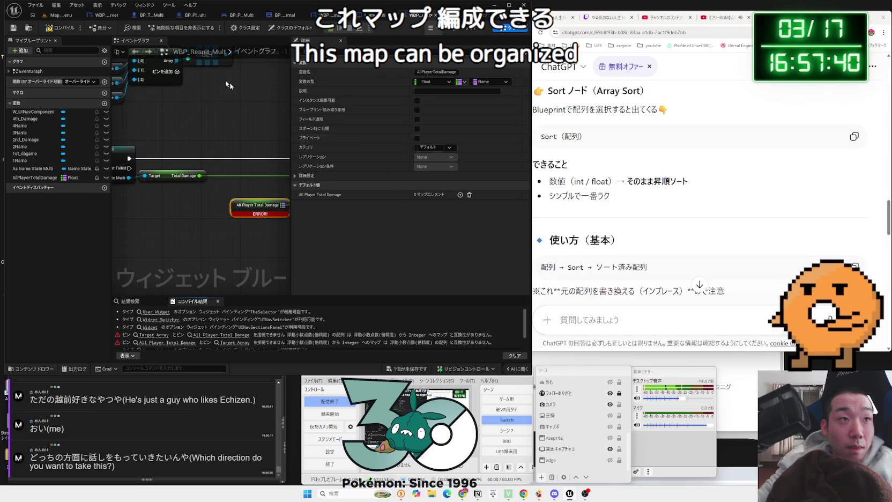
left_click(57, 28)
scroll(254, 227, "up", 1)
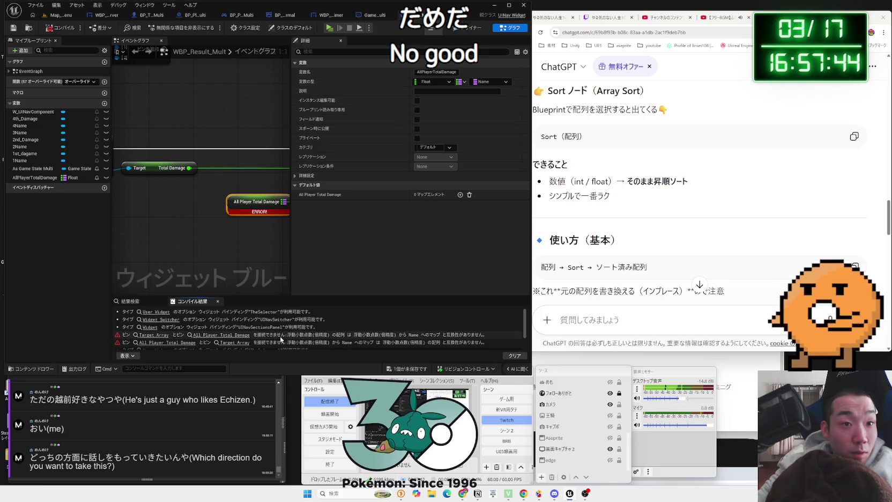
Delete the failing ADD and Total Damage nodes and place a new AllPlayerTotalDamage getter
scroll(170, 196, "down", 2)
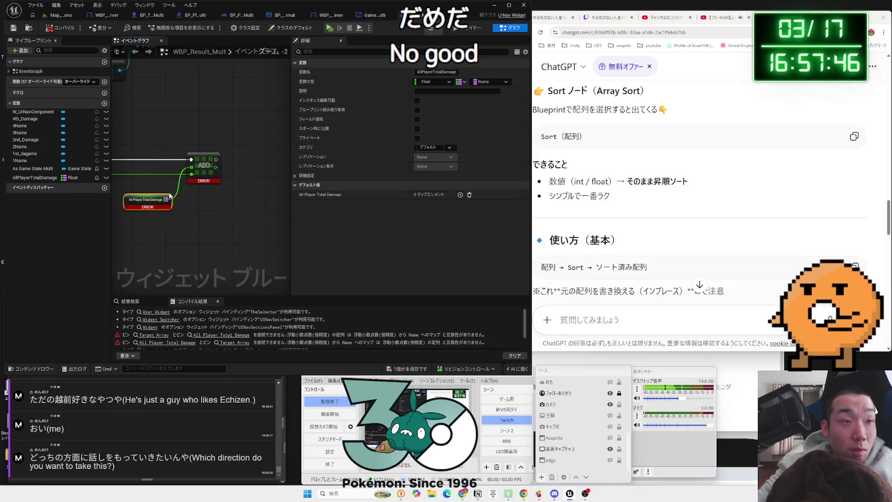
left_click_drag(207, 223, 208, 223)
key("Delete")
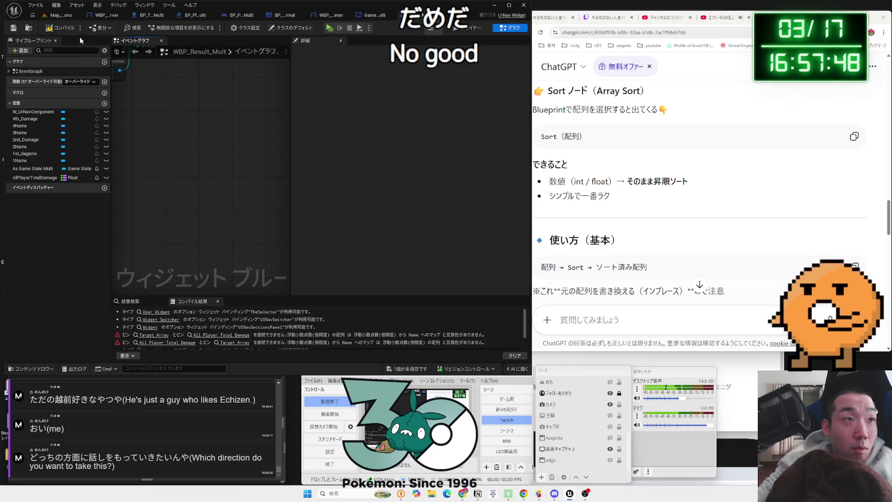
left_click(47, 180)
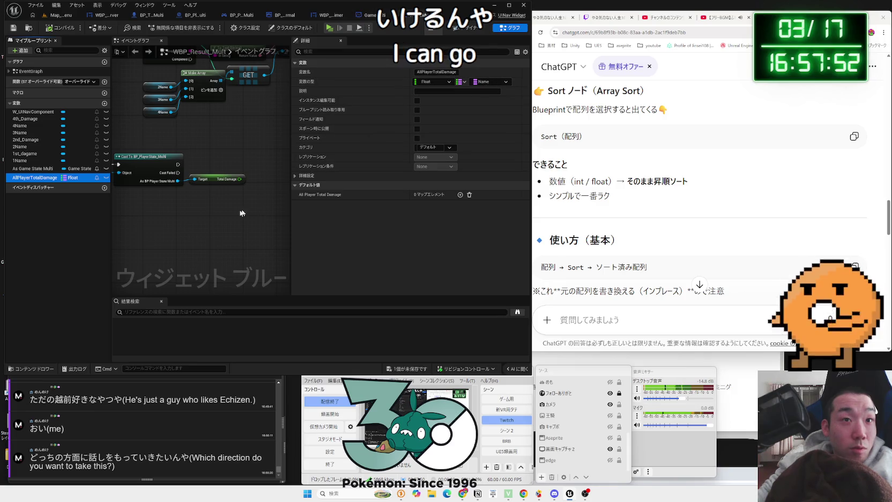
mouse_move(50, 186)
left_mouse_down()
mouse_move(279, 193)
mouse_move(216, 197)
mouse_move(258, 192)
left_mouse_up()
Add a map ADD node wired to the new getter and position it
type("get")
left_click(250, 238)
type("add")
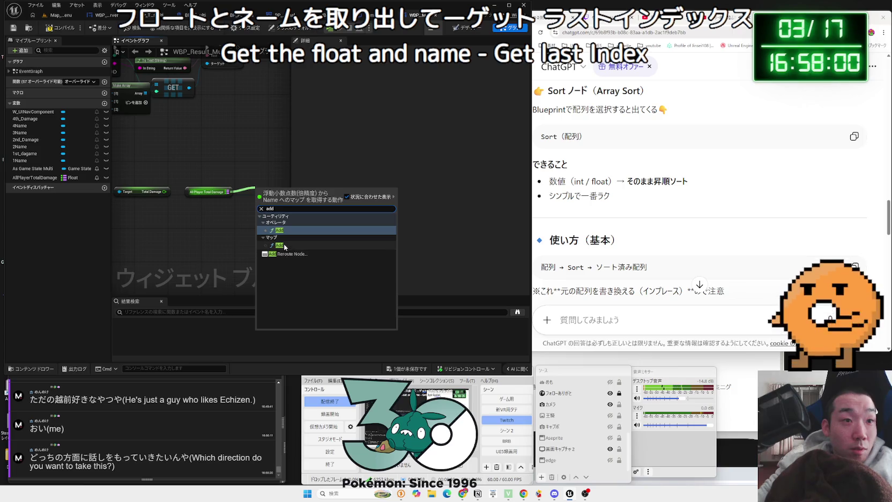
left_click(279, 245)
mouse_move(262, 206)
left_mouse_down()
mouse_move(257, 184)
mouse_move(284, 159)
mouse_move(263, 159)
left_mouse_up()
mouse_move(159, 169)
left_mouse_down()
mouse_move(162, 150)
mouse_move(261, 143)
left_mouse_up()
scroll(233, 172, "up", 2)
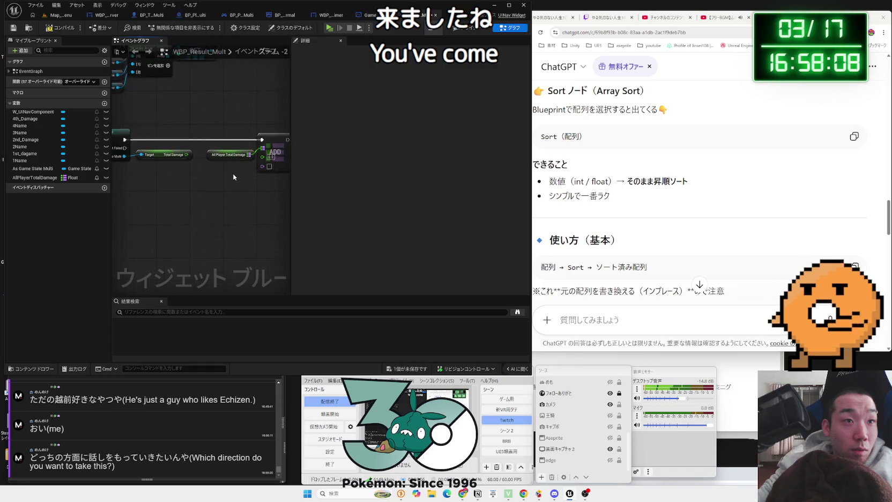
mouse_move(233, 173)
left_mouse_down()
mouse_move(179, 212)
mouse_move(233, 193)
left_mouse_up()
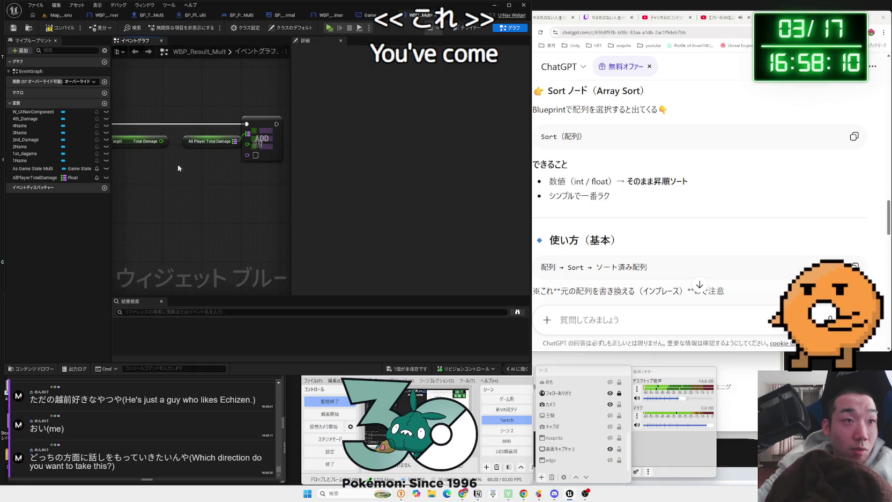
Search for a sort action from the getter, cancel, and view the DamageRaceResult loop
mouse_move(210, 142)
left_mouse_down()
mouse_move(173, 175)
mouse_move(232, 199)
left_mouse_up()
type("sor")
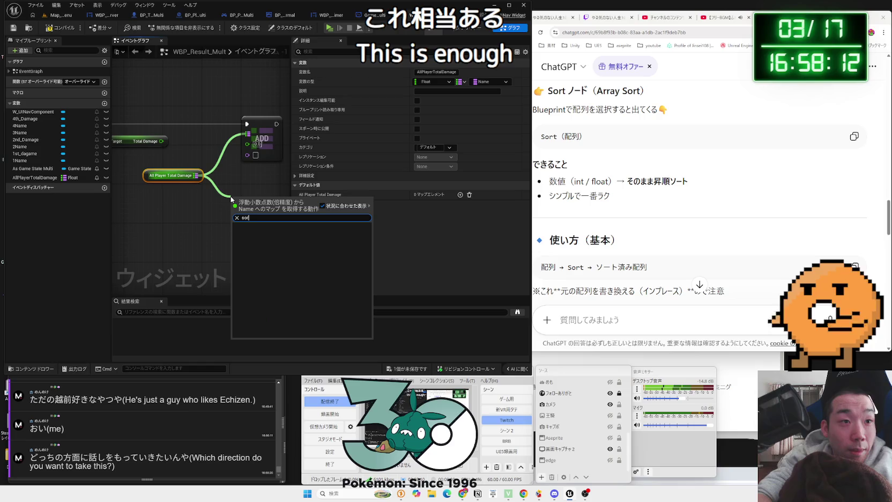
key("BackSpace")
key("BackSpace")
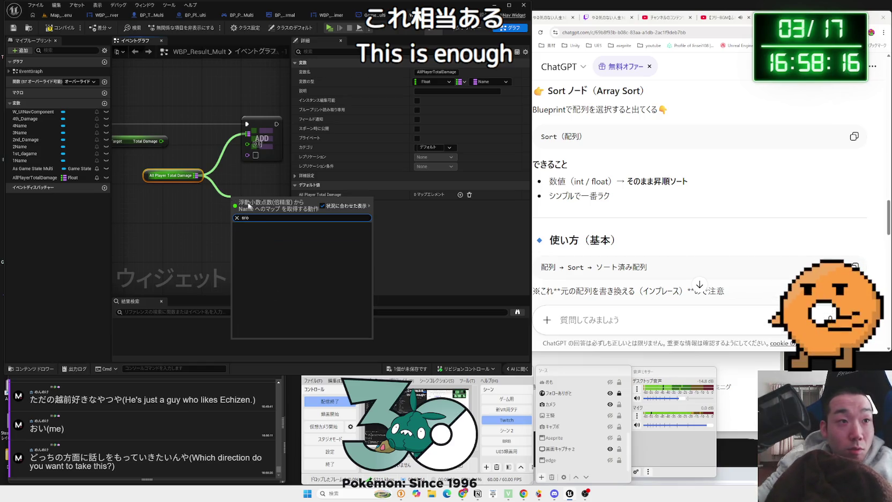
left_click(206, 203)
mouse_move(173, 89)
left_mouse_down()
mouse_move(272, 107)
mouse_move(213, 217)
mouse_move(246, 218)
left_mouse_up()
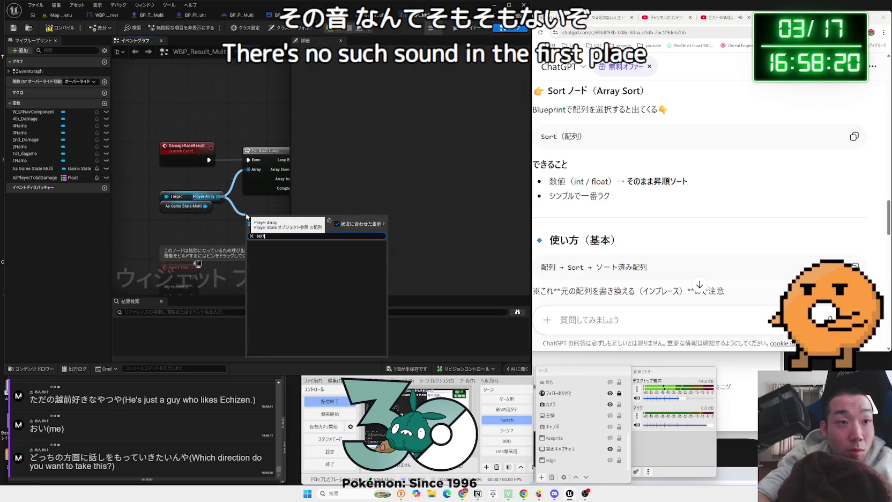
Look for a sort action on the player array, then return to the editor
left_click(573, 278)
scroll(633, 262, "down", 1)
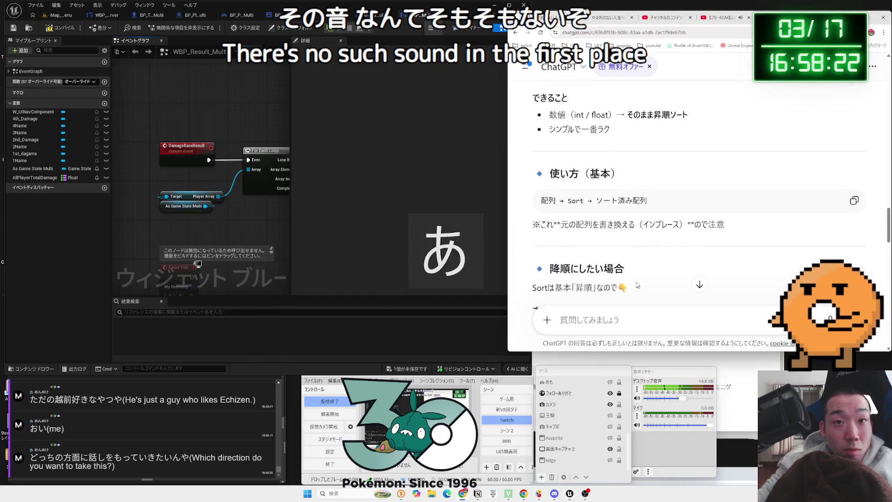
scroll(636, 271, "up", 3)
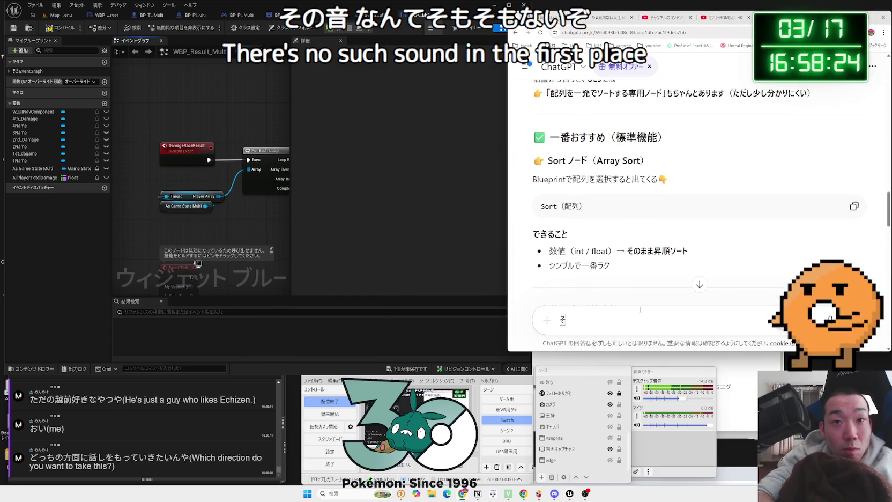
left_click(258, 212)
Browse the Sort array nodes via a 'sort' graph search, then open AllPlayerTotalDamage's properties
right_click(260, 228)
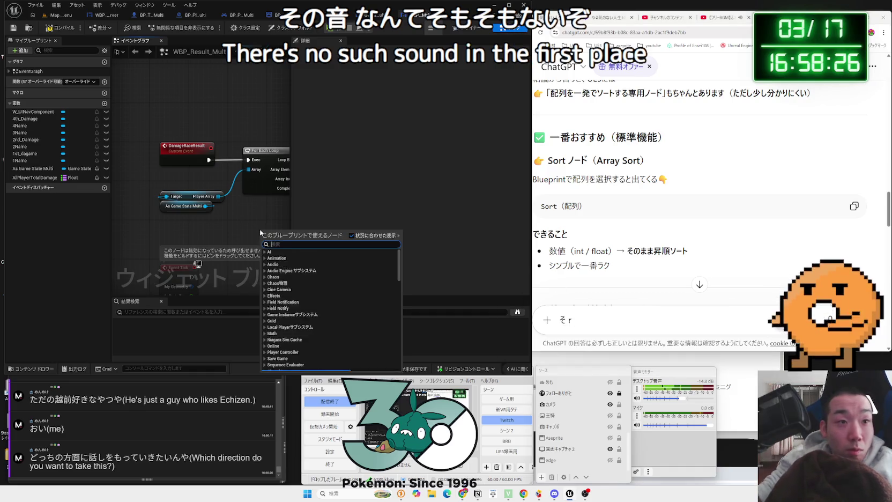
type("sort")
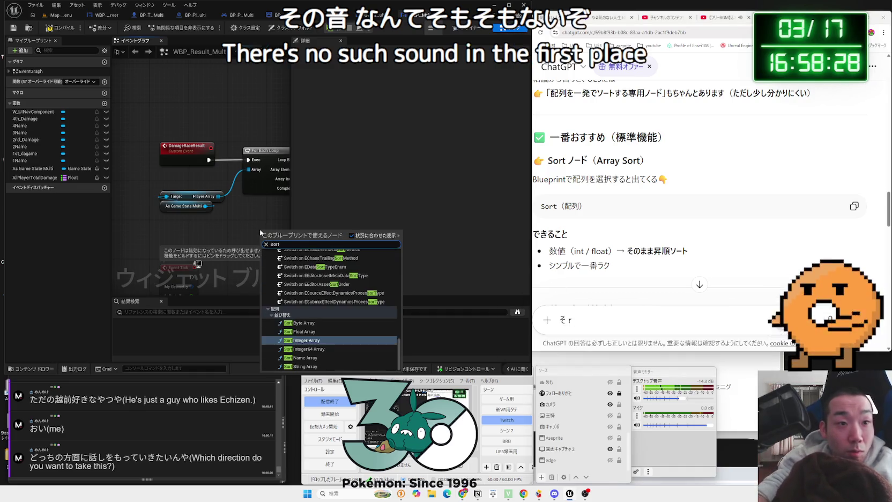
scroll(320, 344, "up", 3)
scroll(319, 344, "down", 3)
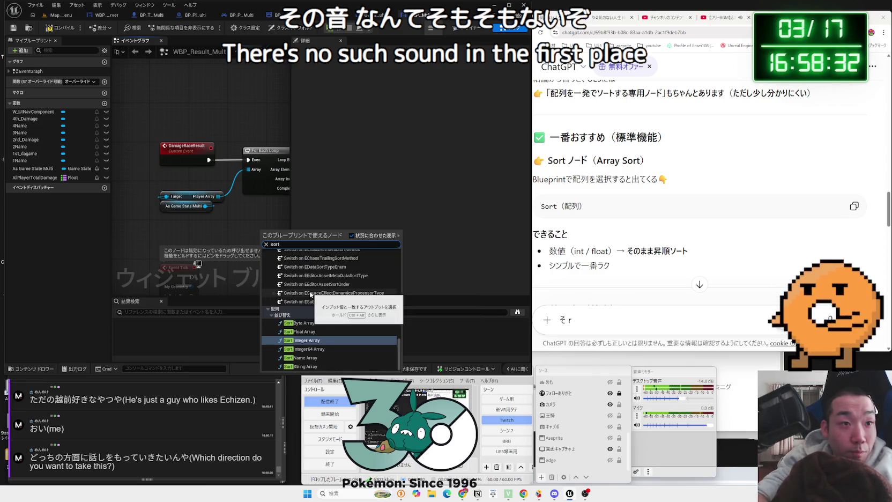
scroll(300, 322, "up", 10)
scroll(297, 327, "up", 10)
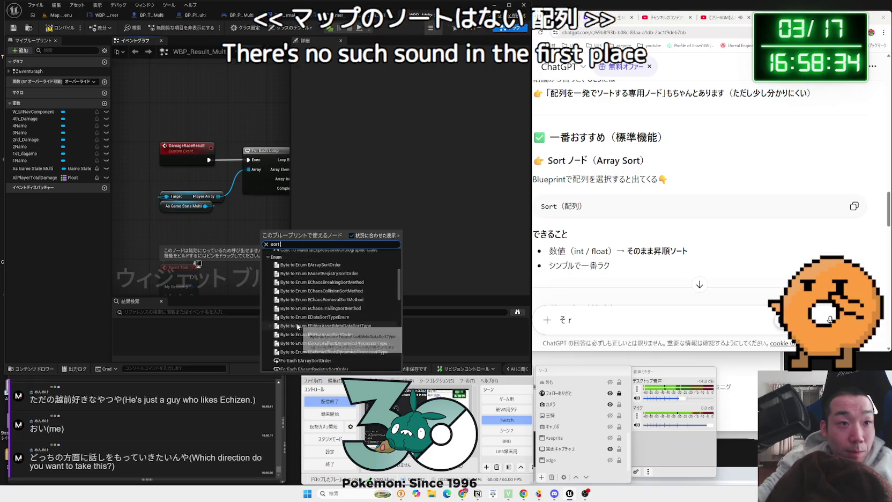
left_click(236, 240)
mouse_move(237, 240)
left_mouse_down()
mouse_move(203, 214)
mouse_move(193, 126)
mouse_move(250, 128)
mouse_move(232, 164)
left_mouse_up()
left_click(75, 177)
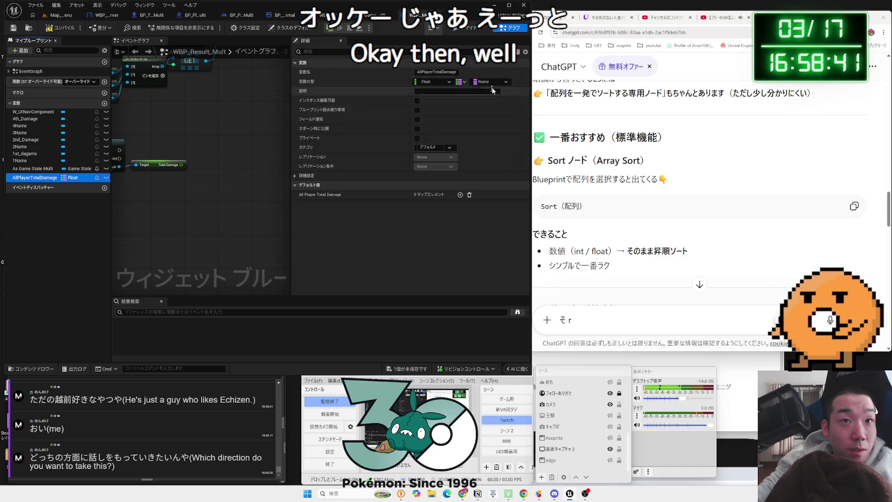
Turn AllPlayerTotalDamage back into an array and add an array ADD node from its getter
left_click(459, 82)
left_click(453, 101)
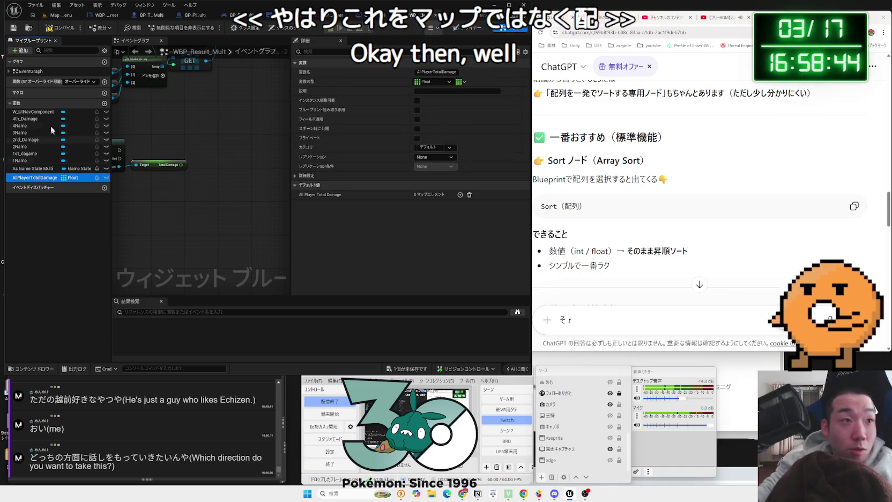
left_click_drag(26, 183, 211, 164)
left_click(236, 171)
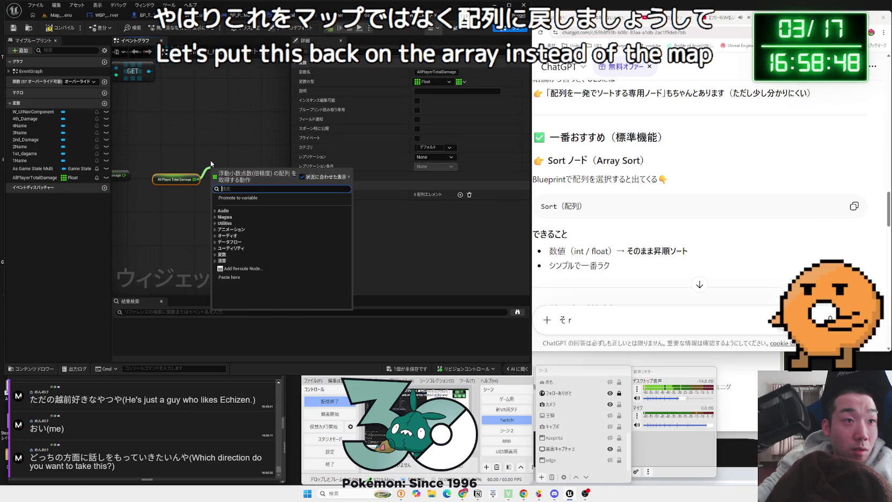
type("add")
left_click(236, 244)
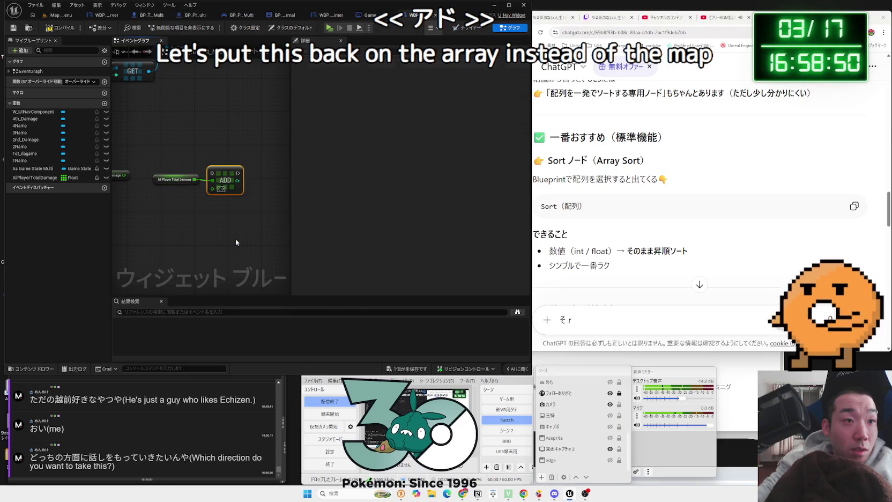
Run the ADD node after the successful cast, tidy the nodes, and compile
left_click_drag(210, 161, 285, 161)
mouse_move(139, 161)
left_mouse_down()
mouse_move(279, 157)
mouse_move(208, 149)
mouse_move(269, 142)
left_mouse_up()
left_click_drag(223, 174, 209, 179)
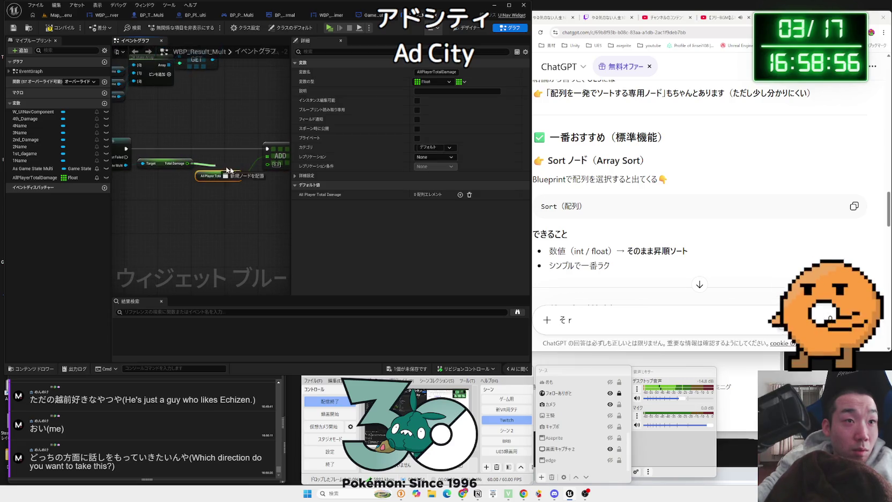
mouse_move(280, 156)
left_mouse_down()
mouse_move(220, 154)
mouse_move(217, 172)
left_mouse_up()
left_click(60, 30)
mouse_move(187, 202)
left_mouse_down()
mouse_move(225, 186)
mouse_move(254, 207)
mouse_move(320, 213)
mouse_move(141, 186)
left_mouse_up()
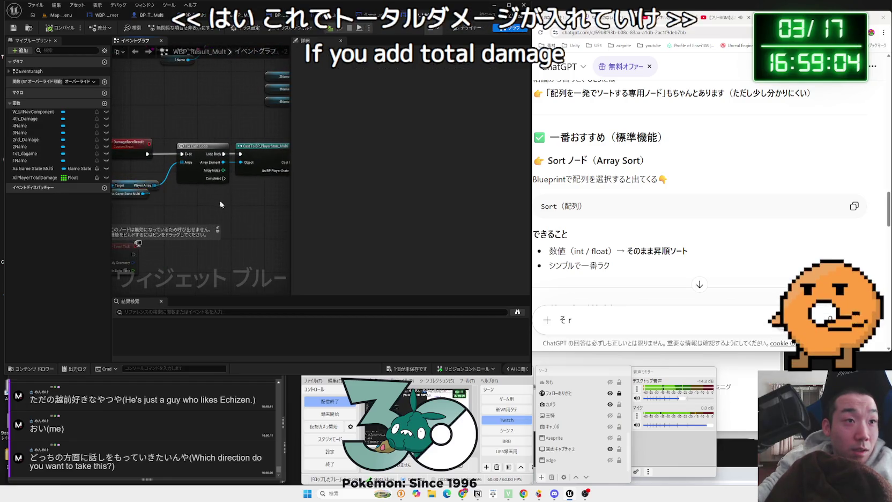
scroll(159, 167, "down", 2)
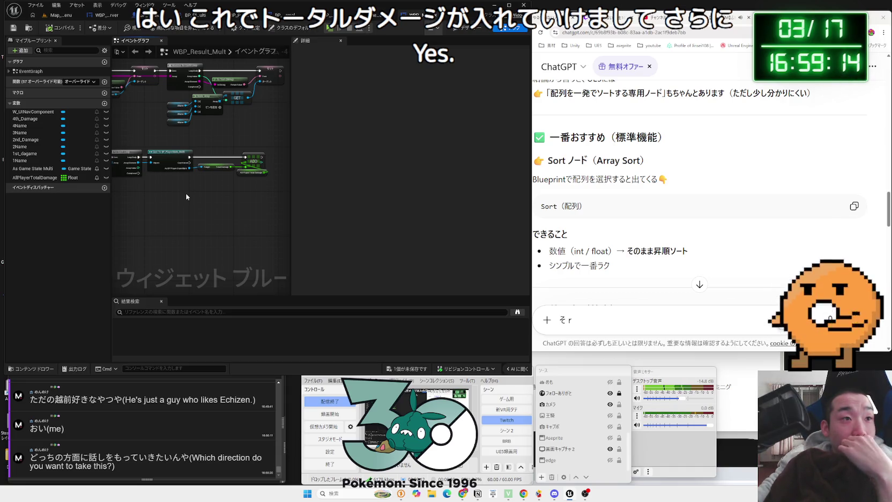
Save WBP_Result_Mult and the pending content, then launch Paint
key("ctrl+shift+s")
left_click(494, 325)
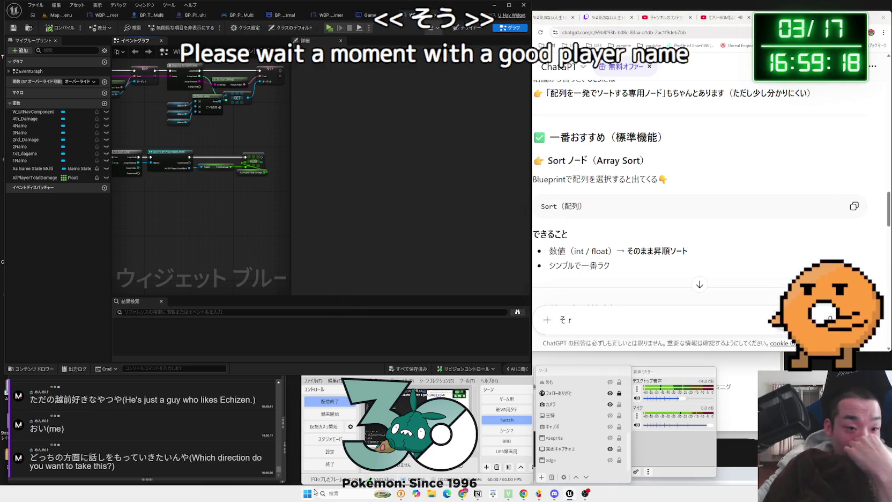
left_click(308, 493)
left_click(496, 236)
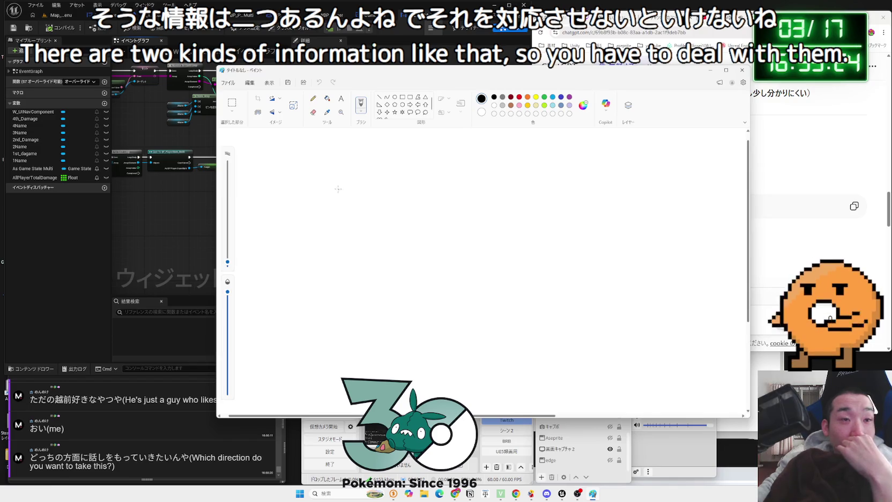
Write PN with player numbers 1–4 down a column in light blue
left_click_drag(323, 172, 318, 198)
left_click(553, 97)
key("ctrl+z")
left_click_drag(365, 194, 346, 206)
mouse_move(377, 188)
left_mouse_down()
mouse_move(372, 228)
mouse_move(397, 194)
mouse_move(448, 221)
left_mouse_up()
mouse_move(450, 190)
left_mouse_down()
mouse_move(461, 196)
mouse_move(449, 220)
left_mouse_up()
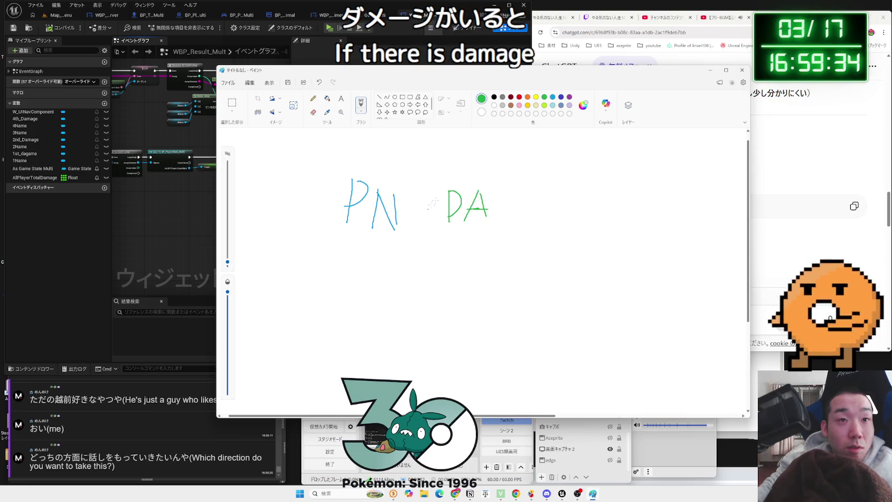
left_click(553, 98)
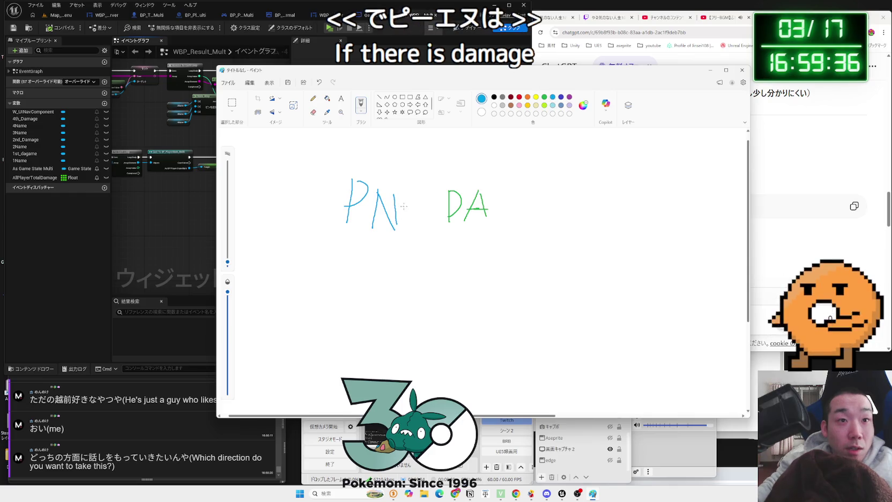
left_click_drag(406, 228, 414, 228)
left_click_drag(373, 261, 374, 275)
mouse_move(375, 316)
left_mouse_down()
mouse_move(382, 368)
mouse_move(374, 378)
left_mouse_up()
Write green damage values DA10, DA20, DA3 and DA15 beside the players
left_click(544, 98)
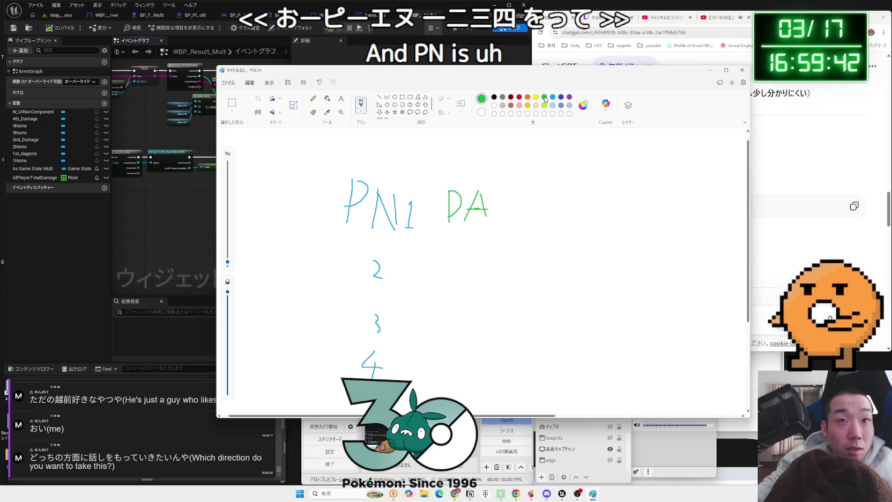
mouse_move(474, 255)
left_mouse_down()
mouse_move(475, 273)
mouse_move(494, 277)
left_mouse_up()
left_click_drag(470, 315, 473, 321)
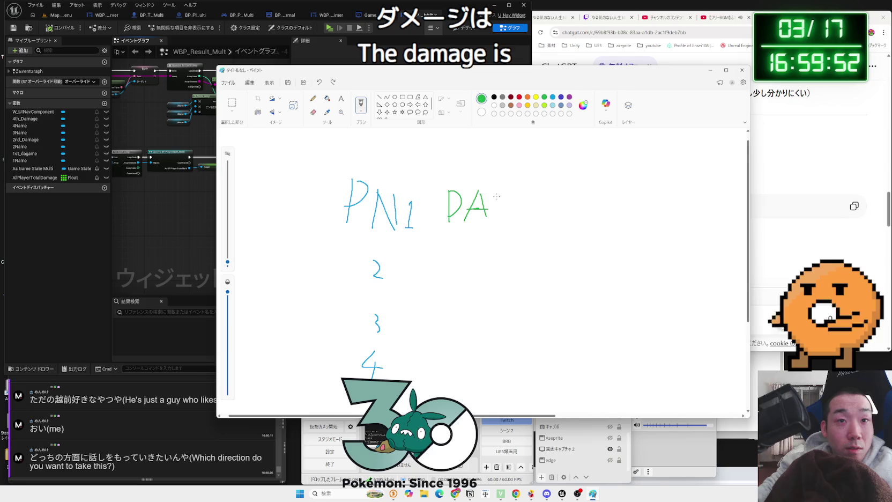
left_click_drag(503, 202, 504, 204)
mouse_move(446, 258)
left_mouse_down()
mouse_move(448, 280)
mouse_move(459, 283)
mouse_move(498, 280)
mouse_move(511, 263)
left_mouse_up()
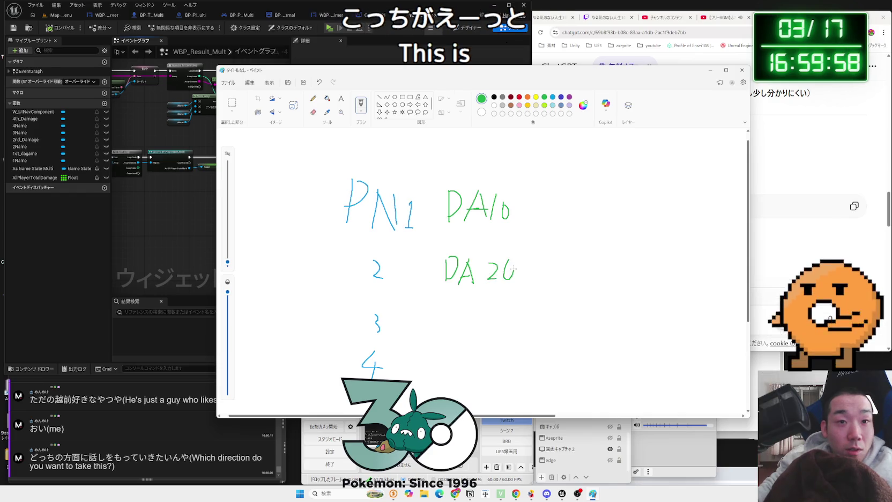
mouse_move(469, 312)
left_mouse_down()
mouse_move(458, 341)
mouse_move(489, 341)
left_mouse_up()
left_click_drag(441, 372, 440, 397)
mouse_move(441, 371)
left_mouse_down()
mouse_move(441, 395)
mouse_move(462, 394)
left_mouse_up()
left_click_drag(470, 371, 480, 392)
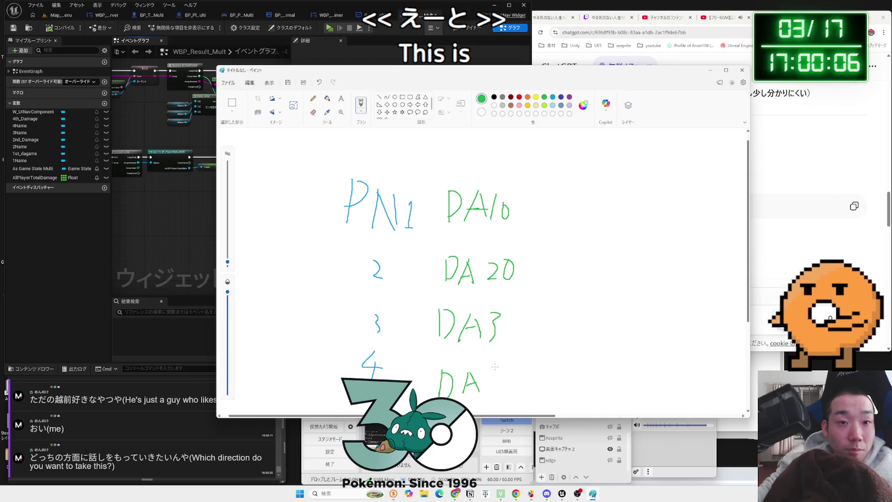
left_click_drag(500, 367, 497, 393)
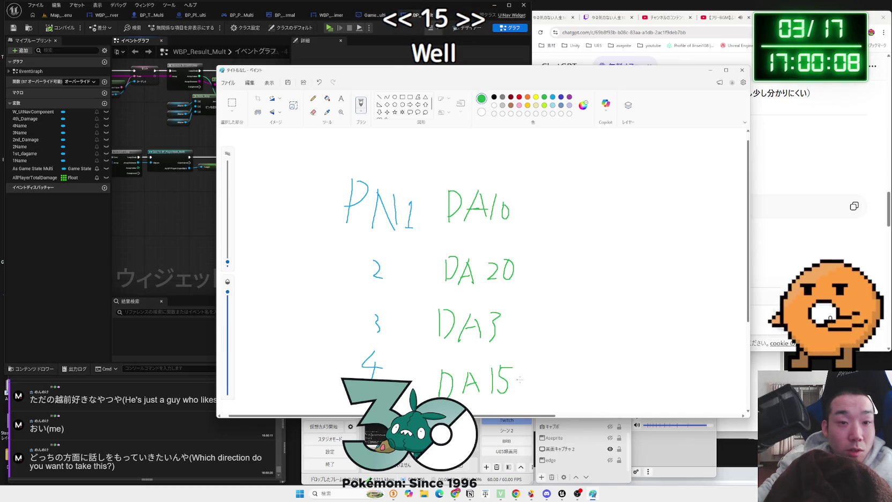
scroll(529, 354, "down", 1)
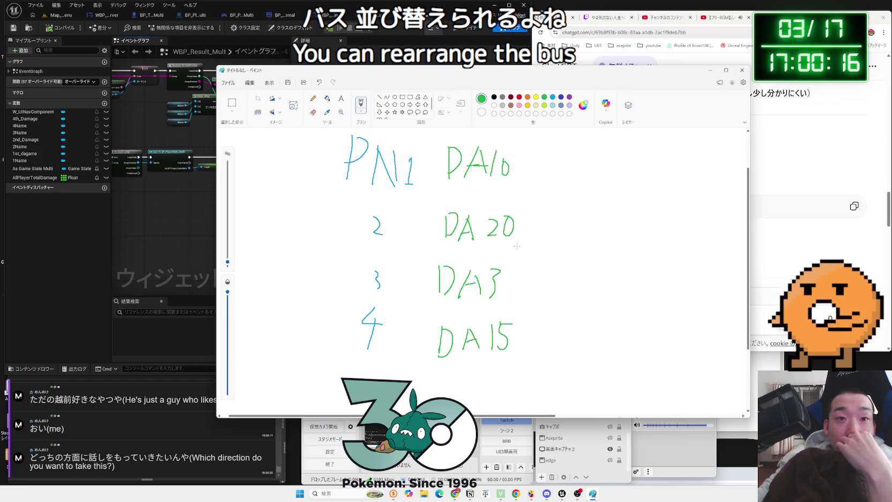
Circle the player rows in red, undo all the circles, and move Paint aside
left_click(519, 97)
left_click_drag(516, 244, 370, 219)
mouse_move(474, 187)
left_mouse_down()
mouse_move(337, 142)
mouse_move(536, 169)
mouse_move(502, 187)
left_mouse_up()
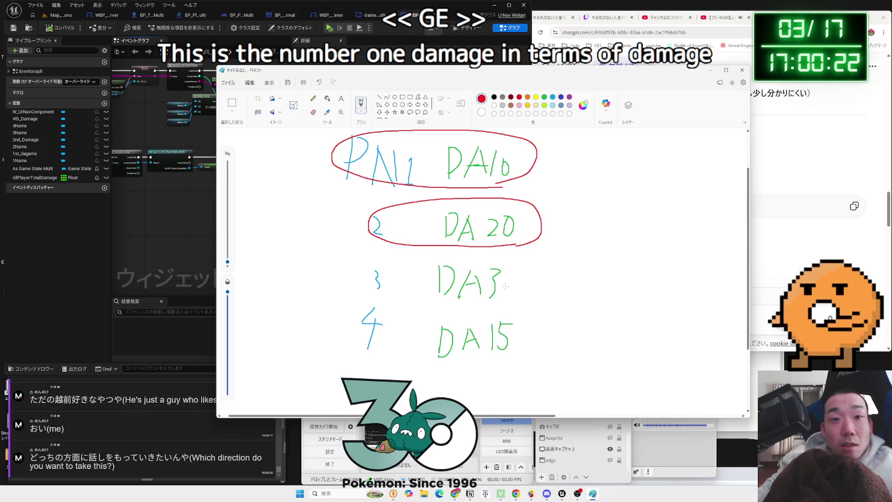
key("ctrl+z")
mouse_move(512, 356)
left_mouse_down()
mouse_move(394, 362)
mouse_move(514, 354)
left_mouse_up()
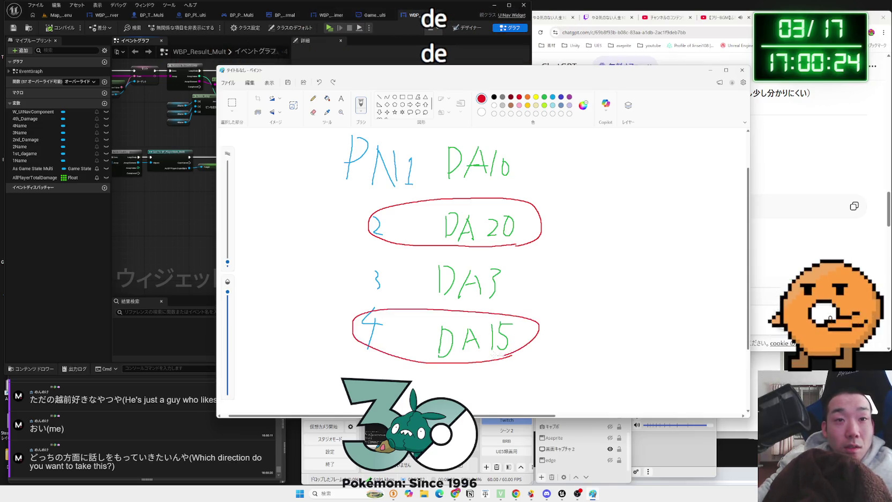
mouse_move(503, 191)
left_mouse_down()
mouse_move(314, 156)
mouse_move(485, 172)
left_mouse_up()
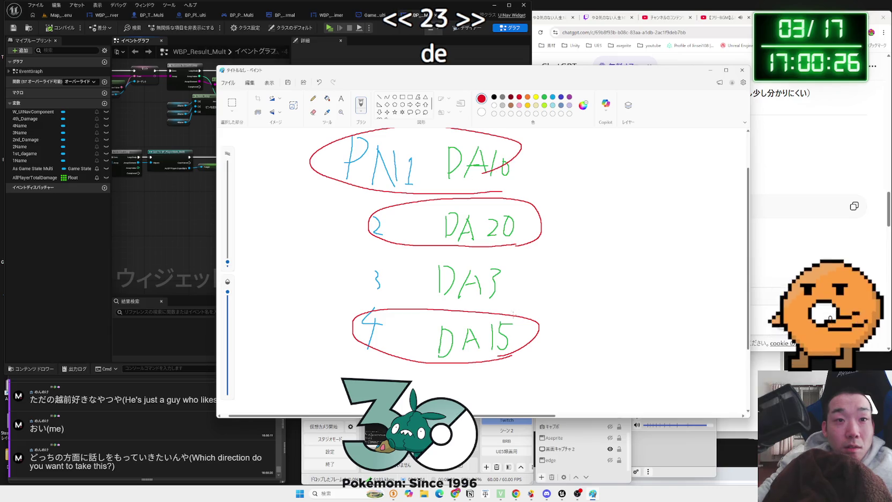
left_click_drag(337, 289, 481, 325)
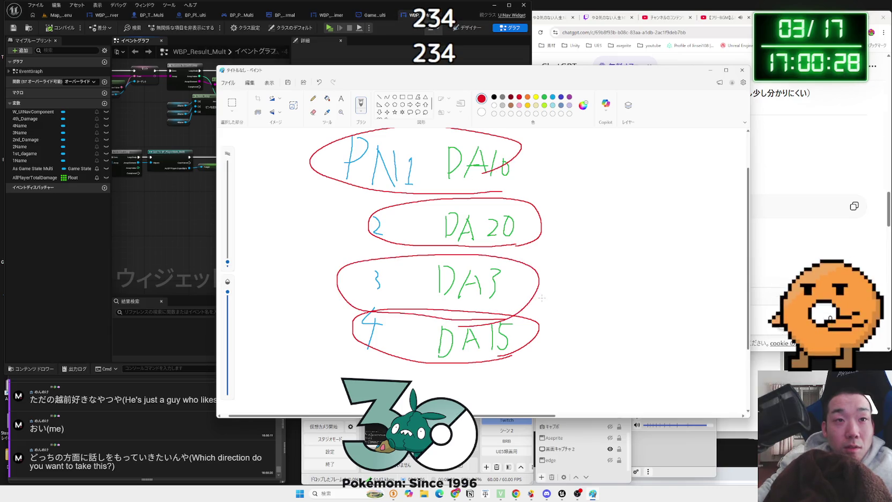
key("ctrl+z")
key("ctrl+z")
key("ctrl+z")
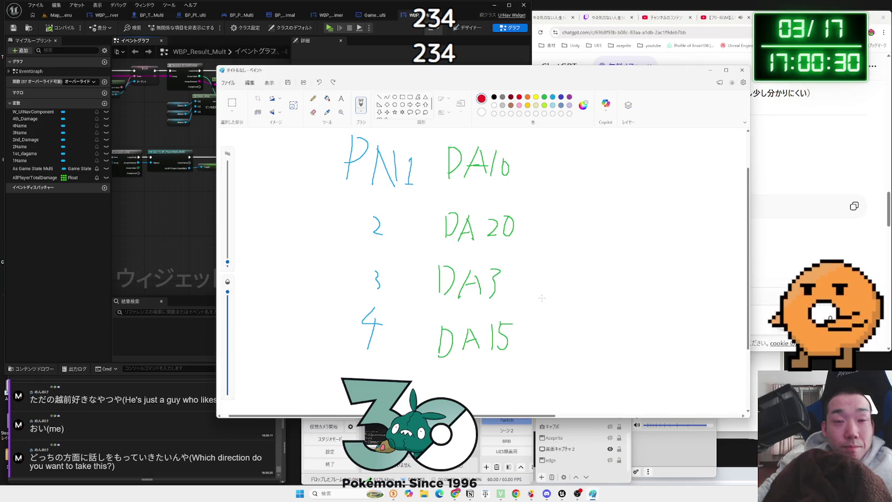
left_click_drag(482, 70, 593, 34)
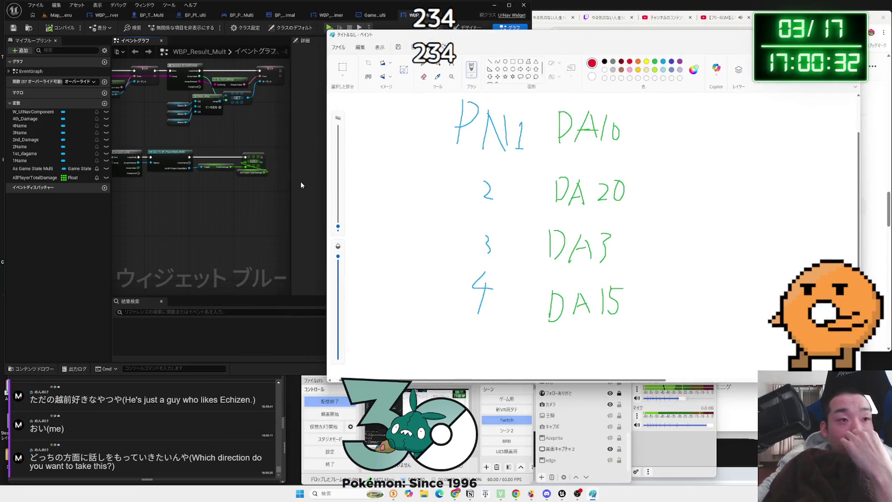
Widen the event graph, pan to the loop, and drop an AllPlayerTotalDamage Get node below it
left_click(243, 187)
scroll(243, 187, "up", 4)
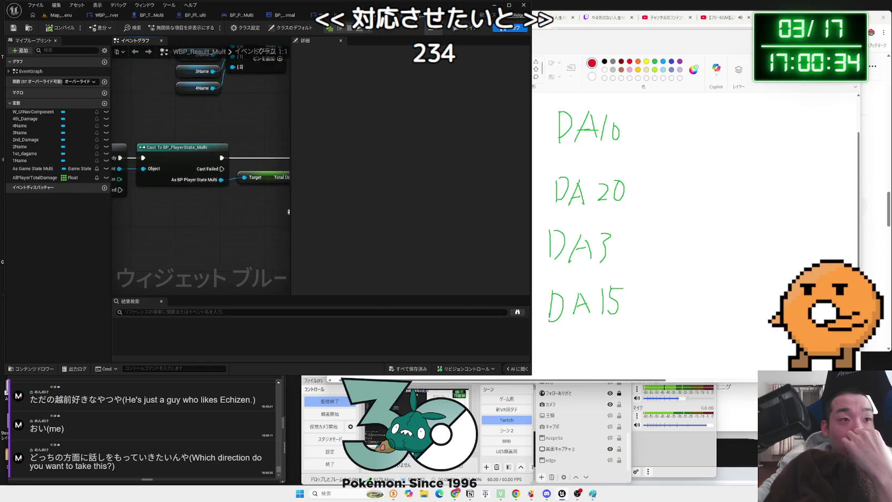
scroll(243, 224, "down", 1)
left_click_drag(290, 179, 403, 179)
left_click_drag(234, 225, 338, 204)
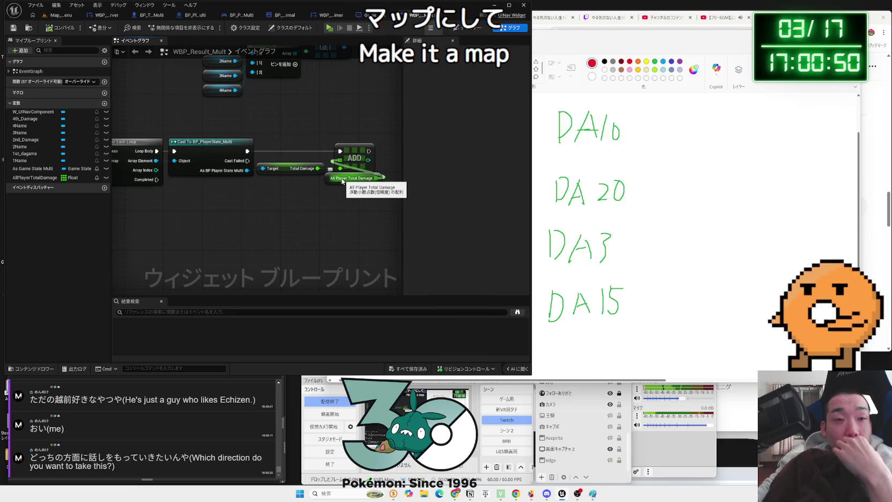
left_click_drag(351, 188, 380, 163)
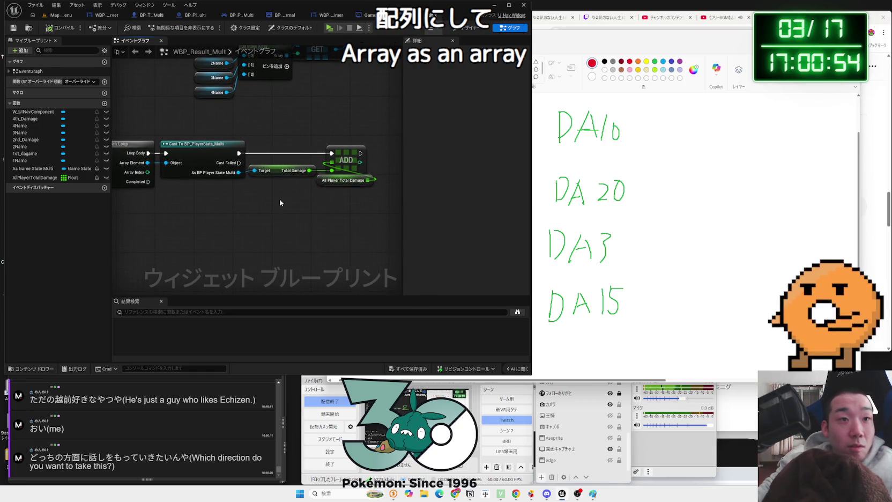
left_click_drag(279, 199, 326, 184)
mouse_move(36, 178)
left_mouse_down()
mouse_move(206, 209)
mouse_move(277, 208)
left_mouse_up()
left_click(223, 217)
Add a Sort Float Array node, try Ascending and Descending sort orders, then delete it
type("sort")
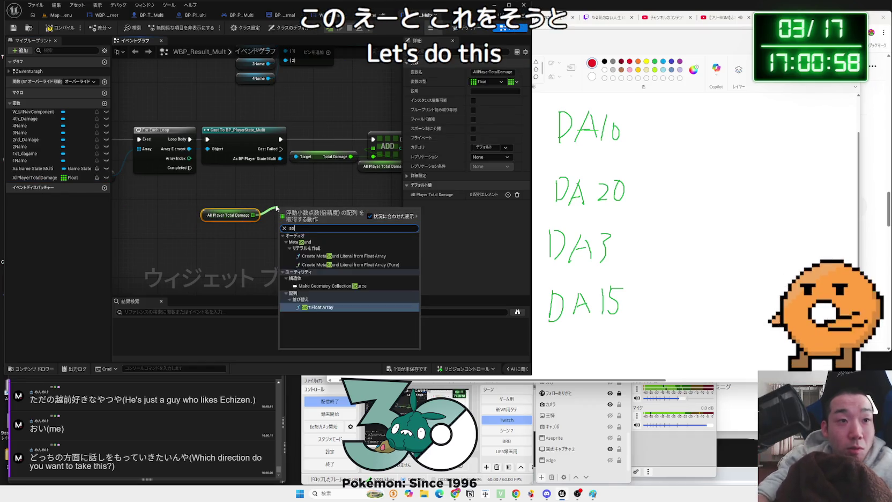
left_click(330, 256)
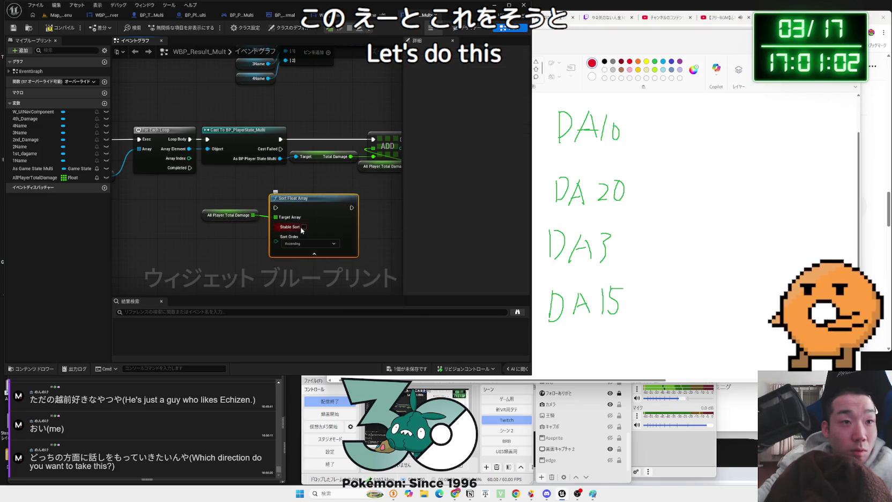
left_click(302, 244)
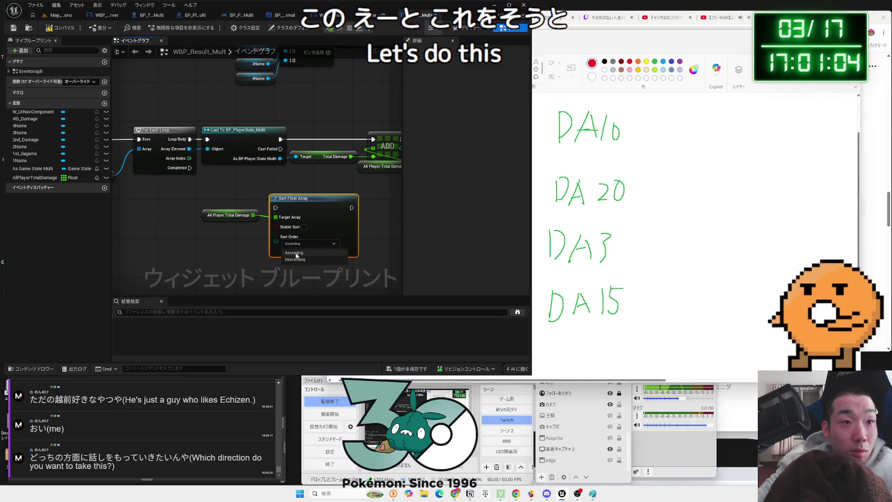
left_click(292, 253)
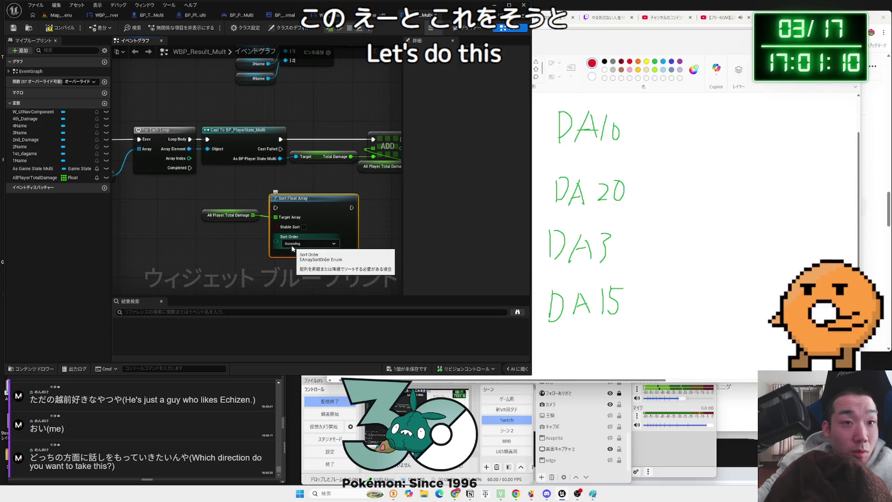
left_click(293, 245)
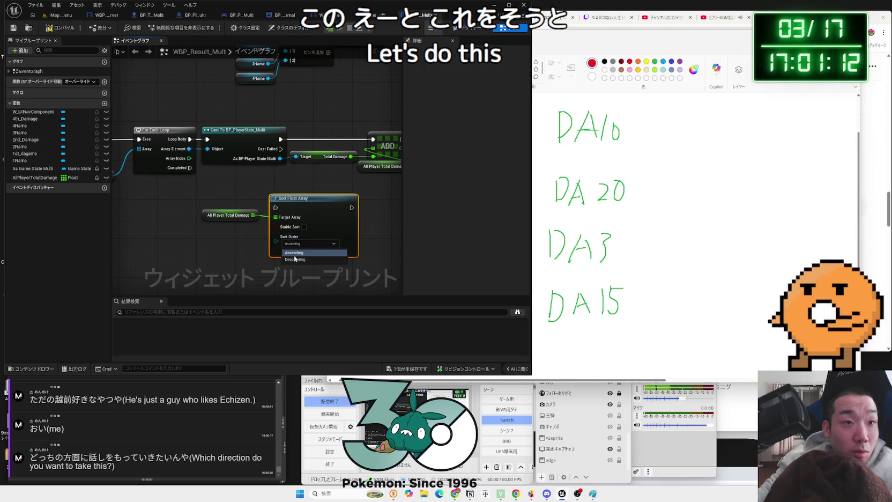
left_click(293, 245)
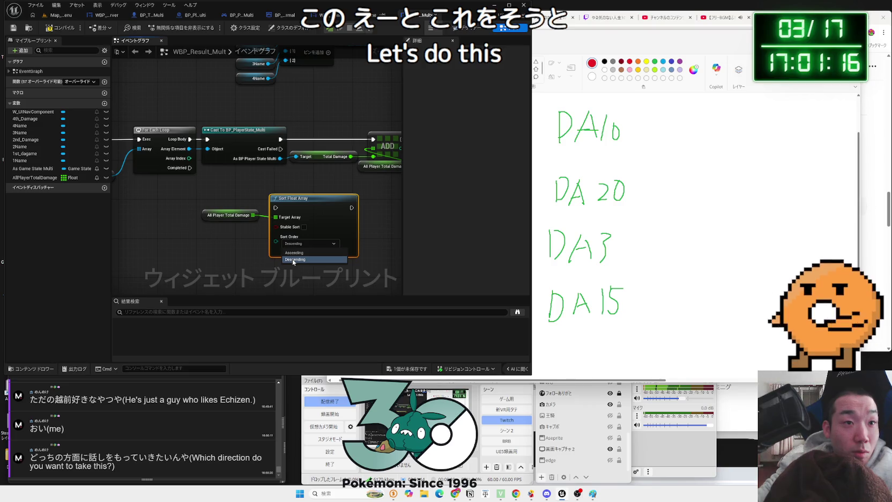
left_click(301, 257)
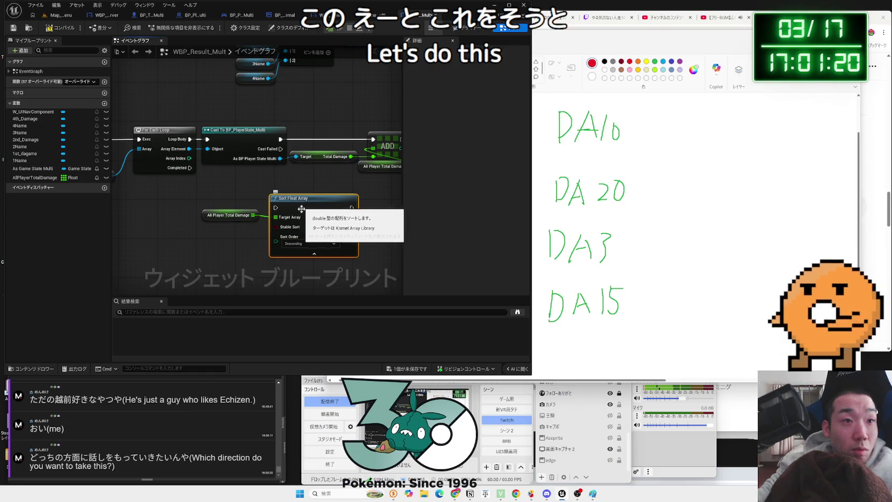
key("Delete")
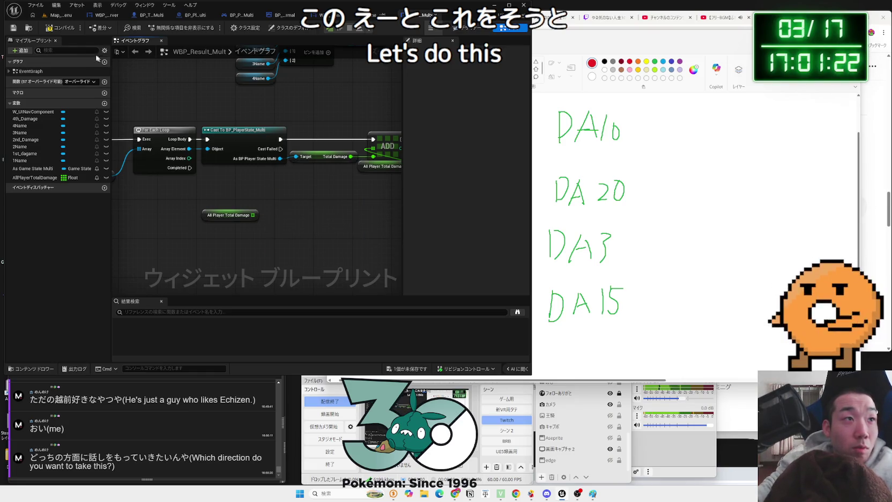
Recreate Sort Float Array on the damage array and screenshot the sort node area
left_click_drag(252, 215, 280, 199)
type("sort")
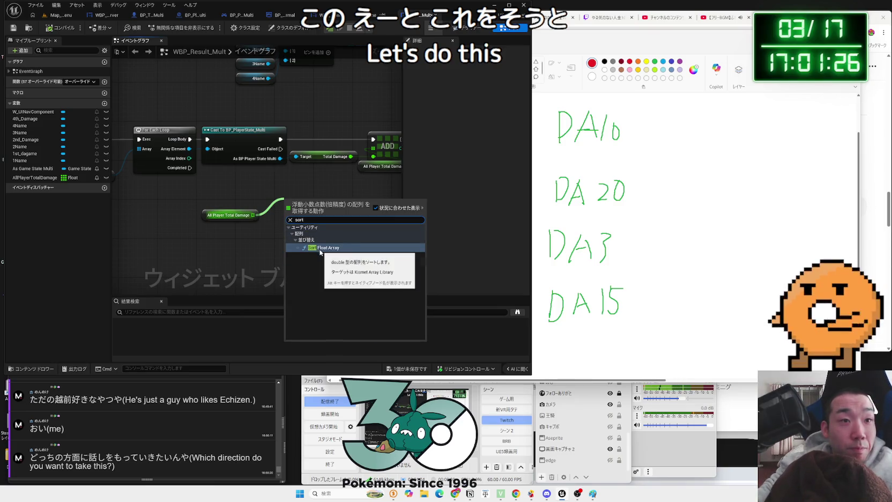
left_click(320, 248)
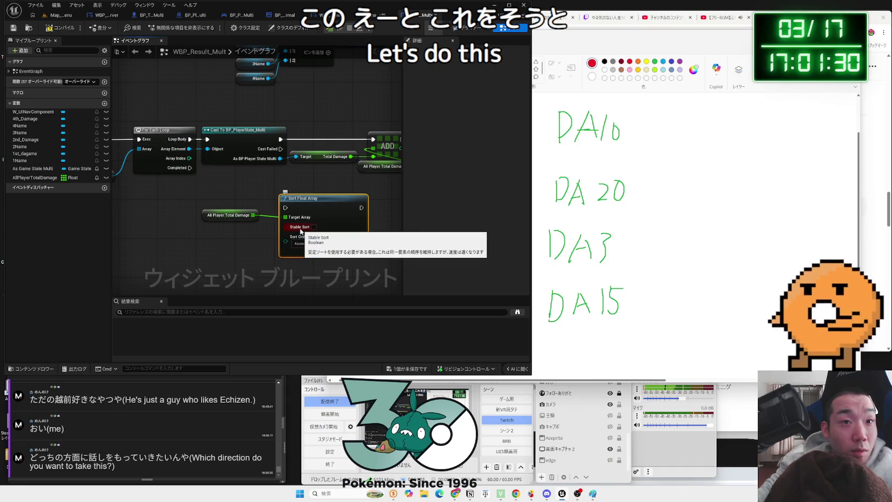
left_click(340, 243)
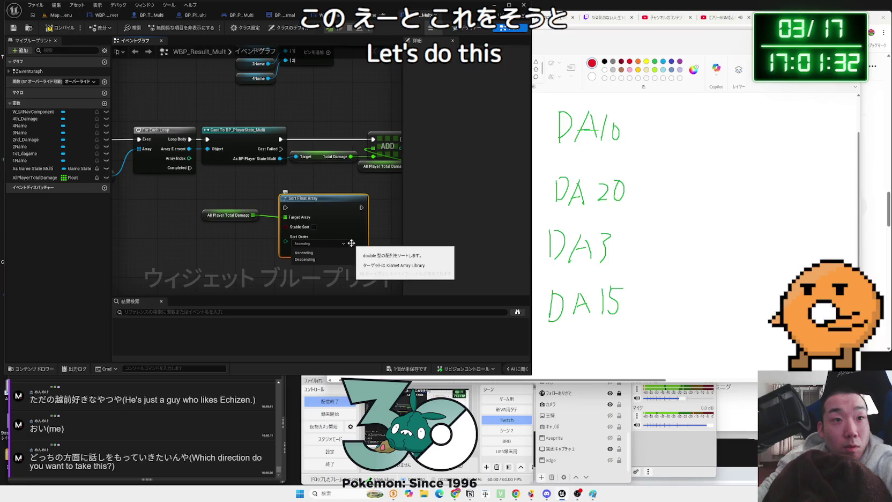
key("super+shift+s")
left_click_drag(199, 187, 374, 272)
Paste the Sort Float Array node screenshot into the ChatGPT message box
key("alt+Tab")
type("そr")
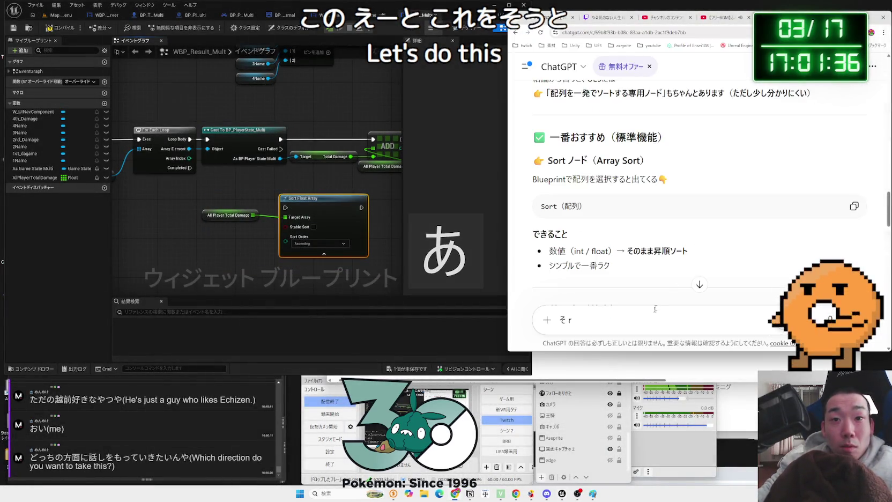
key("BackSpace")
key("BackSpace")
key("ctrl+v")
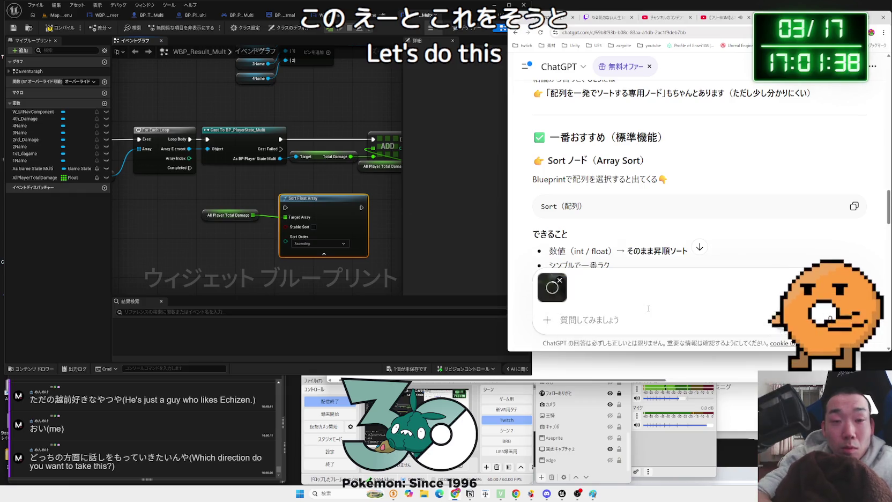
Draft the Japanese question about the sort order ending in 上から…昇順, then start a new browser tab
type("ーとこんなかんじなん")
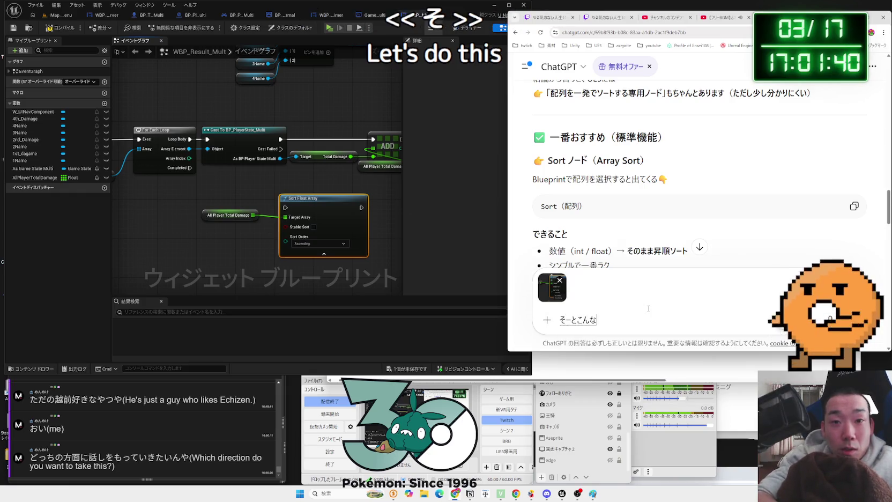
type("だけど、")
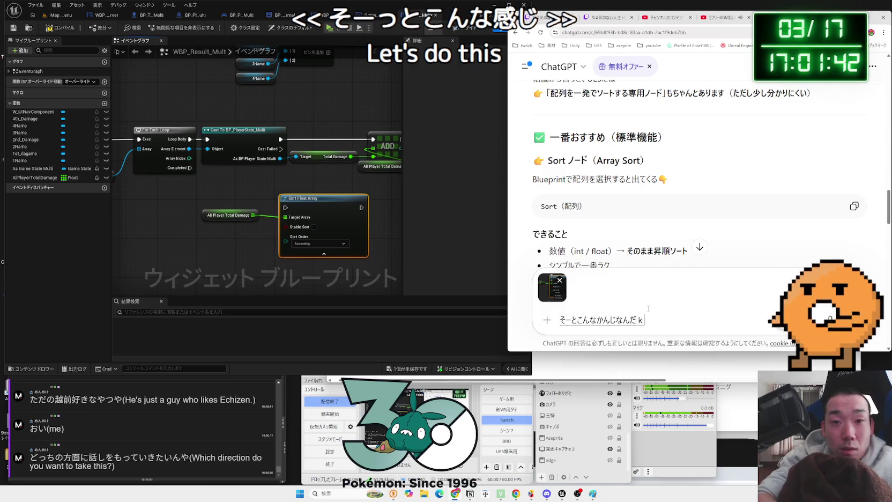
key("space")
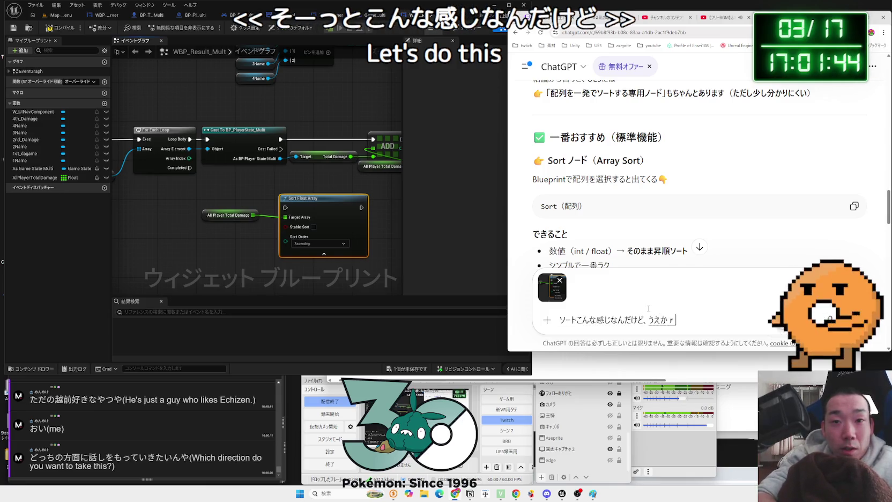
type("らじゅ")
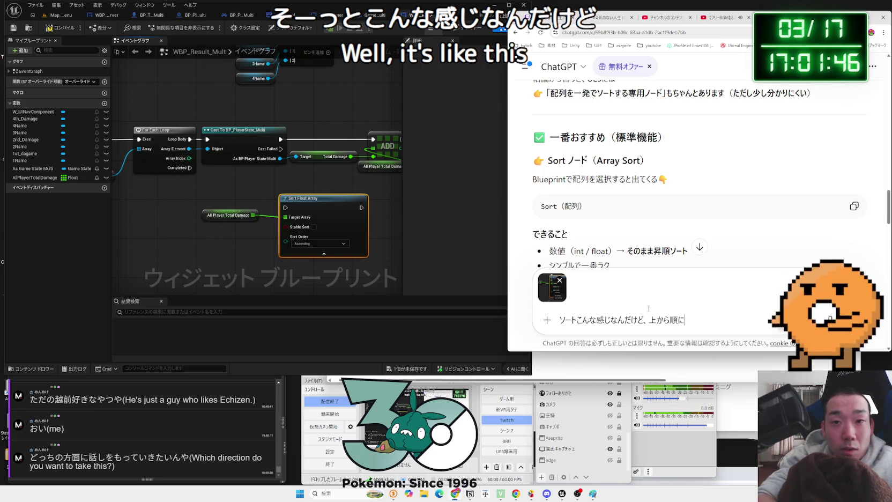
key("BackSpace")
key("BackSpace")
type("shouj")
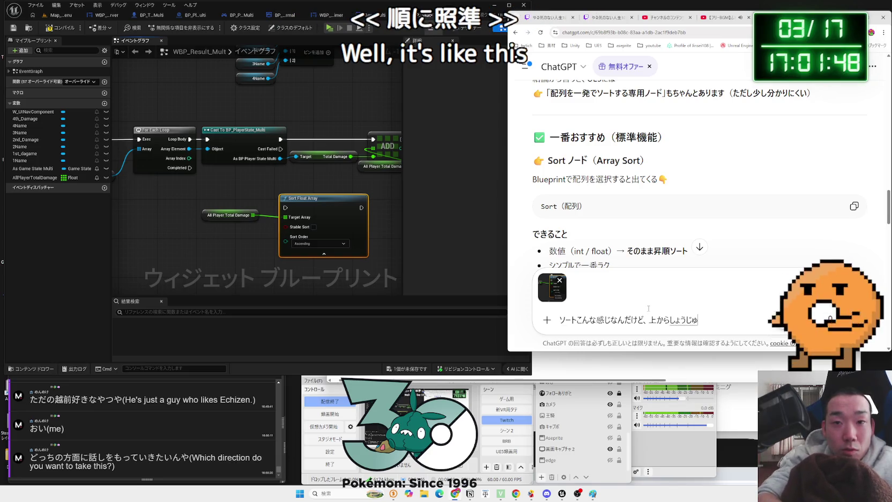
type("uhoujun")
key("space")
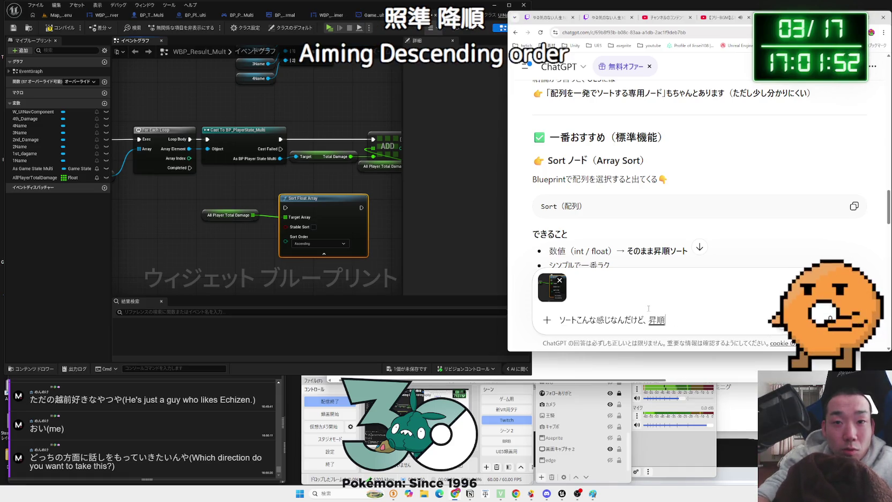
key("ctrl+t")
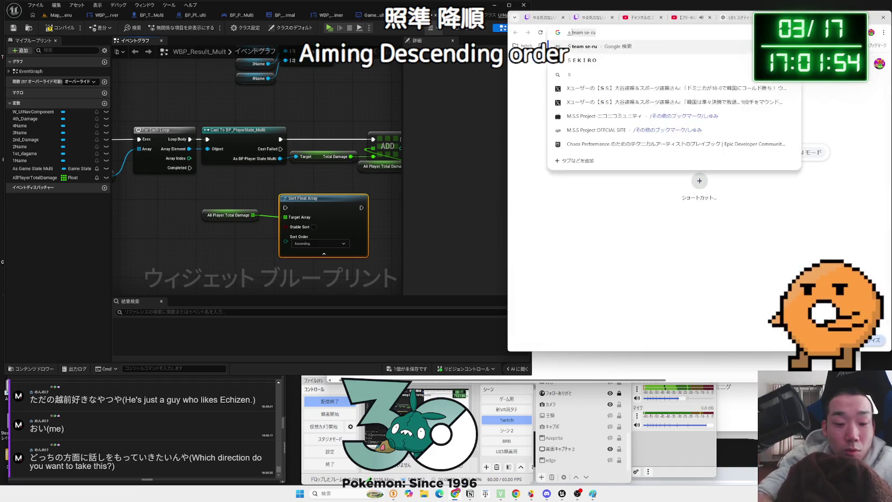
Search Google for 昇順 降順, read the results, and return to the ChatGPT draft
type("shoujun")
key("space")
key("Return")
type("koujun")
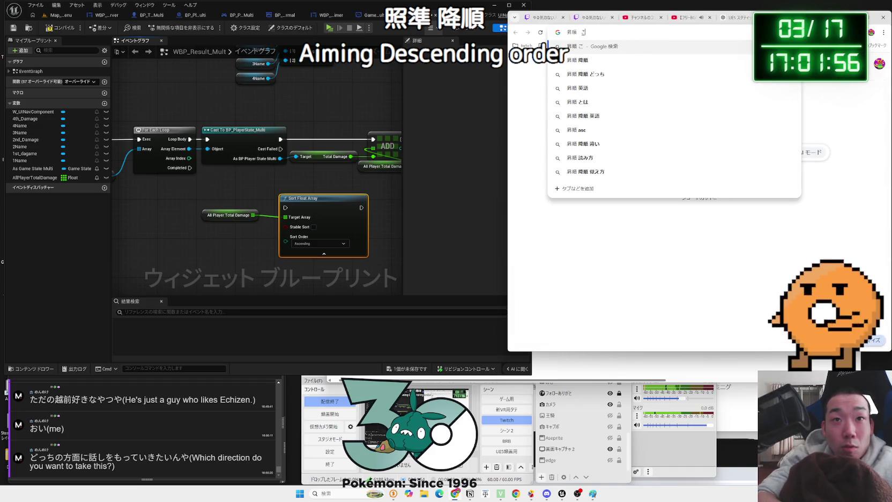
key("space")
key("Return")
key("Return")
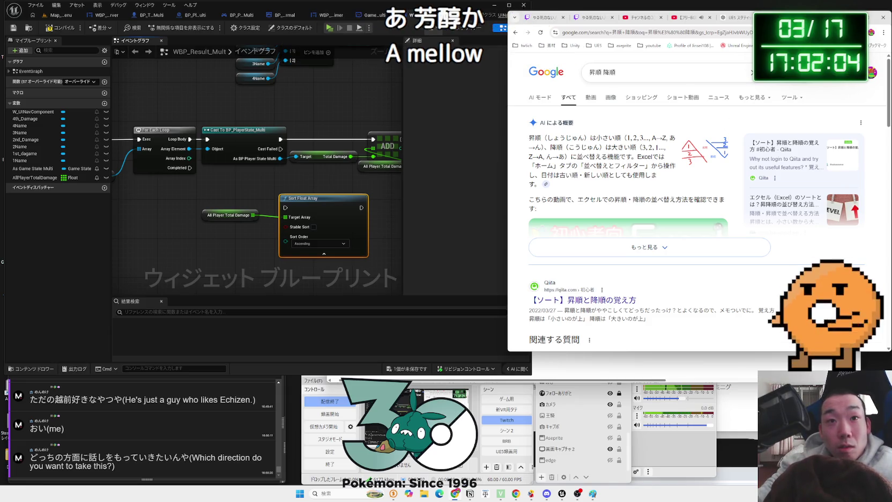
key("alt+Tab")
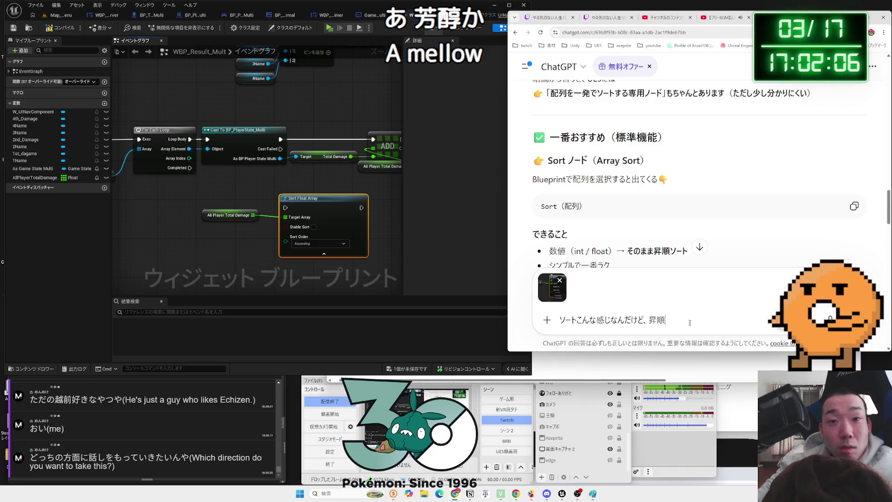
Finish the question with 降順？上から順番に高い数値にしたいです and send it to ChatGPT
type("こう")
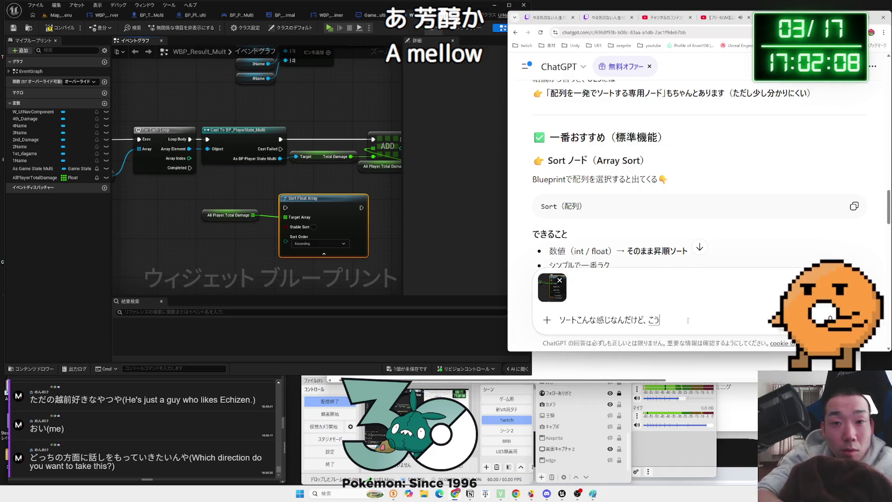
type("(")
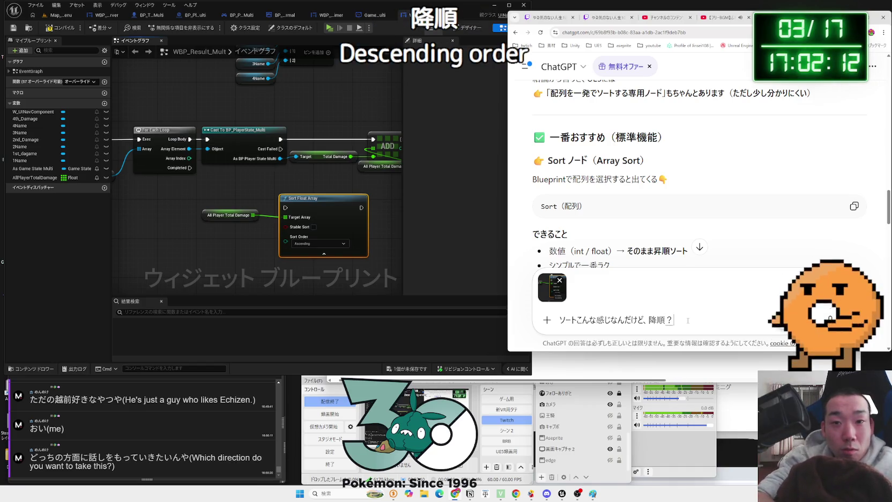
type("?u")
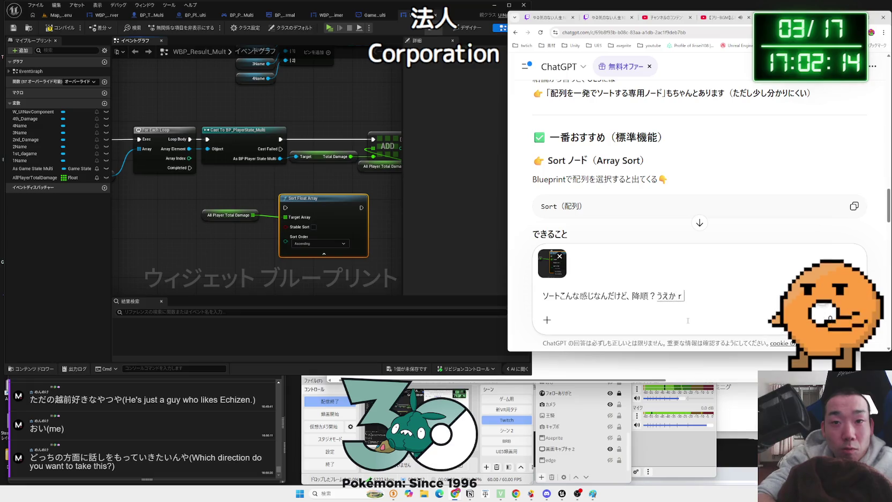
type("nbni")
key("space")
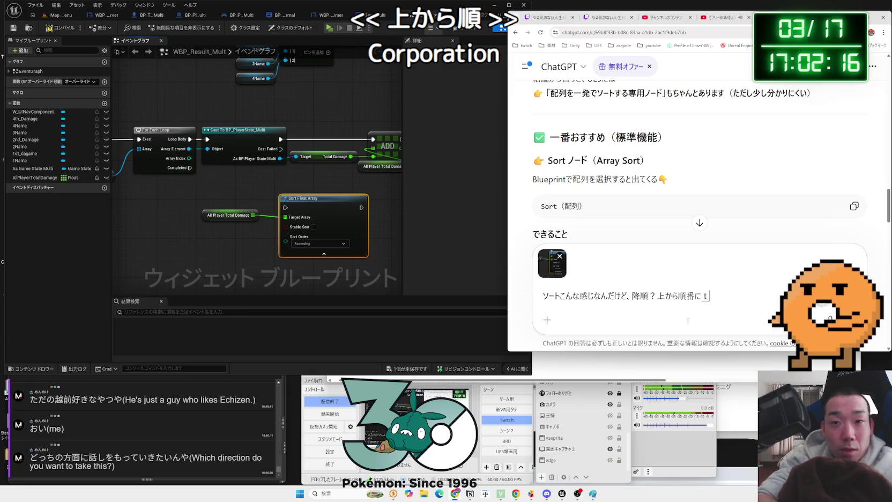
type("takaiuchinia")
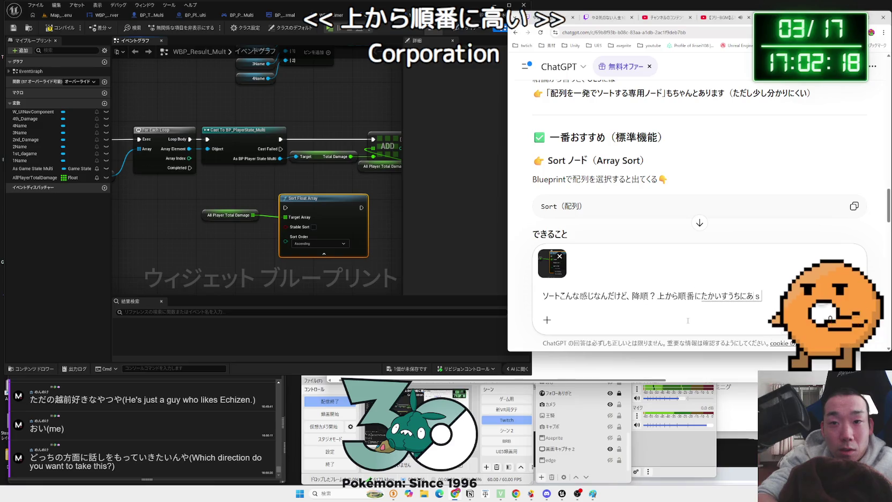
type("desu")
key("space")
key("Return")
key("Return")
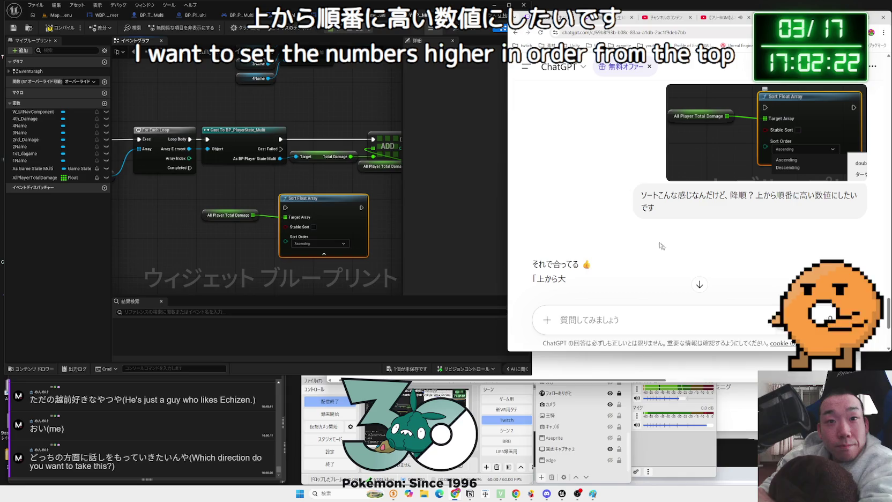
Set the Sort Float Array node's Sort Order to Descending
scroll(635, 223, "down", 3)
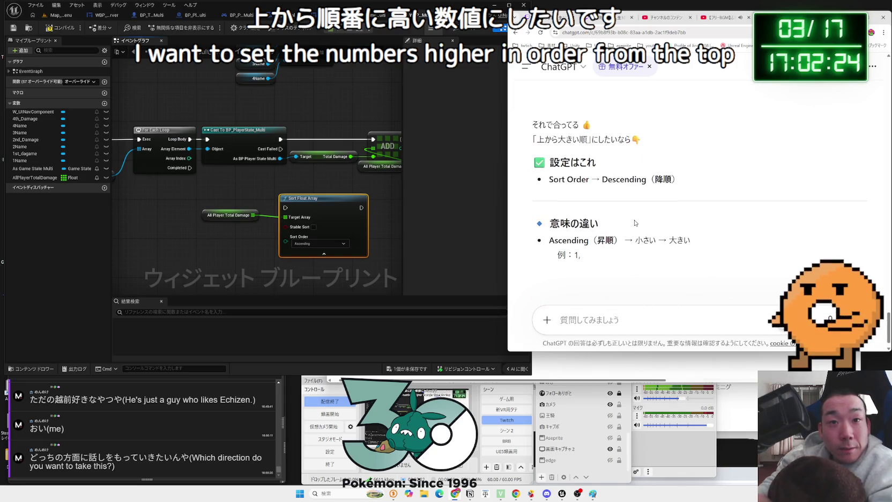
left_click(320, 244)
left_click(303, 257)
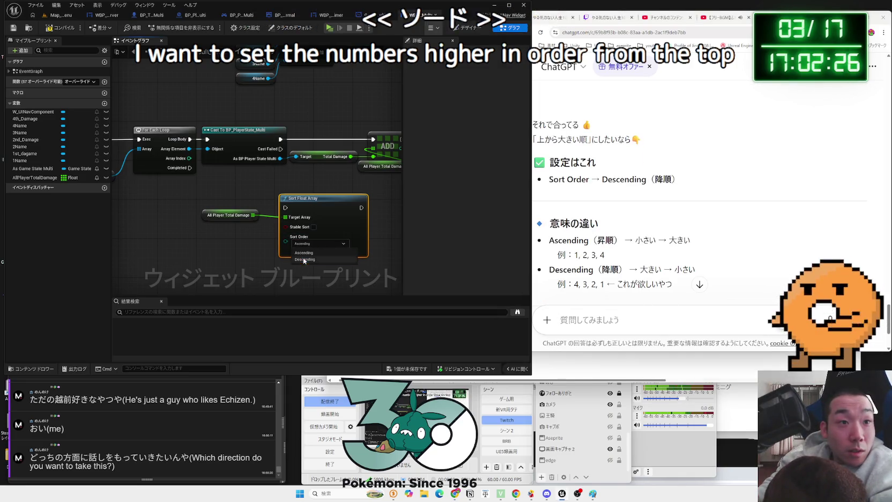
Check ChatGPT's reply recommending Descending and confirm the sort node stays on Descending
left_click(622, 220)
scroll(624, 219, "down", 2)
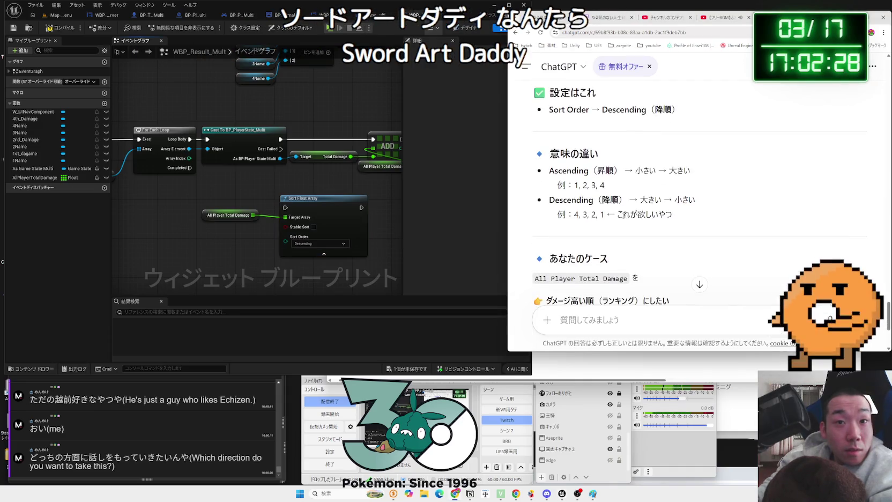
scroll(624, 219, "down", 3)
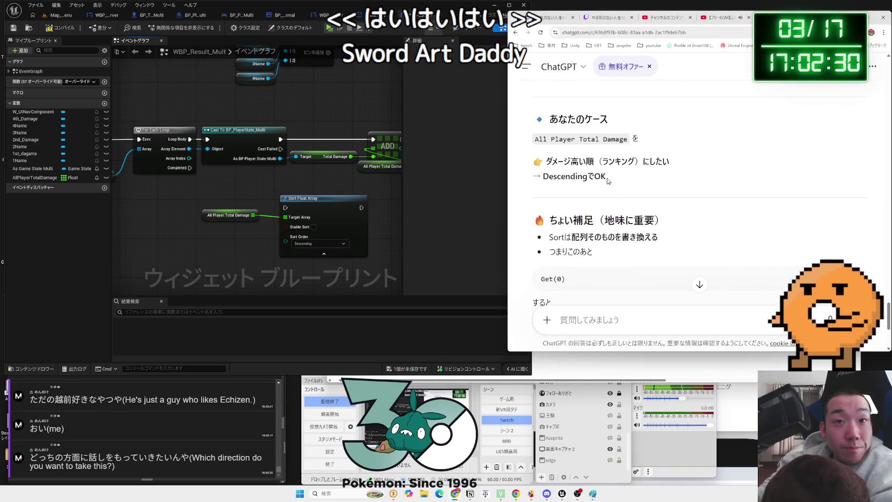
left_click_drag(606, 178, 545, 155)
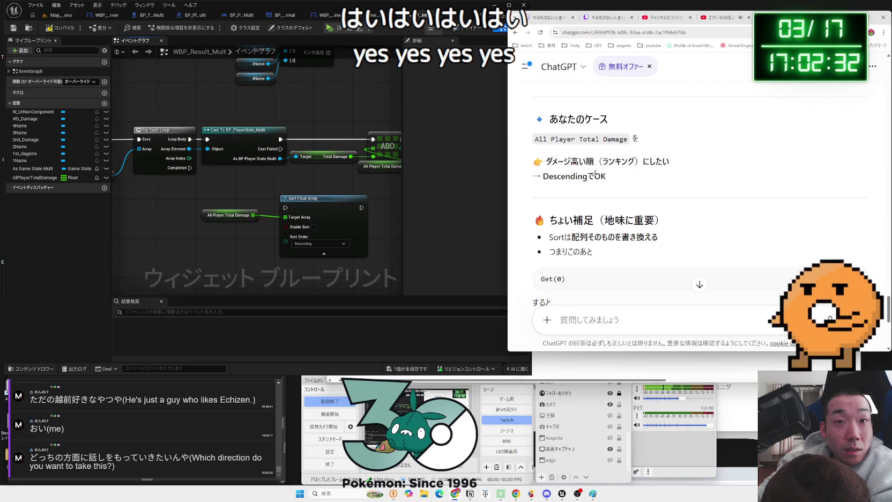
double_click(566, 176)
left_click(322, 236)
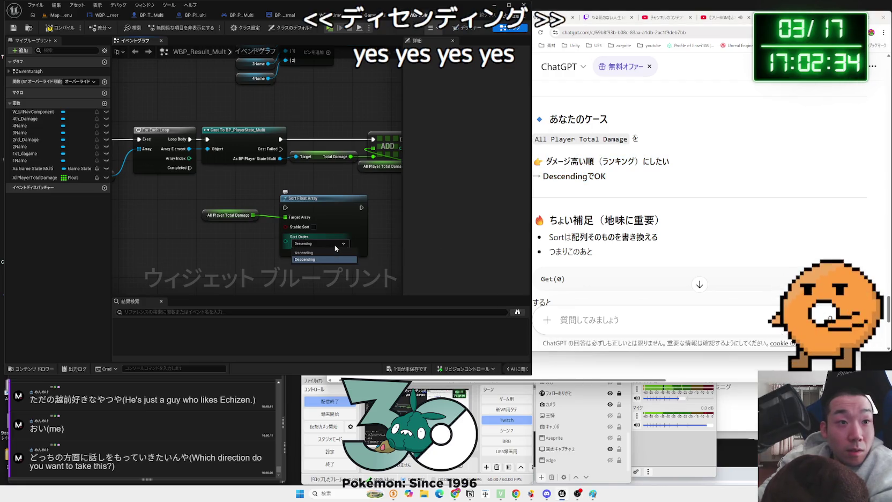
left_click(331, 244)
left_click(331, 259)
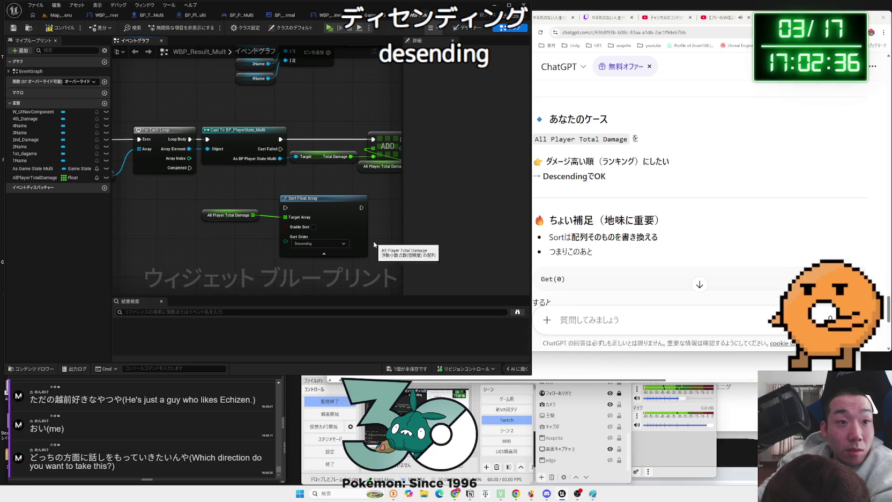
Read the reply's Get(0) first-place notes, then move the All Player Total Damage node down-right
key("alt+Tab")
scroll(597, 192, "down", 2)
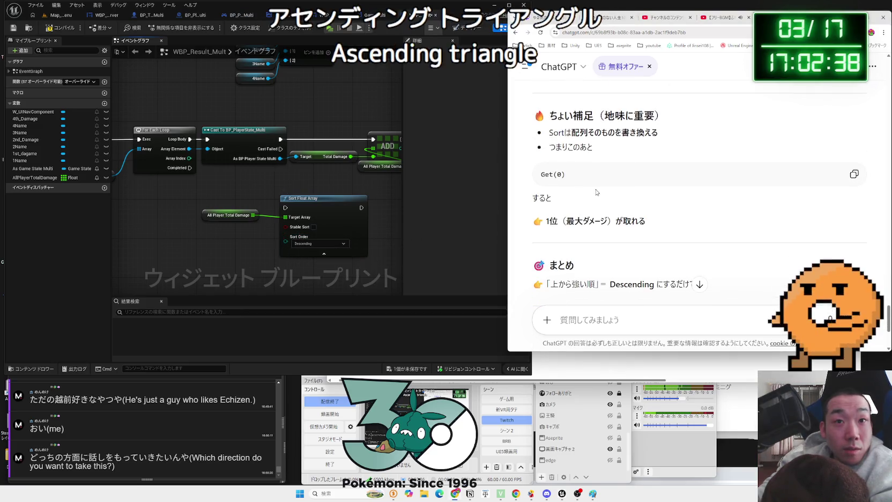
left_click_drag(549, 132, 596, 150)
left_click(595, 150)
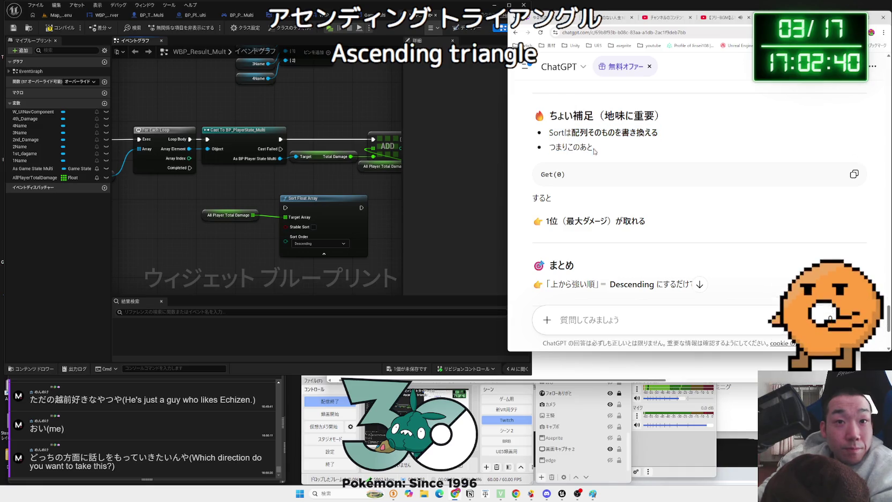
left_click_drag(537, 203, 646, 222)
scroll(617, 215, "down", 2)
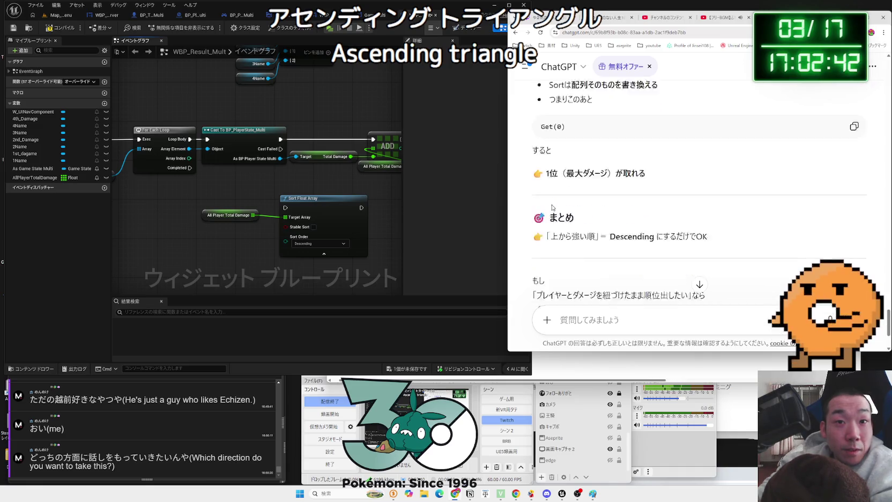
left_click(381, 210)
left_click_drag(230, 215, 252, 234)
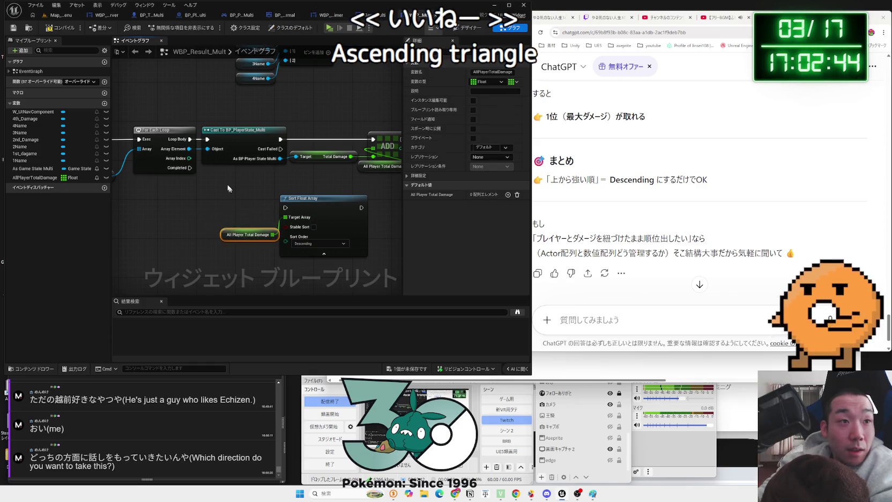
Wire For Each Loop Completed into Sort Float Array and reposition the All Player Total Damage node
left_click_drag(190, 168, 285, 208)
mouse_move(225, 201)
left_mouse_down()
mouse_move(282, 254)
mouse_move(181, 216)
left_mouse_up()
left_click(180, 202)
scroll(270, 194, "down", 2)
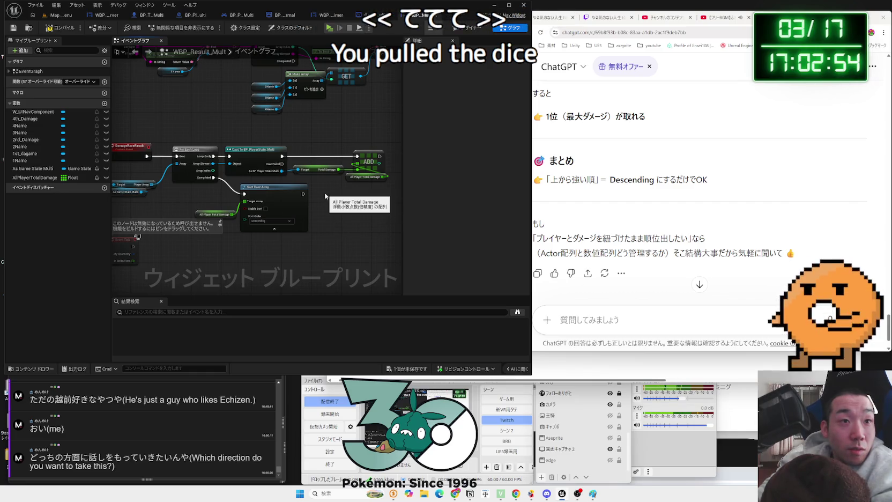
left_click(285, 186)
left_click_drag(203, 214, 206, 211)
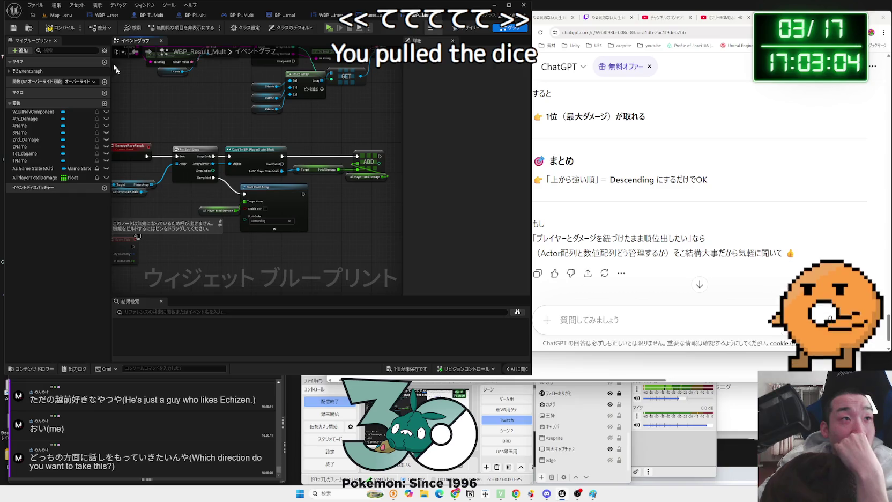
scroll(207, 213, "up", 1)
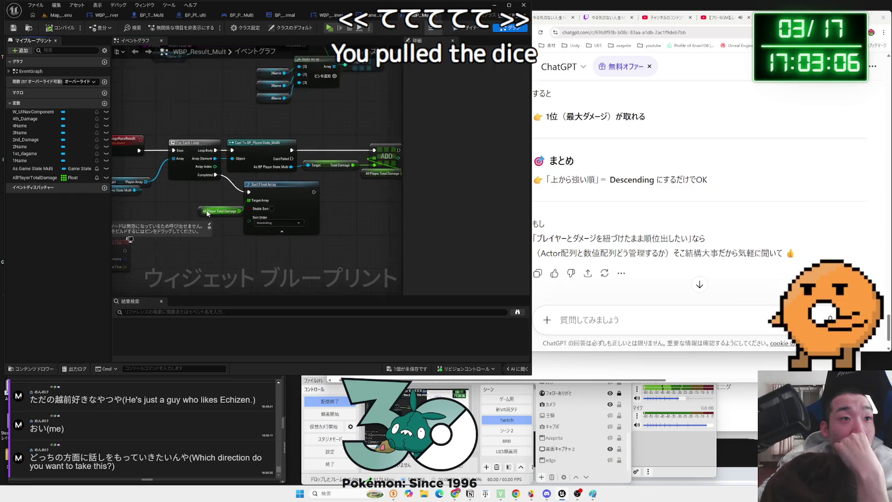
scroll(208, 213, "up", 1)
left_click_drag(329, 183, 291, 197)
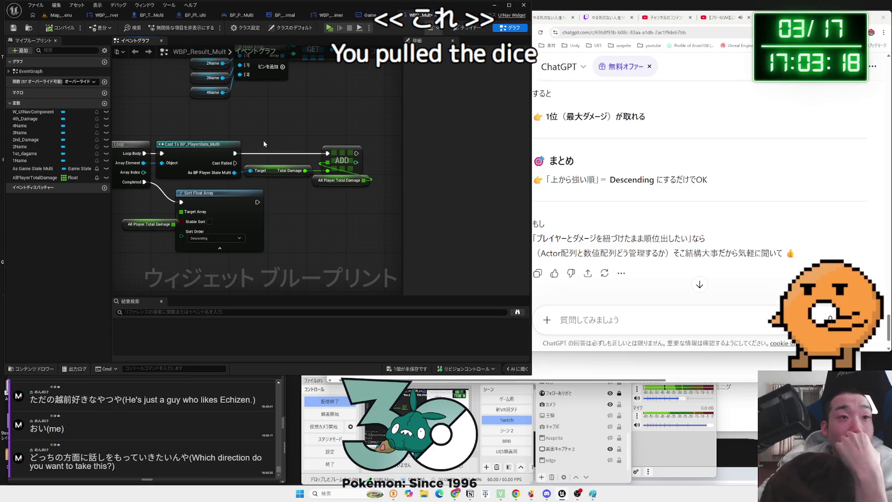
left_click(331, 181)
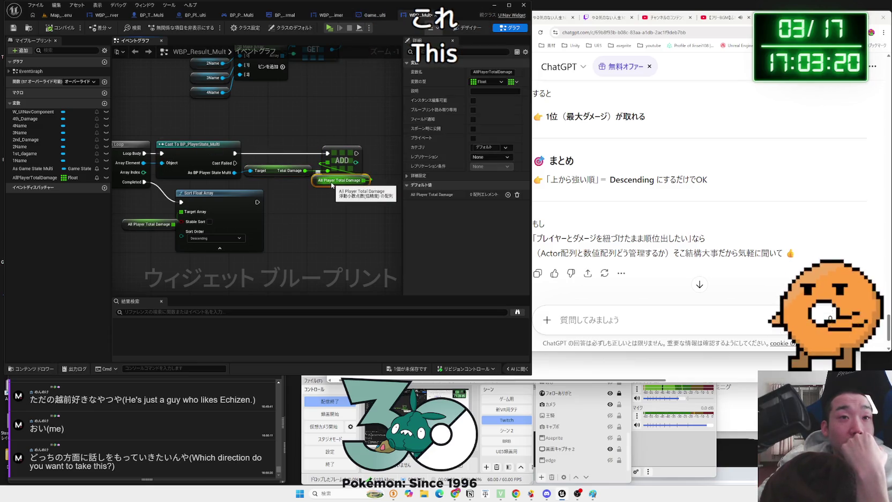
left_click(512, 81)
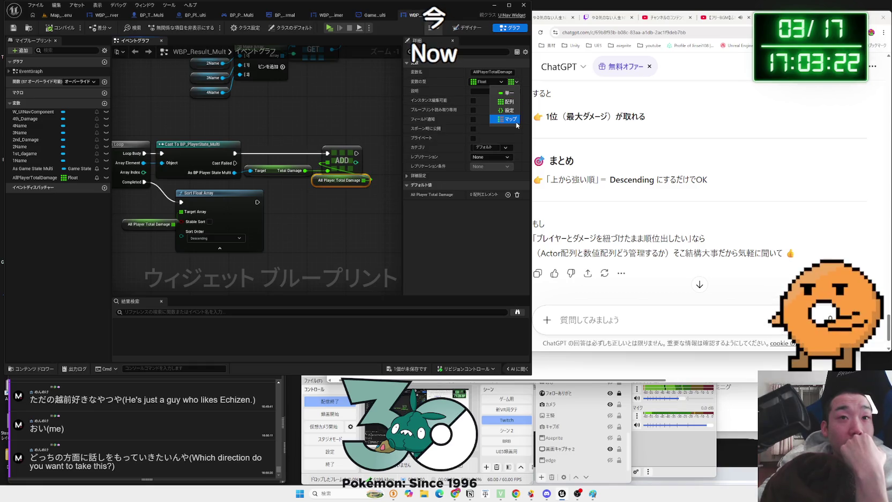
left_click(357, 103)
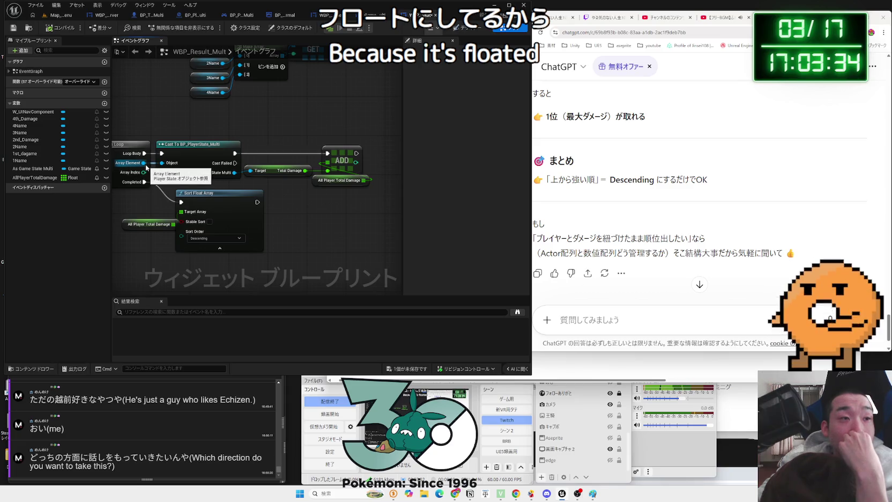
left_click_drag(123, 215, 207, 189)
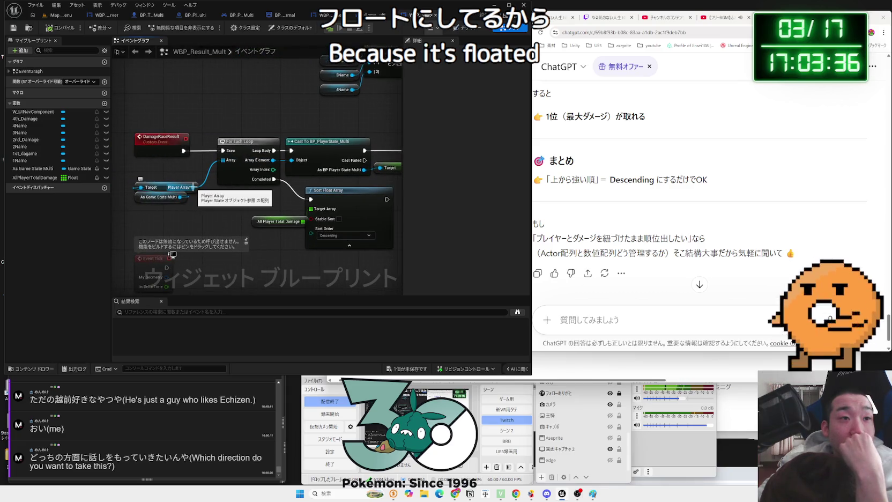
left_click_drag(373, 178, 252, 185)
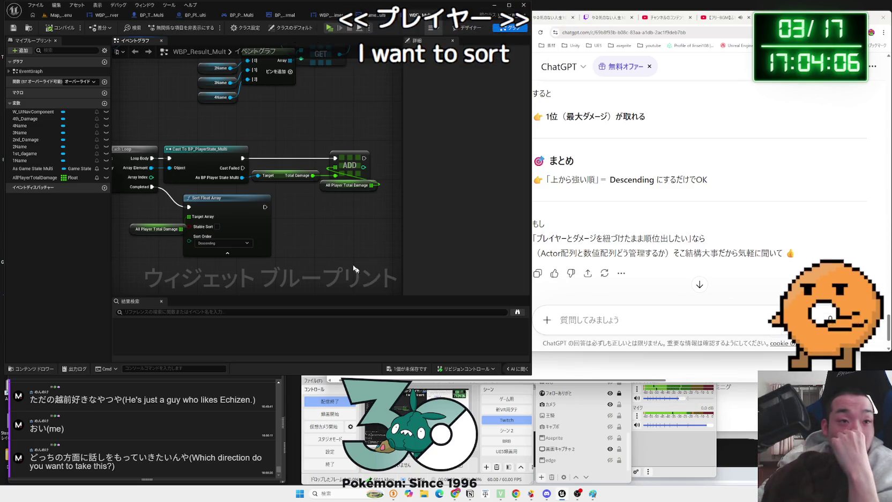
left_click(599, 315)
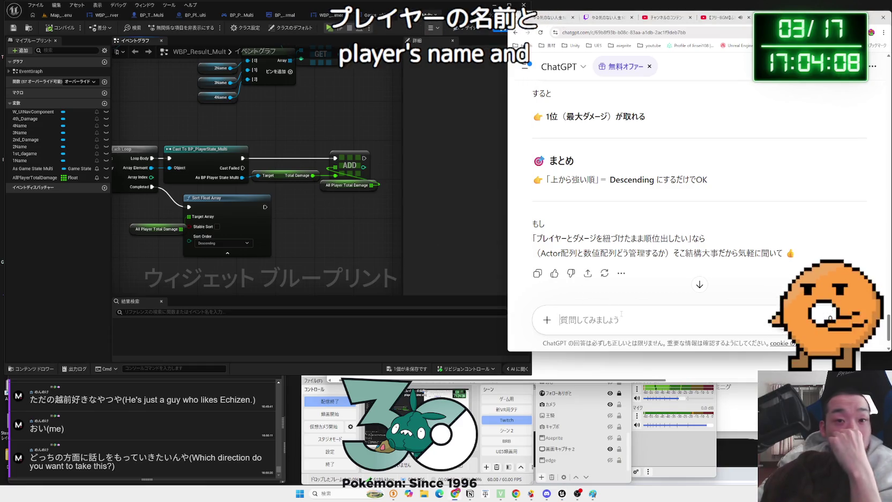
Ask ChatGPT how player names can stay attached when ranking players by damage
type("いt")
type("んた")
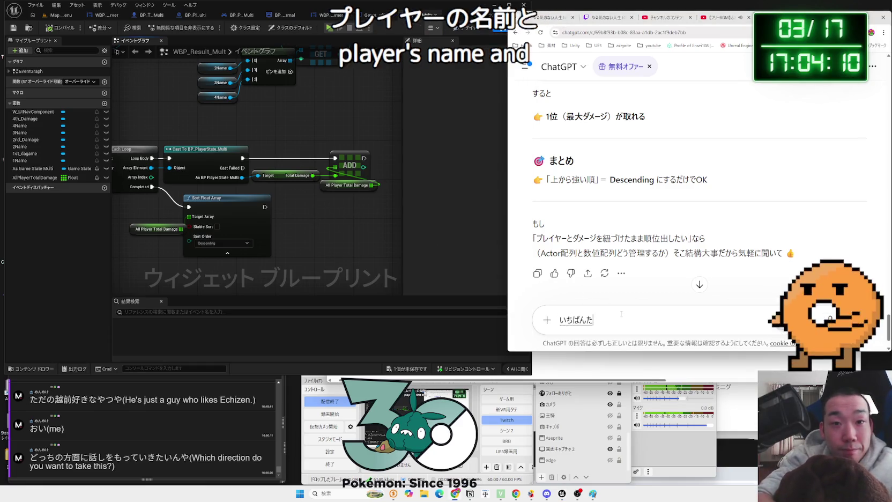
key("Return")
type("めーj")
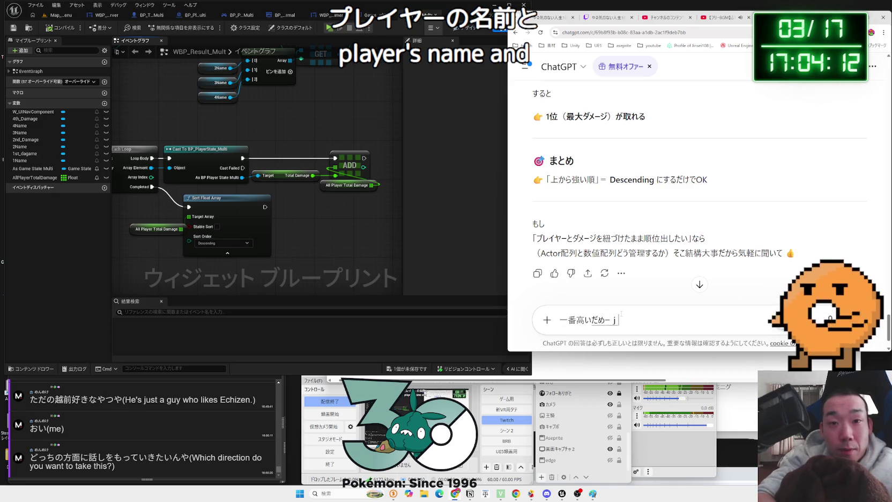
type("ureiya-w")
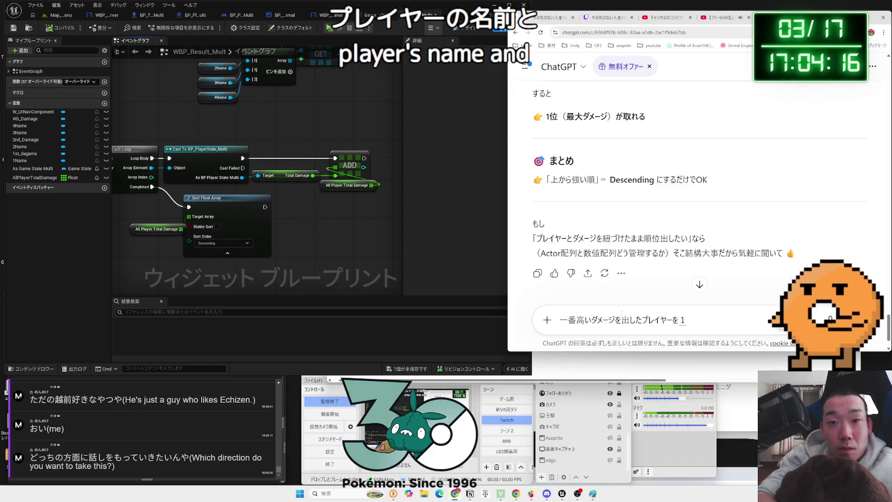
type(",giwo")
key("space")
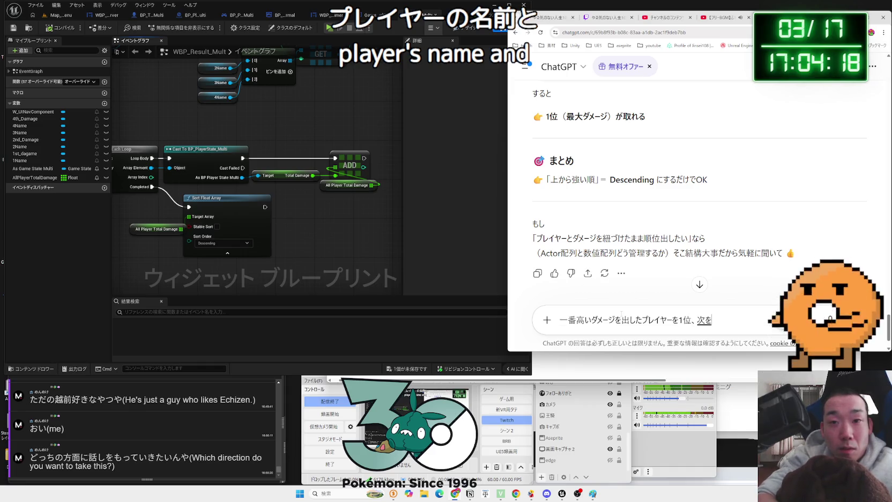
type("sitai")
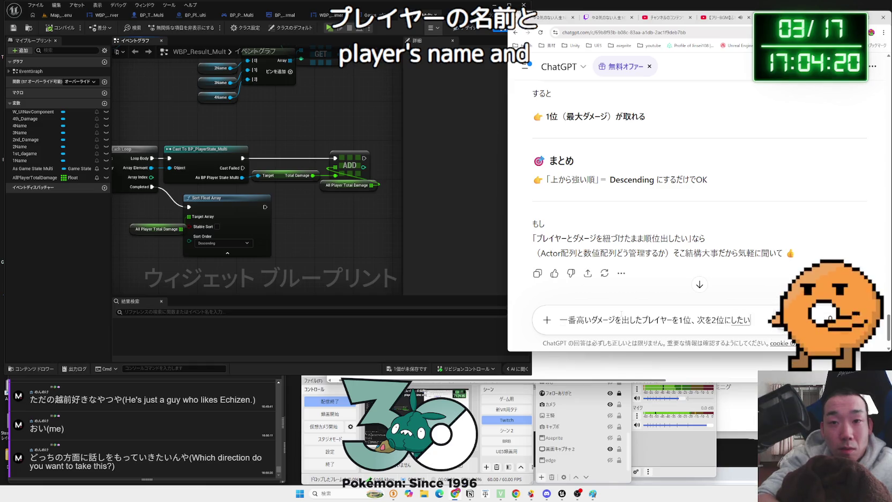
type("ame-")
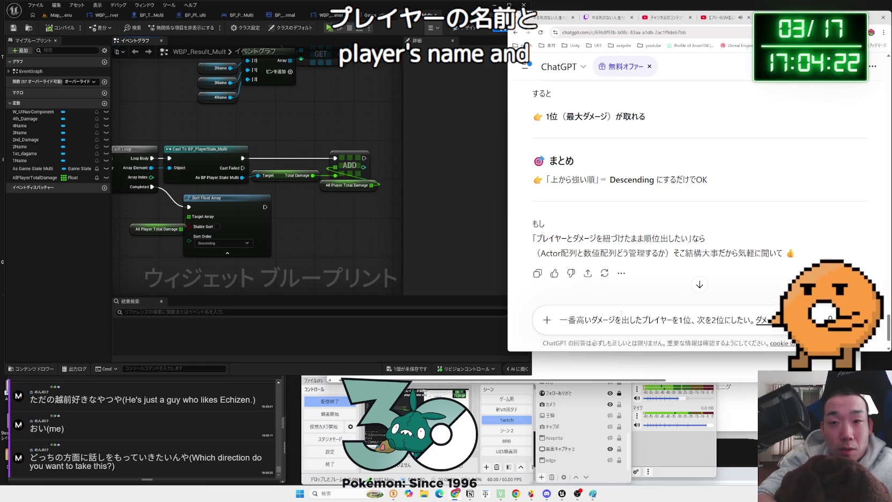
type("noso-")
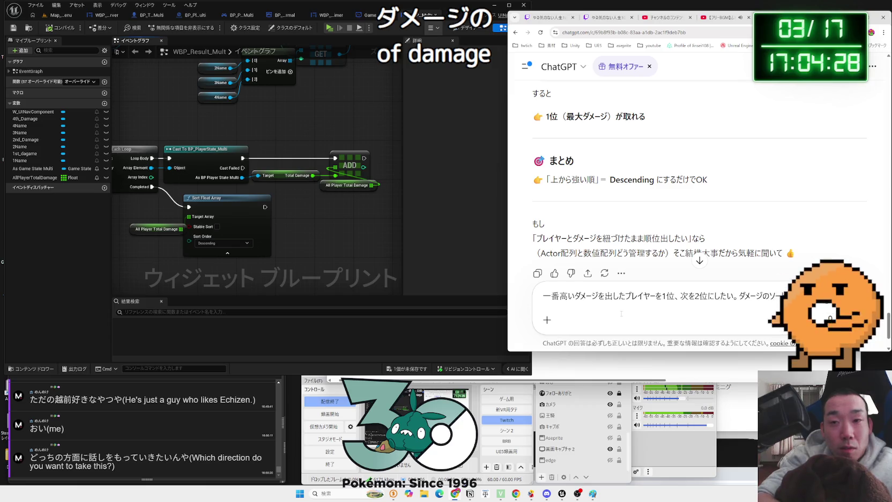
type("うやった r")
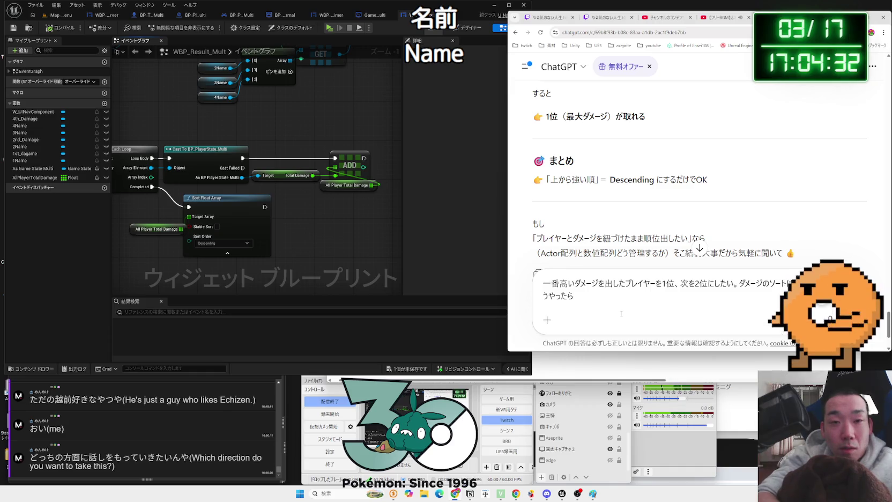
type("？")
key("Return")
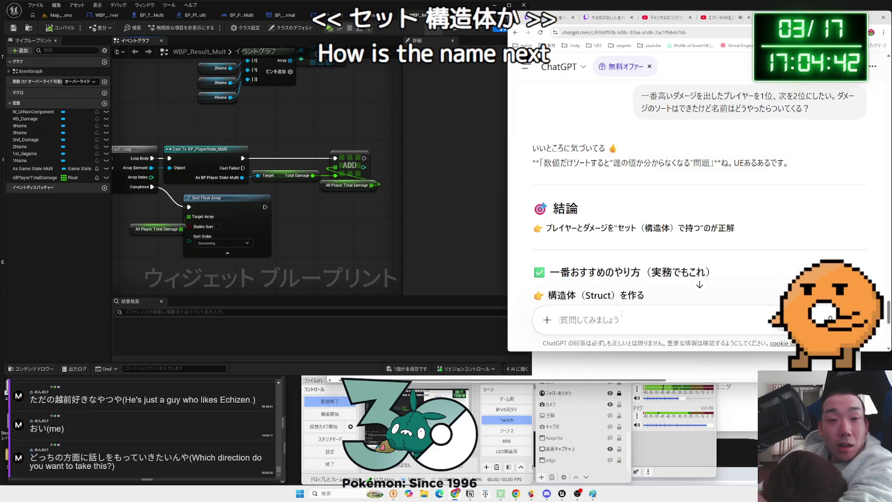
scroll(597, 207, "down", 2)
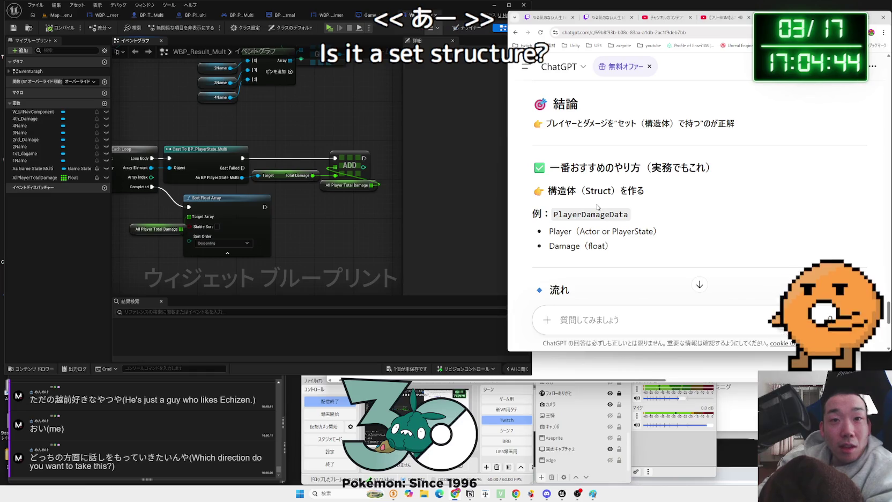
scroll(597, 204, "down", 3)
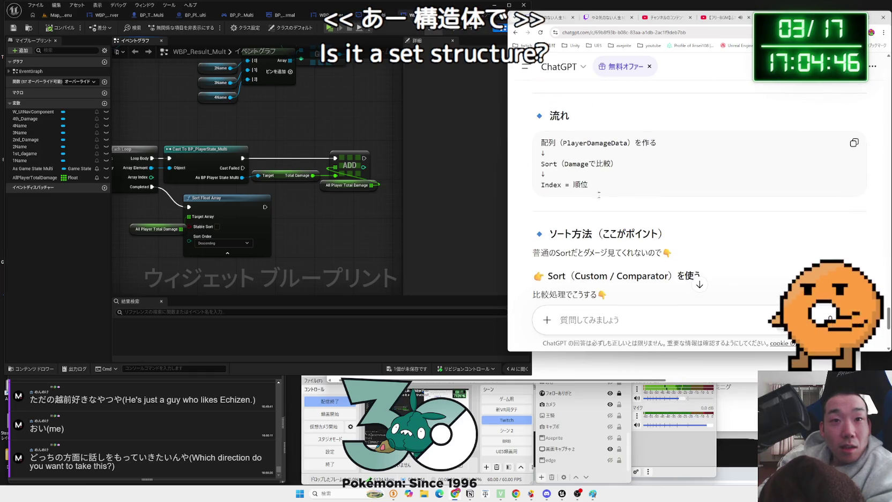
left_click_drag(588, 186, 543, 152)
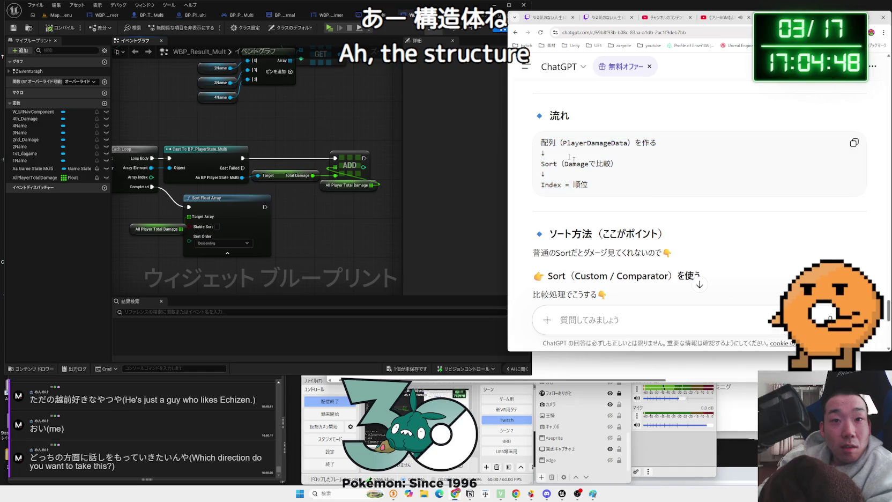
scroll(604, 177, "down", 1)
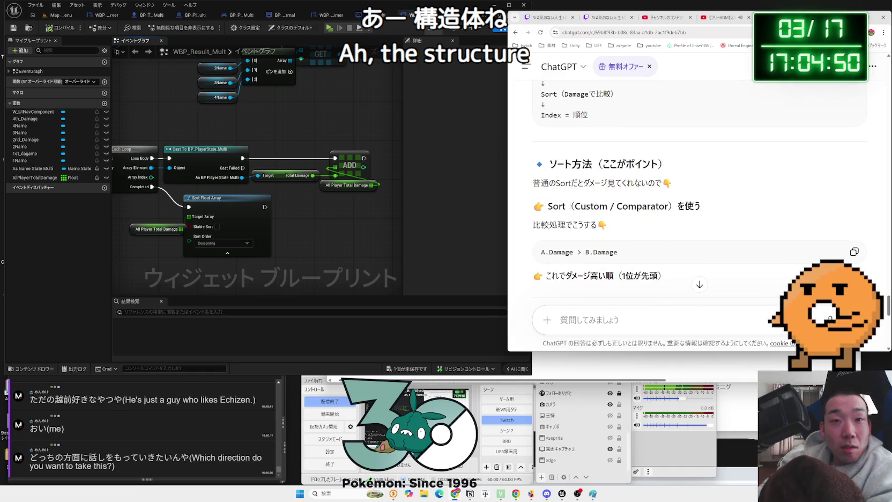
left_click_drag(566, 206, 657, 209)
scroll(670, 220, "down", 1)
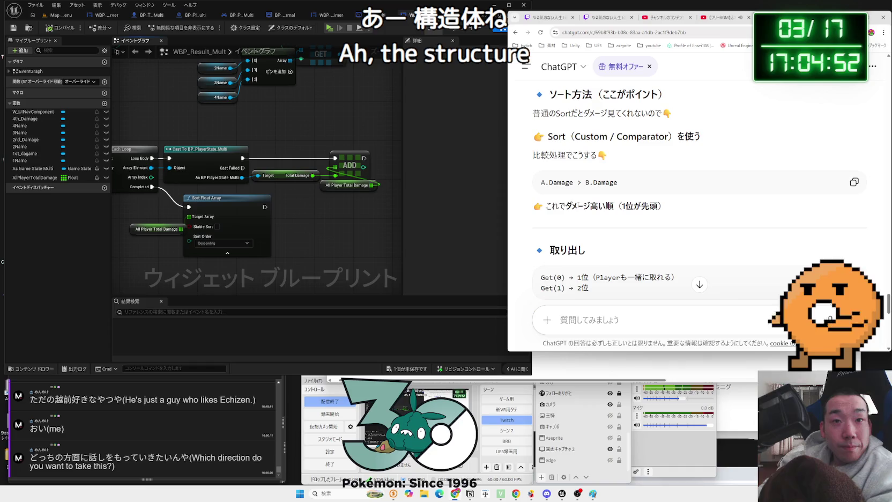
mouse_move(596, 184)
left_mouse_down()
mouse_move(667, 209)
mouse_move(551, 206)
mouse_move(588, 217)
mouse_move(543, 206)
left_mouse_up()
left_click(667, 209)
scroll(667, 209, "down", 1)
left_click(551, 203)
left_click(576, 214)
scroll(604, 217, "up", 2)
scroll(601, 216, "up", 1)
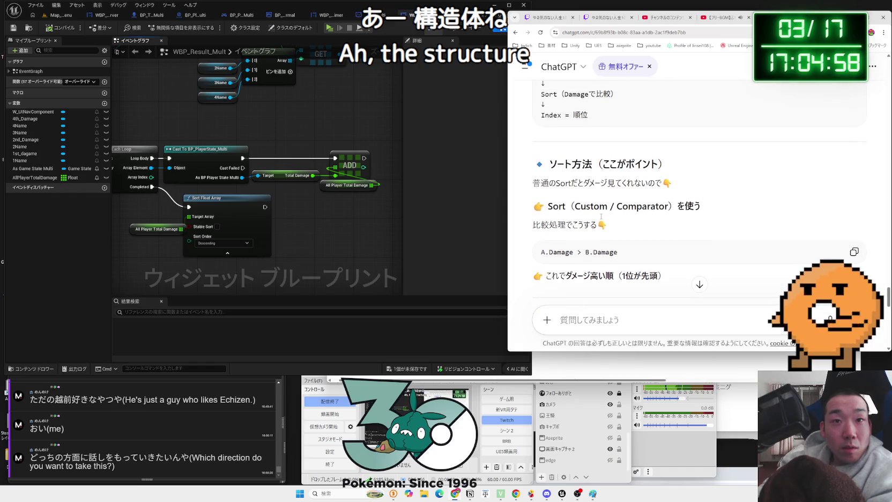
left_click_drag(534, 182, 568, 184)
left_click(659, 207)
scroll(660, 206, "down", 4)
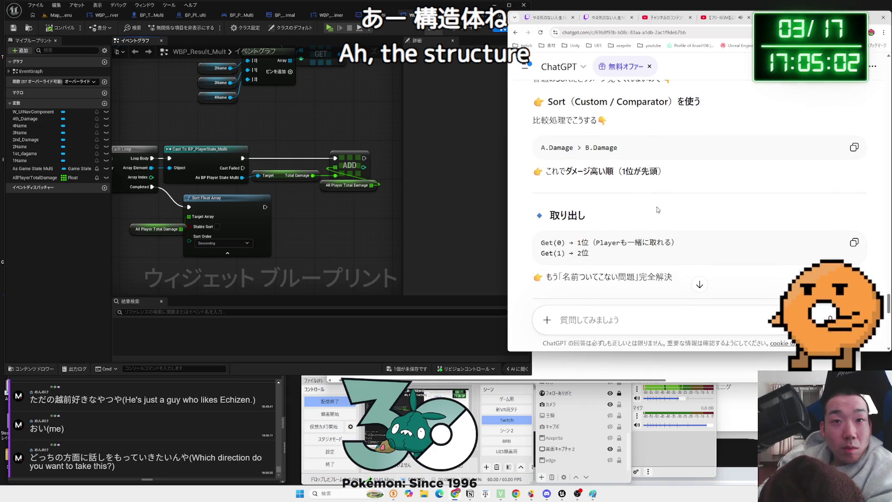
scroll(661, 206, "down", 3)
triple_click(584, 201)
mouse_move(583, 190)
left_mouse_down()
mouse_move(590, 204)
mouse_move(598, 177)
mouse_move(598, 201)
mouse_move(676, 220)
left_mouse_up()
left_click(553, 187)
scroll(554, 187, "down", 2)
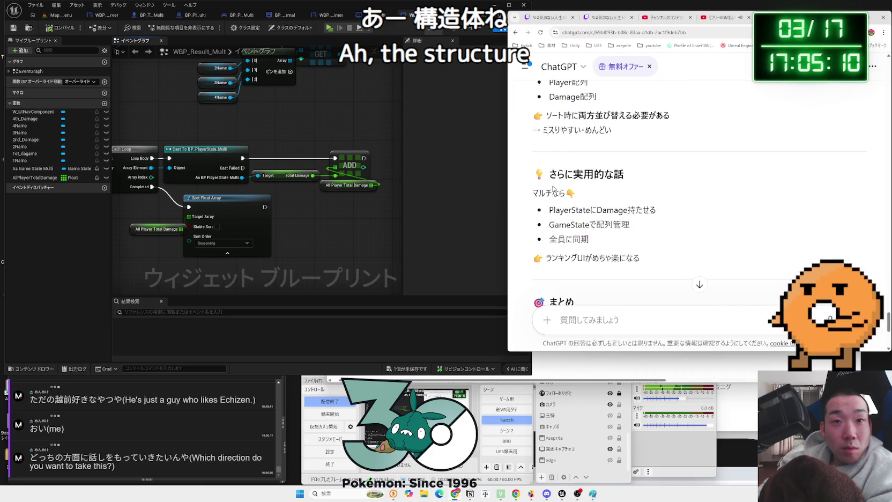
left_click(585, 196)
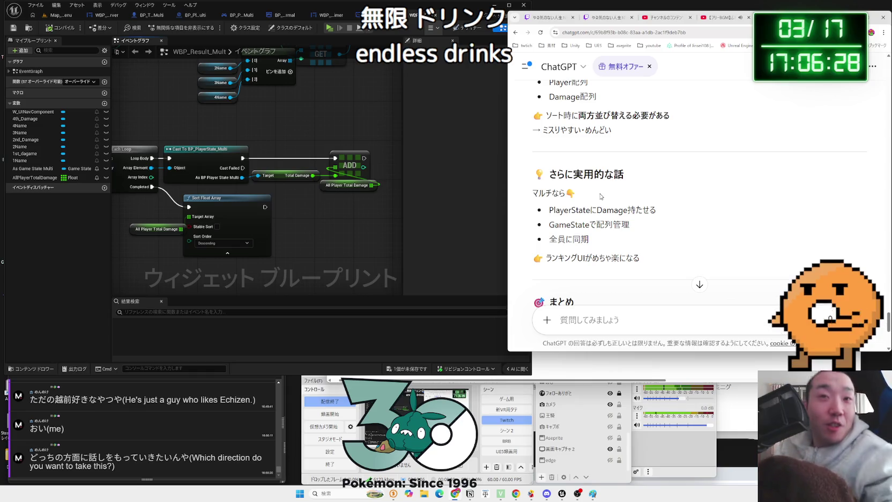
Read ChatGPT's まとめ summary, return to the WBP_Result_Multi graph, and save with Ctrl+S
scroll(601, 196, "down", 3)
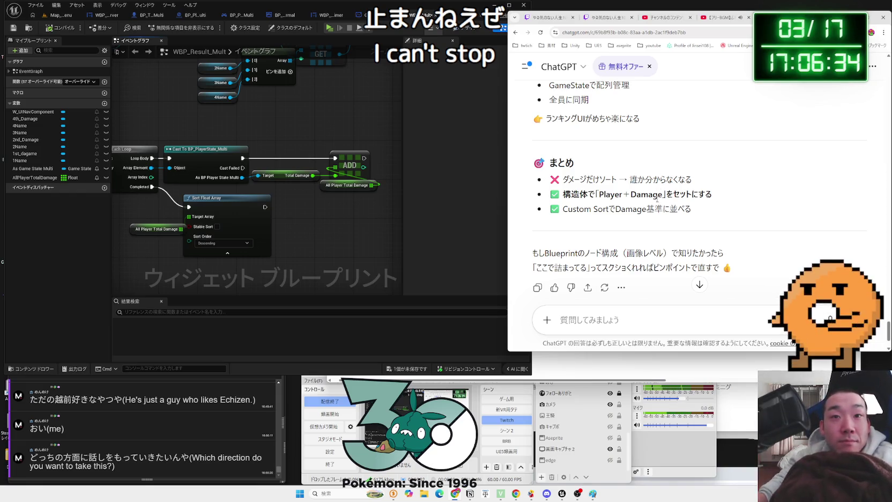
mouse_move(302, 239)
left_mouse_down()
mouse_move(371, 238)
mouse_move(308, 217)
left_mouse_up()
key("ctrl+s")
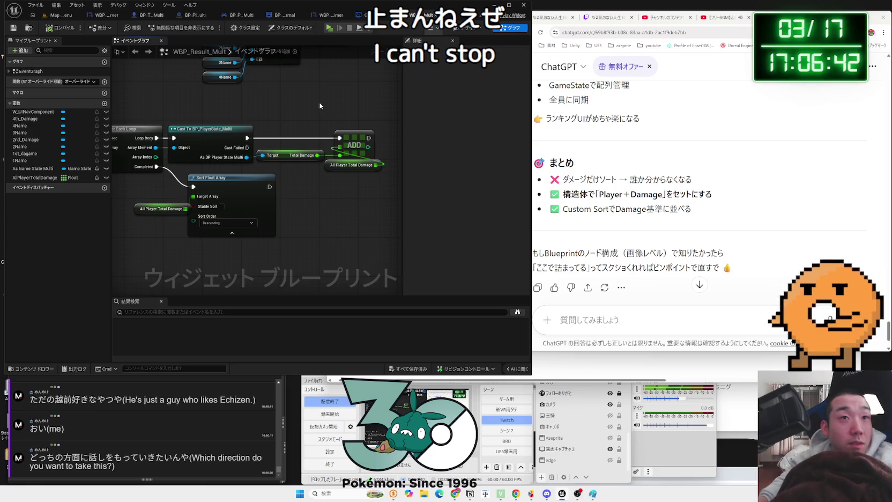
Switch to the Map_MainMenu level editor and browse the ThirdPerson, StateTree, MPMECH and Level folders
left_click_drag(337, 86, 381, 110)
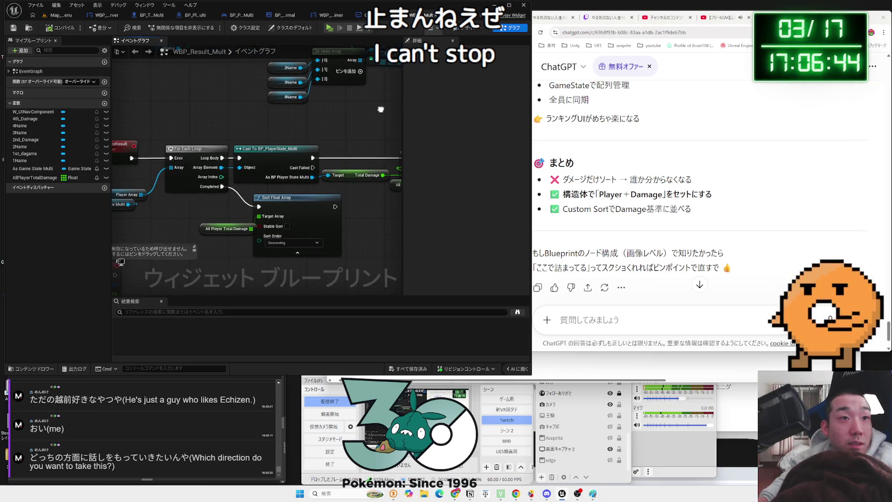
left_click(59, 15)
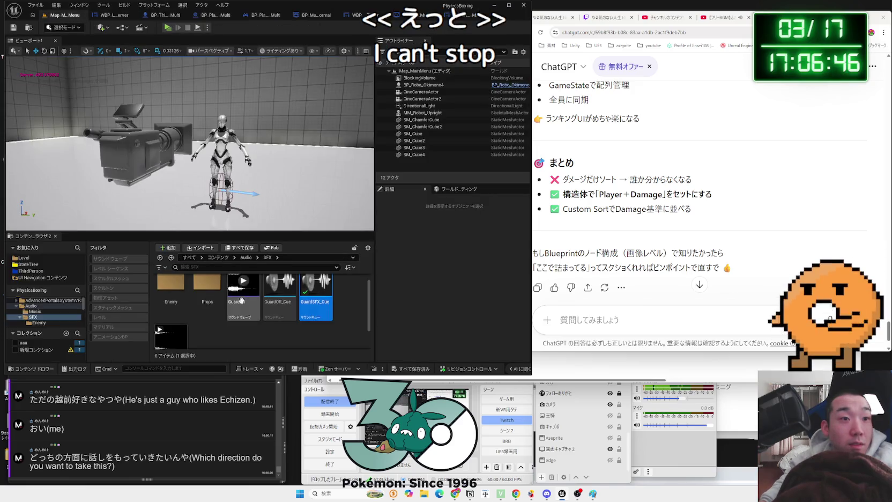
scroll(42, 311, "down", 5)
left_click(40, 313)
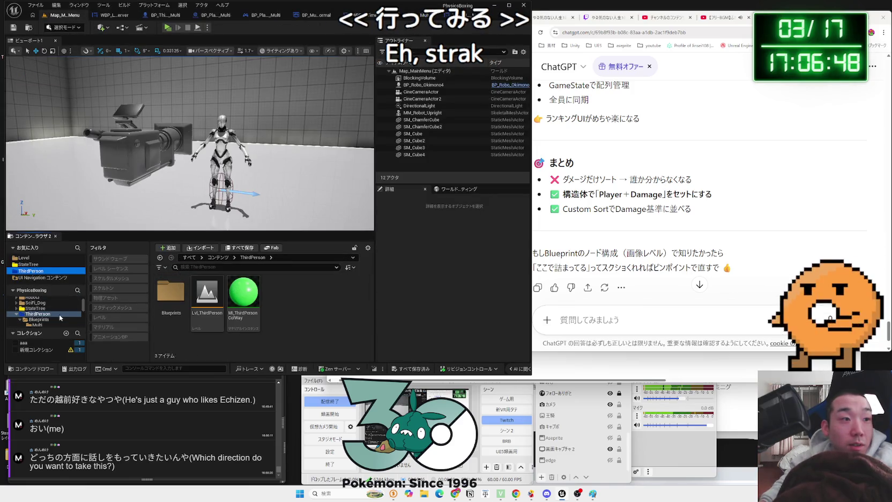
left_click(30, 309)
scroll(18, 313, "down", 3)
left_click(18, 314)
scroll(17, 314, "up", 2)
left_click(16, 309)
double_click(24, 309)
Look inside the Robot3 folder and its Blueprint subfolder, then collapse Robot3
scroll(36, 311, "down", 1)
scroll(36, 311, "down", 2)
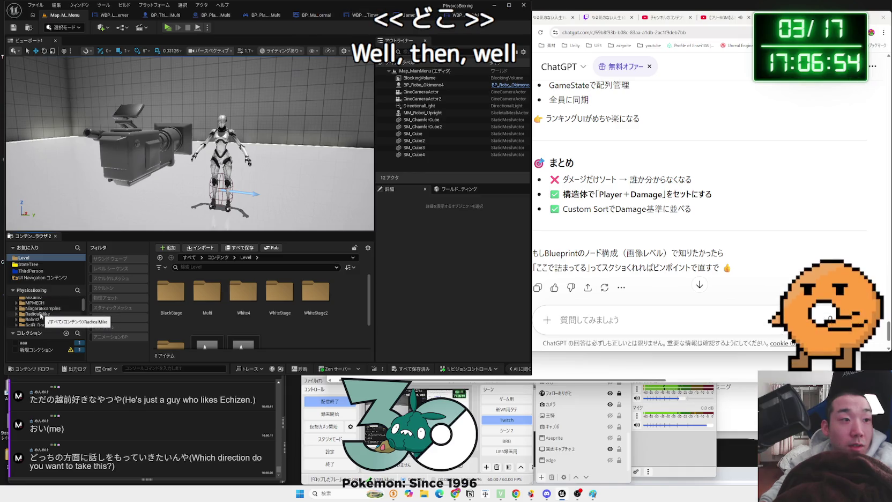
left_click(32, 319)
left_click(177, 307)
double_click(208, 292)
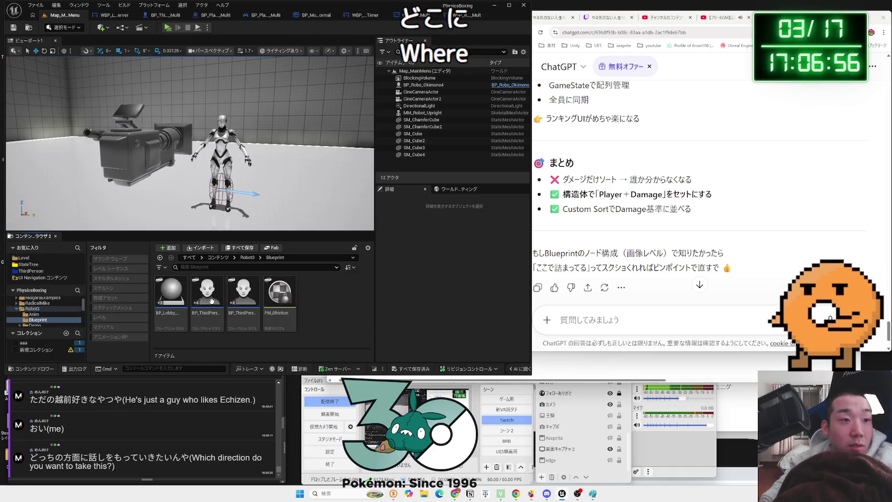
key("alt+Left")
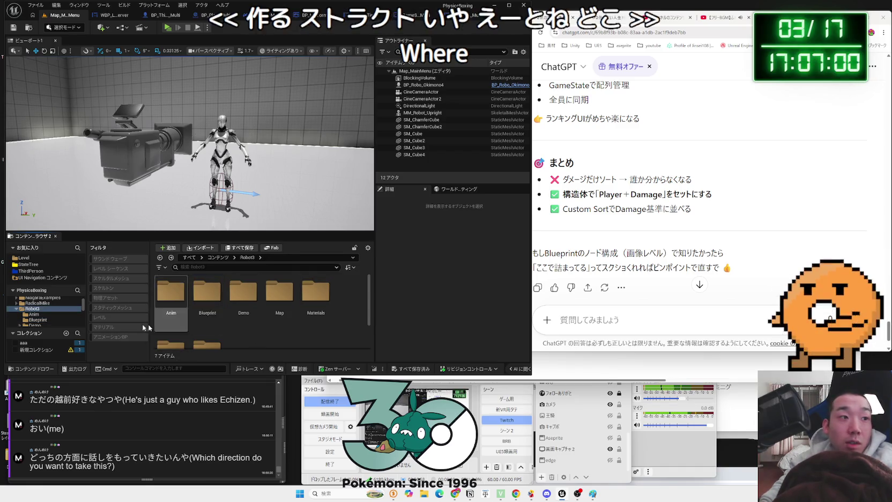
double_click(33, 309)
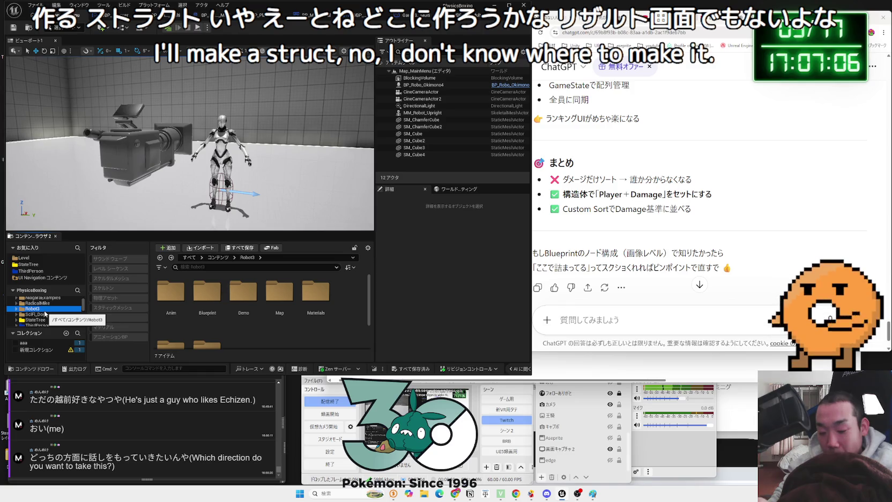
Collapse the PhysicsBoxing tree and browse Characters, Examples, Level and its Multi folder
scroll(45, 314, "up", 1)
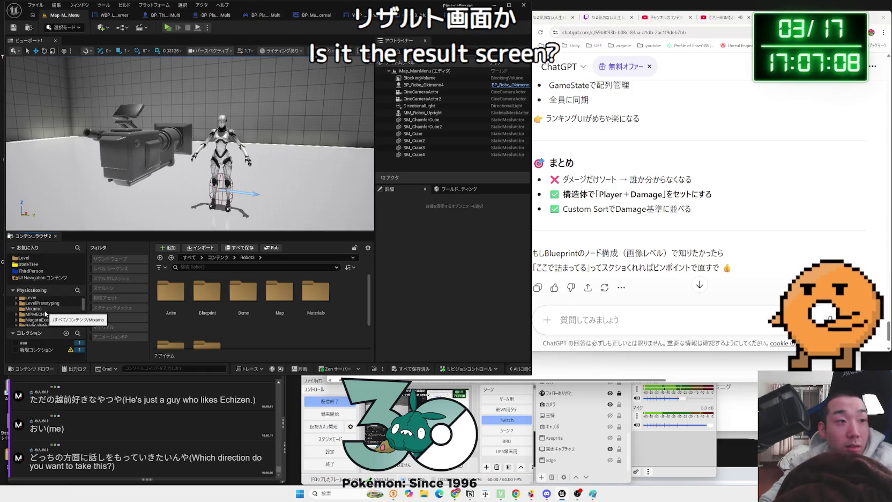
scroll(45, 314, "up", 3)
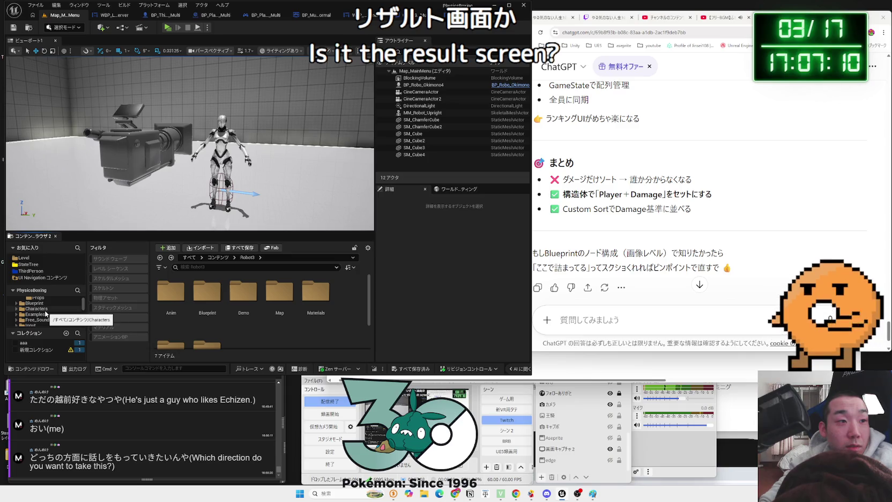
left_click(18, 308)
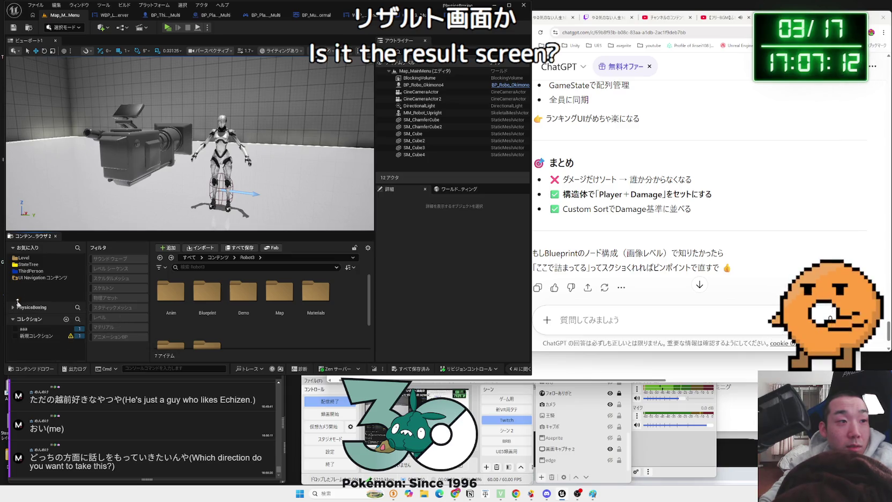
left_click(18, 304)
left_click(33, 309)
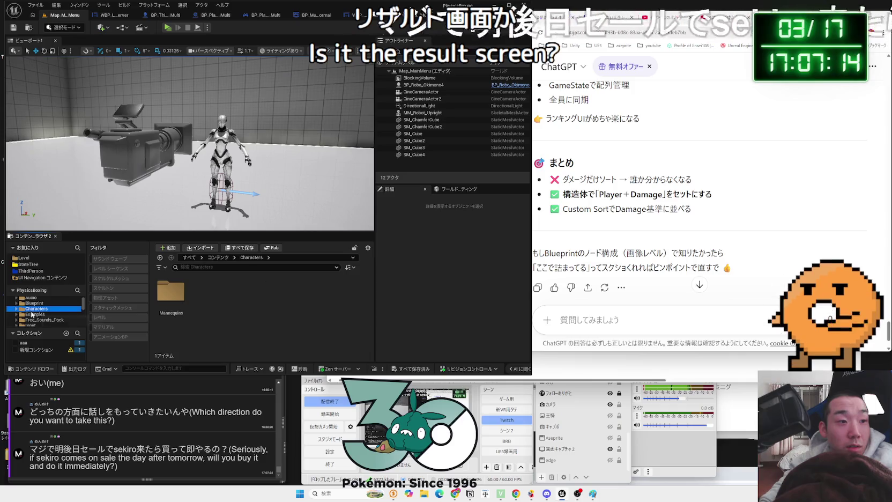
left_click(32, 314)
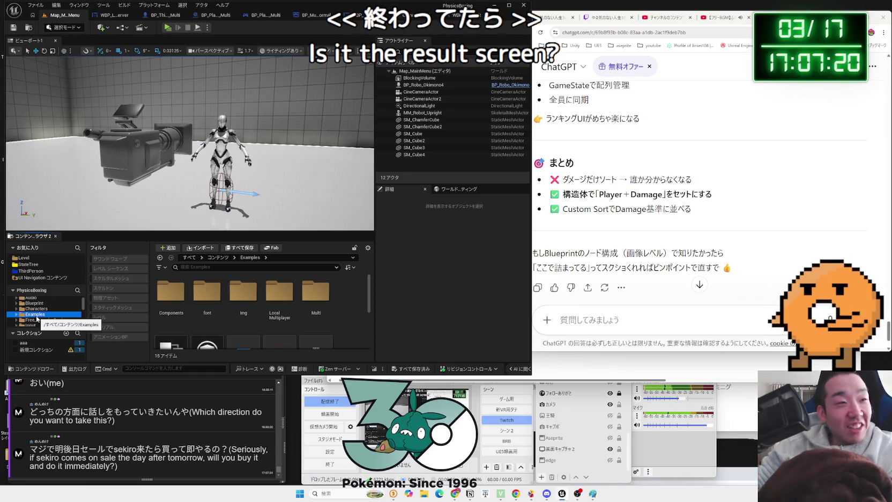
scroll(37, 319, "down", 2)
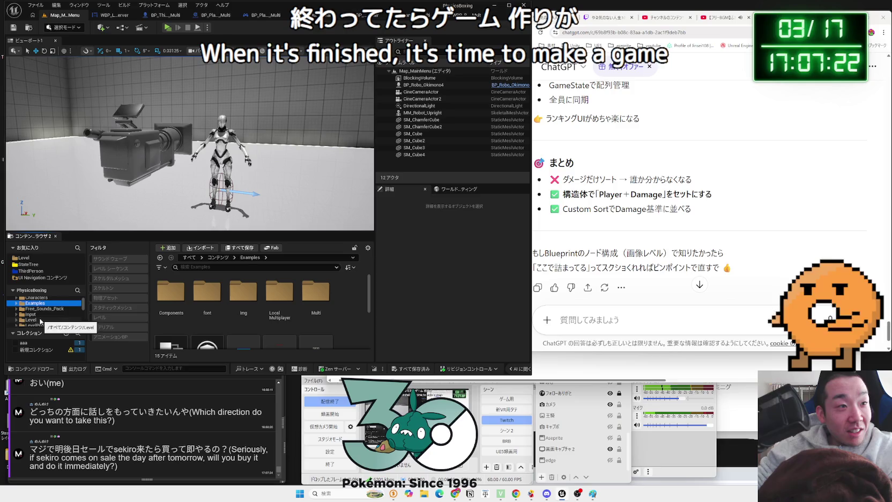
left_click(31, 319)
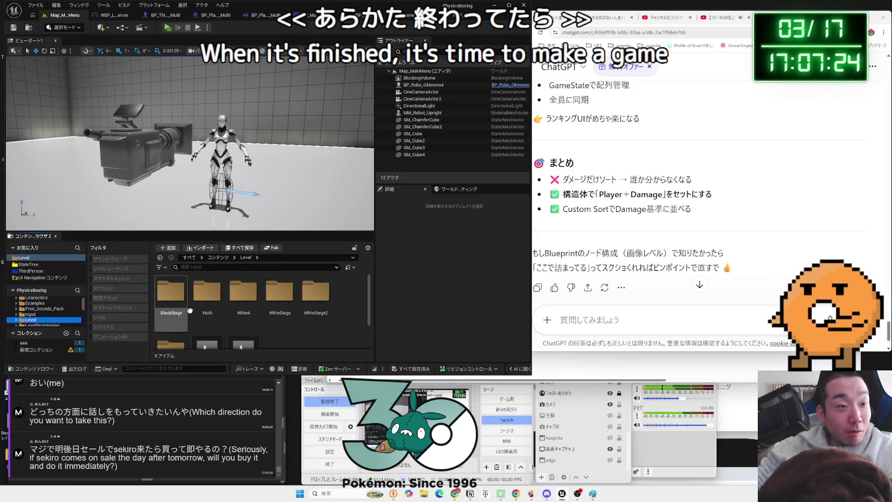
left_click(207, 297)
left_click(16, 320)
Browse the Mixamo folder and the Blueprint folder inside Robot3
scroll(16, 316, "up", 3)
scroll(33, 316, "down", 2)
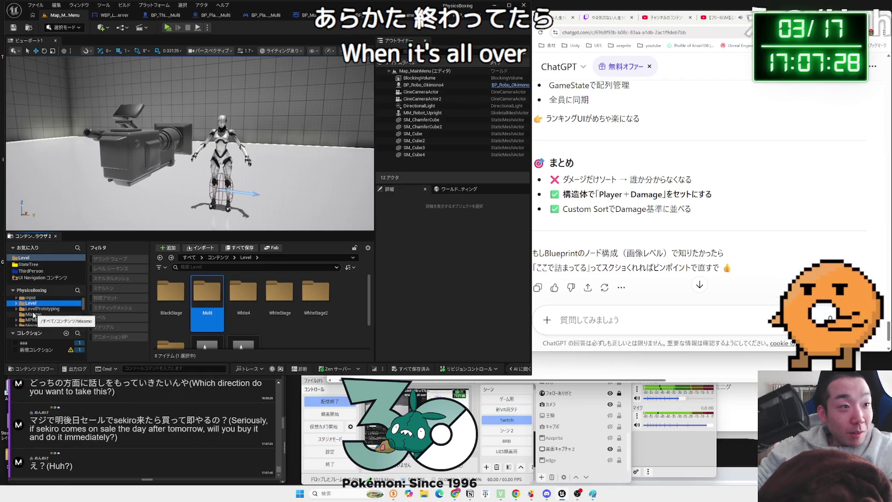
left_click(33, 316)
scroll(35, 316, "down", 2)
left_click(40, 324)
scroll(41, 324, "down", 2)
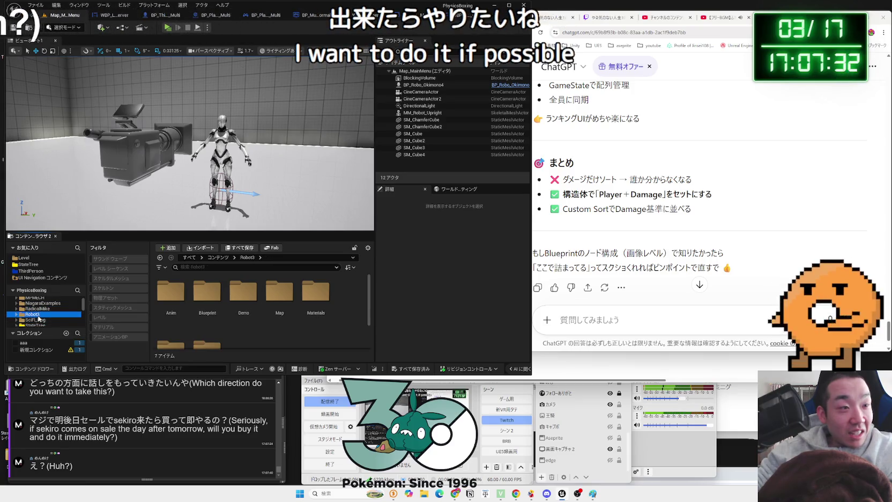
left_click(207, 295)
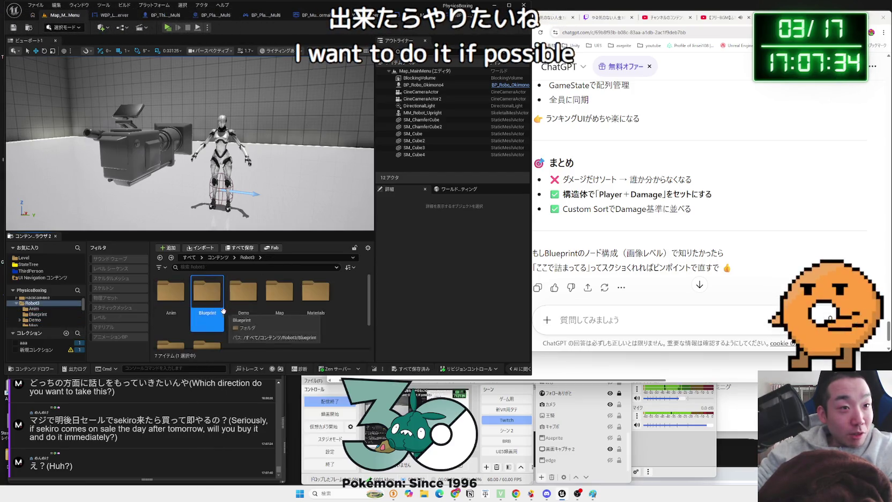
Browse the SciFi_Dog folder and StateTree's EQS folder, then go back to StateTree
left_click(39, 309)
left_click(46, 317)
double_click(46, 317)
left_click(46, 317)
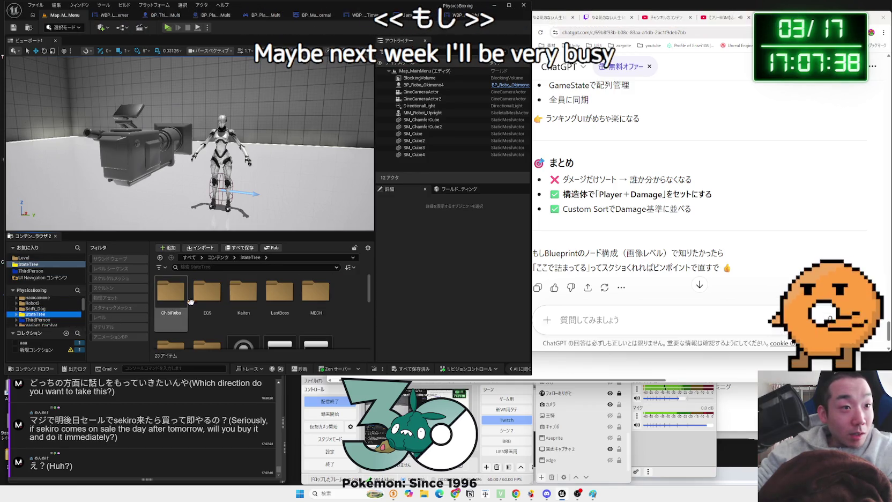
left_click(250, 257)
left_click(243, 295)
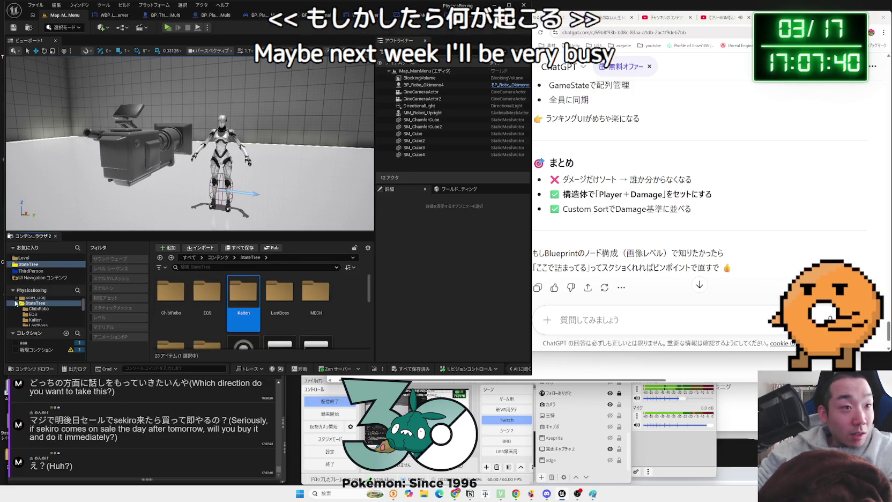
scroll(43, 305, "down", 2)
Browse the ThirdPerson, RadicalMike, LevelPrototyping and Level/Multi maps folders
left_click(17, 303)
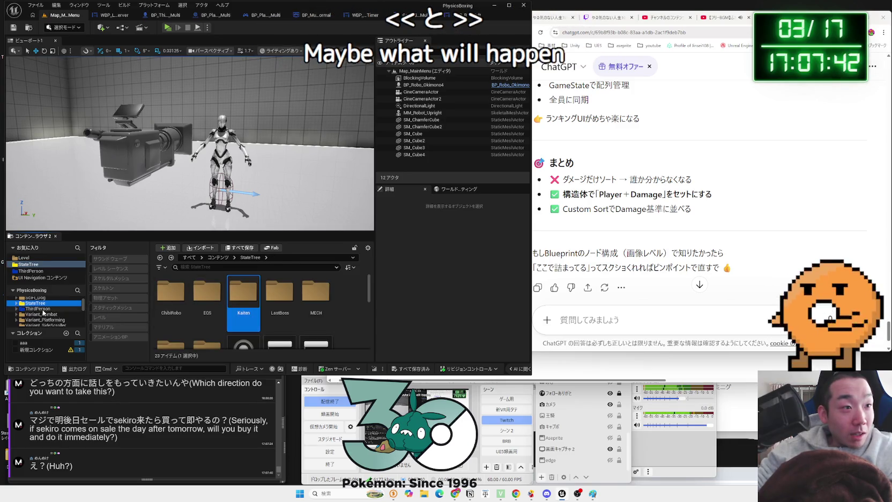
left_click(34, 309)
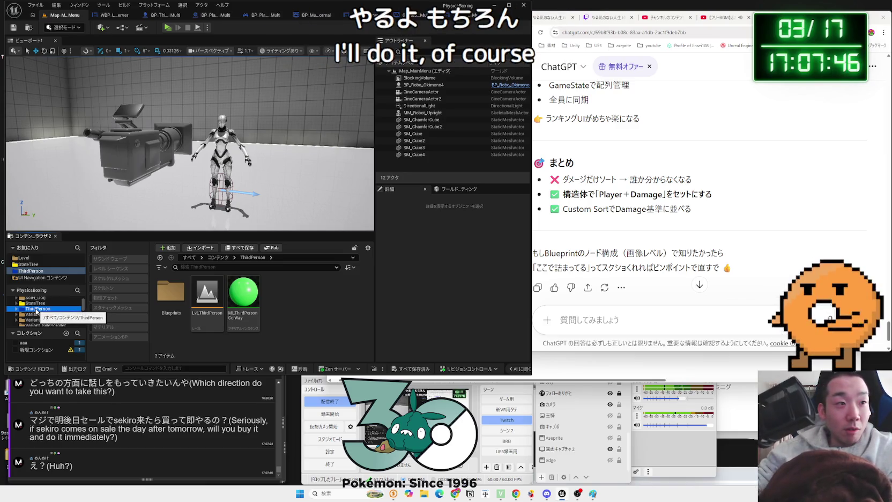
scroll(35, 310, "up", 2)
left_click(33, 308)
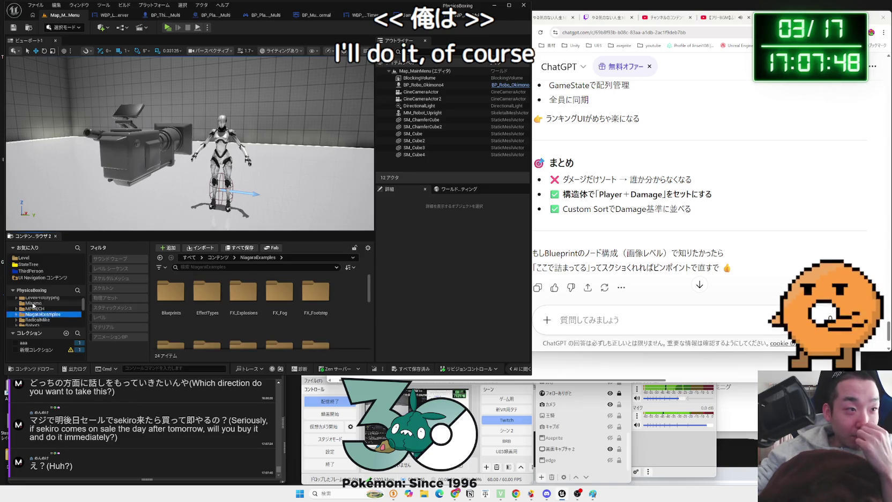
scroll(33, 309, "up", 3)
left_click(34, 309)
scroll(34, 309, "up", 1)
left_click(33, 315)
double_click(208, 294)
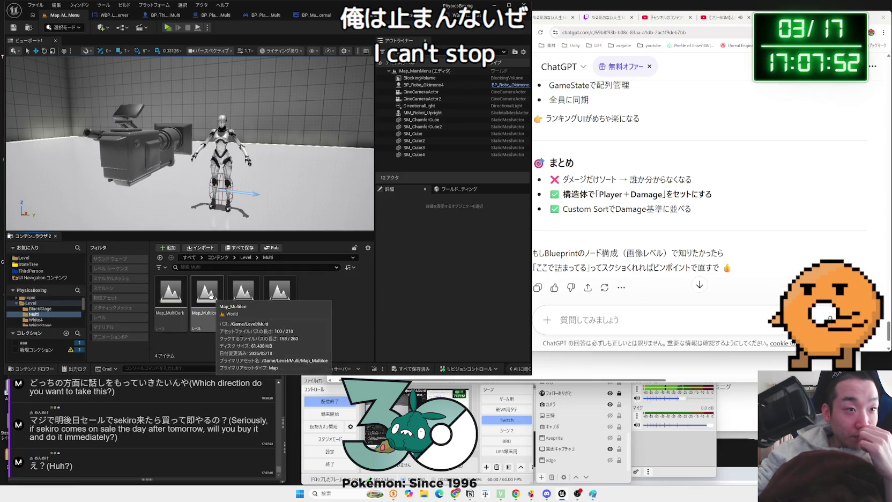
key("alt+Left")
scroll(239, 297, "down", 1)
scroll(32, 311, "up", 1)
Browse Characters/Blueprint/Enemy, AdvancedPortalsSystemVFX and RadicalMike folders
left_click(39, 303)
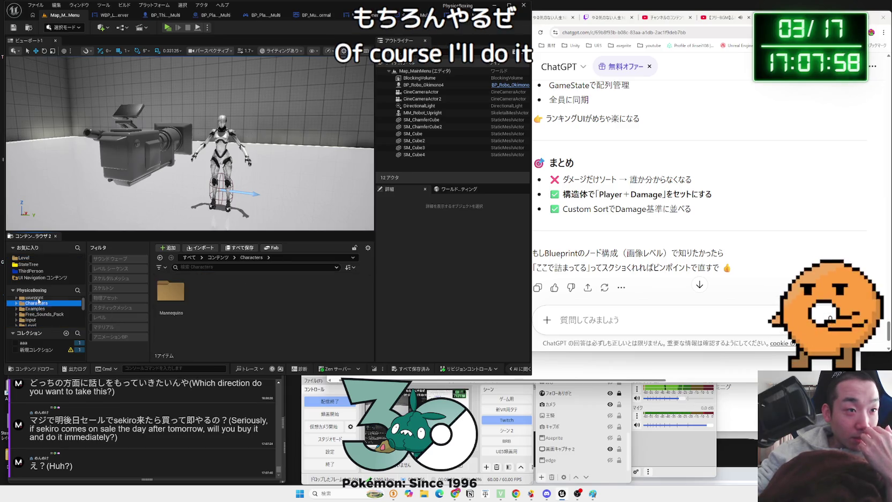
left_click(34, 298)
left_click(205, 293)
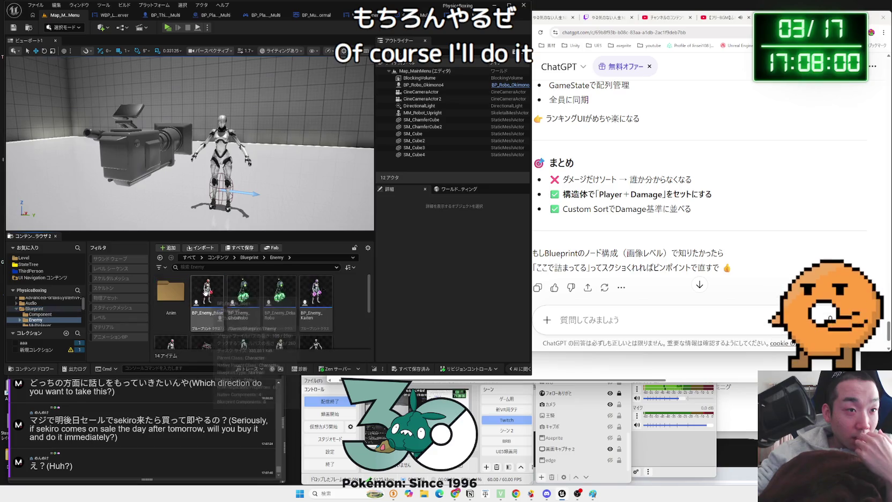
scroll(29, 315, "up", 1)
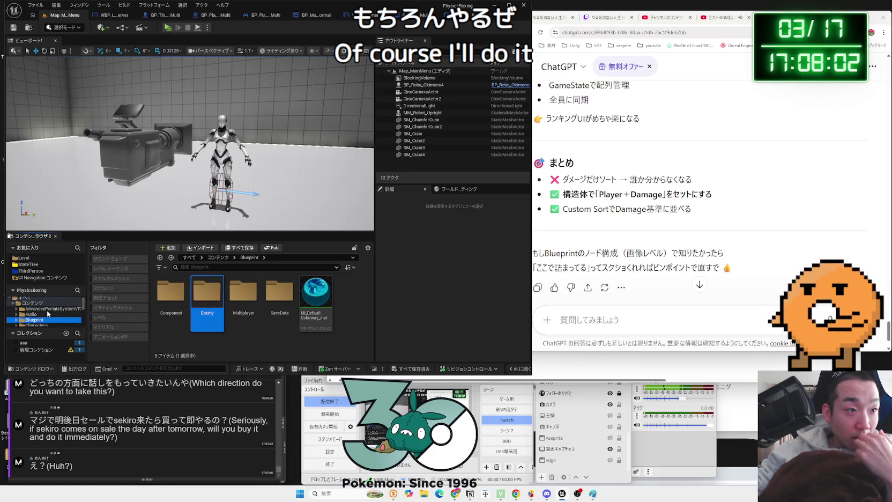
left_click(47, 310)
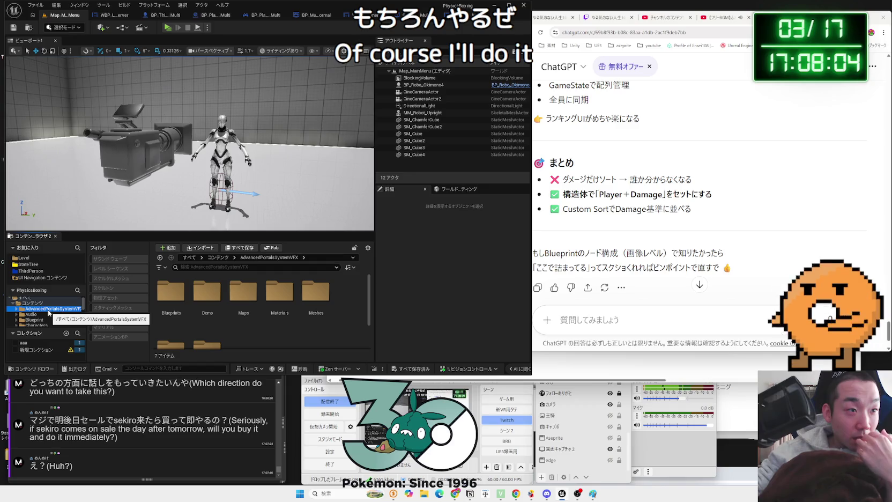
scroll(49, 313, "down", 3)
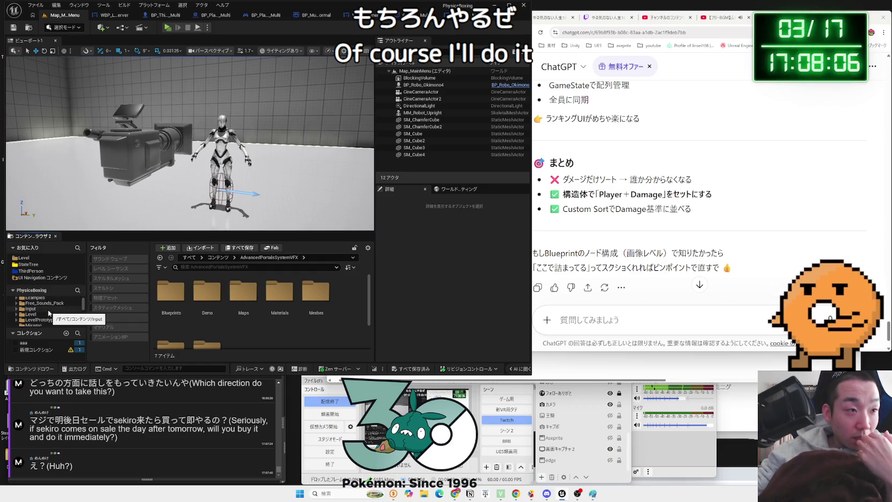
scroll(47, 311, "down", 2)
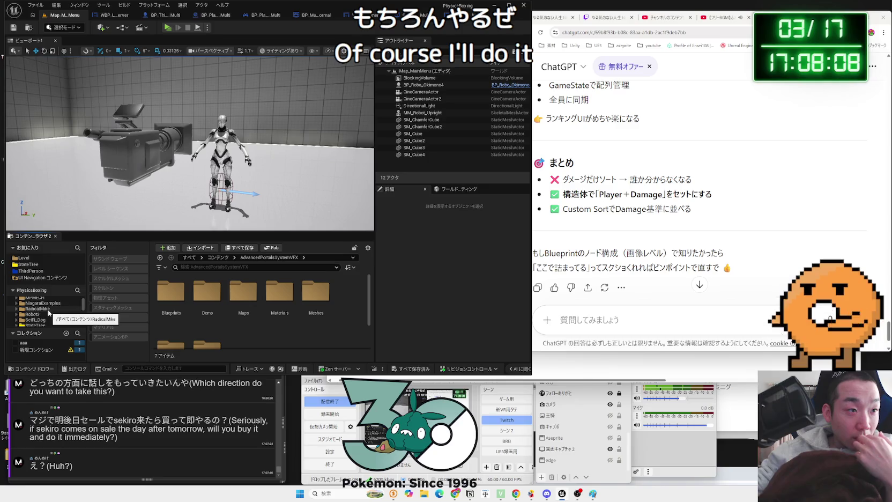
left_click(41, 309)
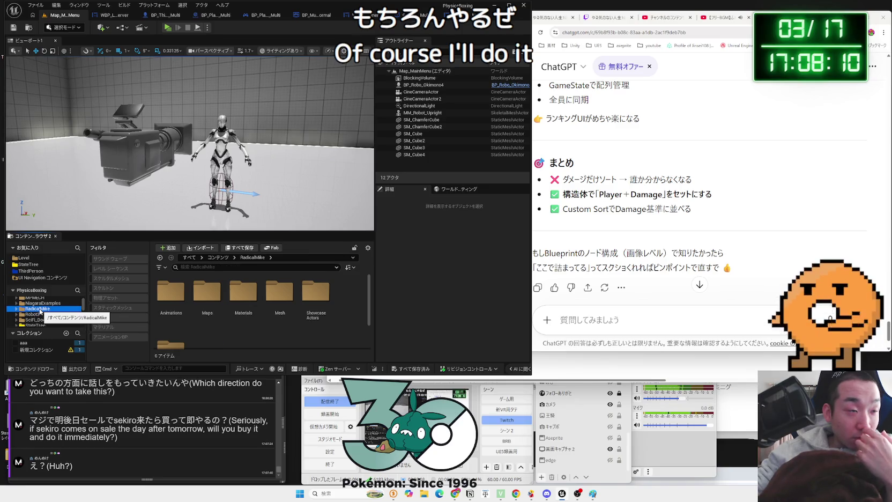
scroll(41, 310, "up", 2)
scroll(41, 311, "up", 1)
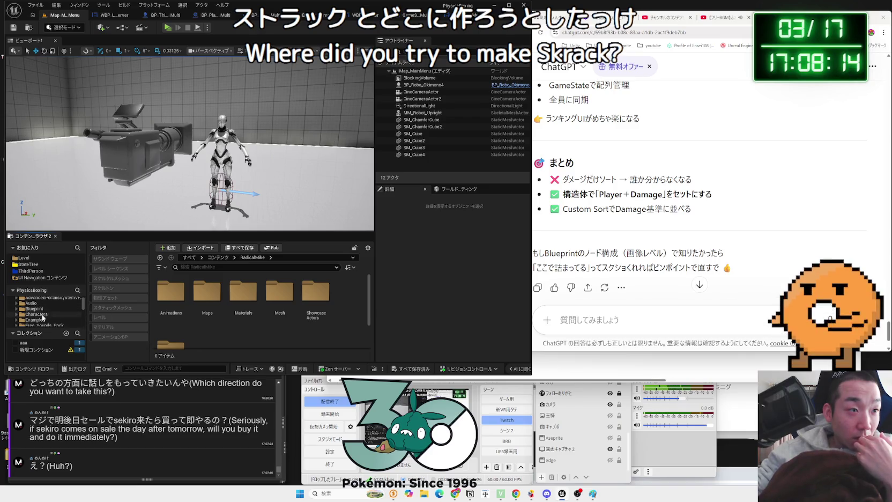
Open the Examples folder, then the ThirdPerson Blueprints folder holding the Multi folder
left_click(42, 320)
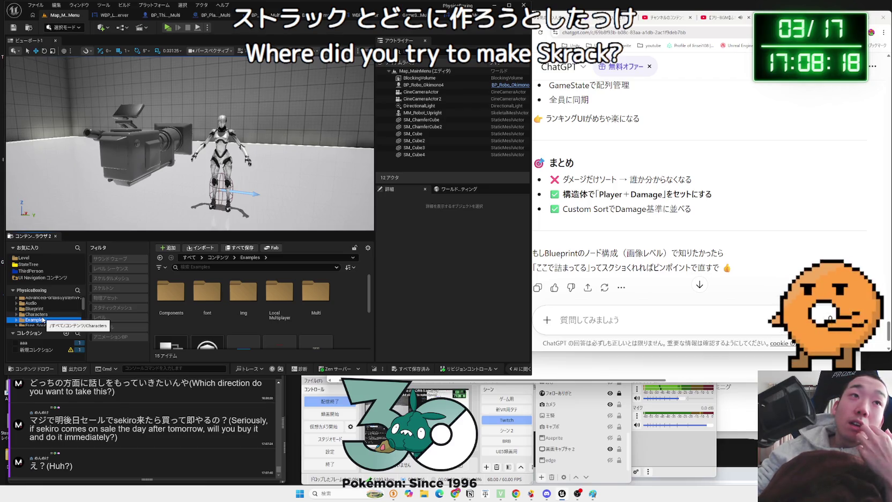
scroll(43, 318, "down", 4)
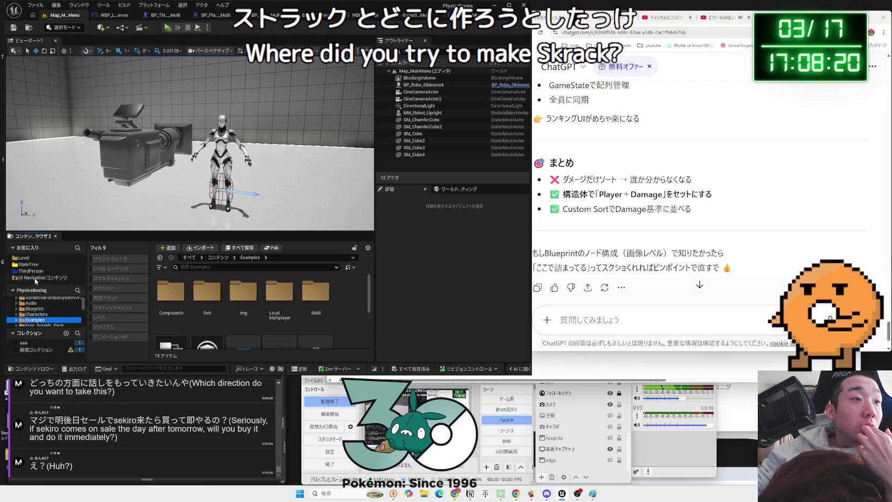
left_click(40, 319)
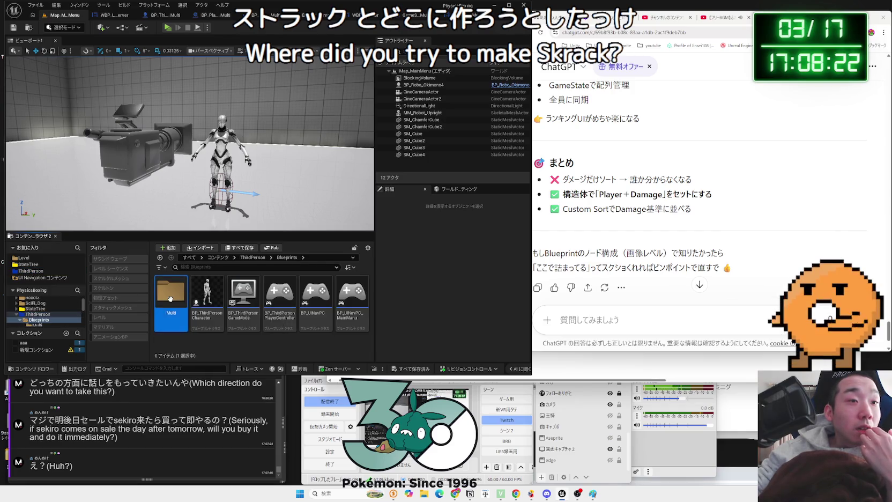
Inside the Multi folder, create a new folder named Struct and open it
double_click(170, 295)
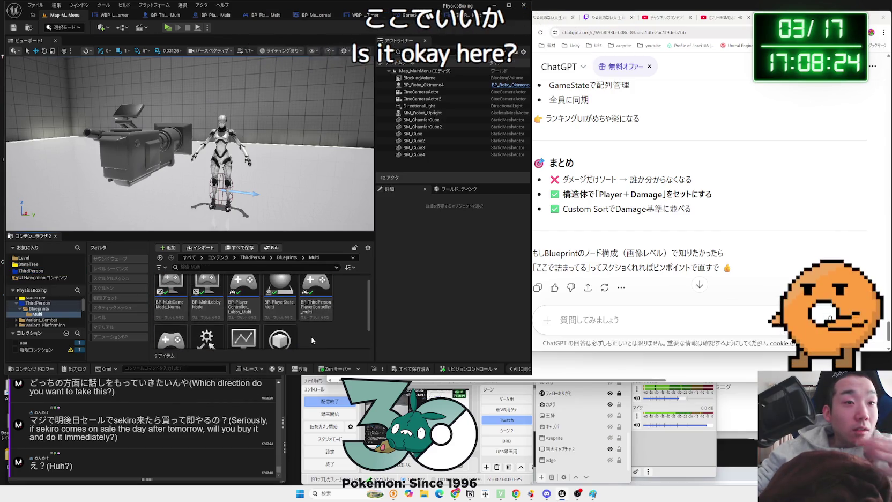
right_click(310, 326)
left_click(346, 102)
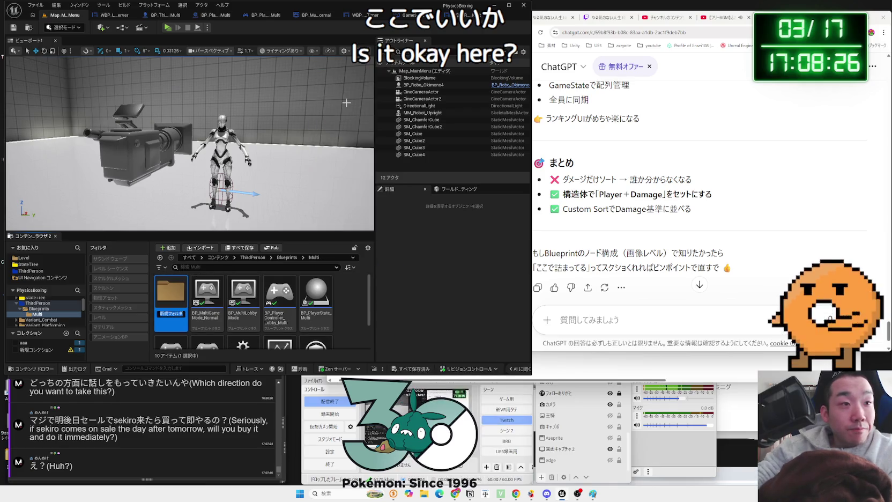
type("Struct")
key("Return")
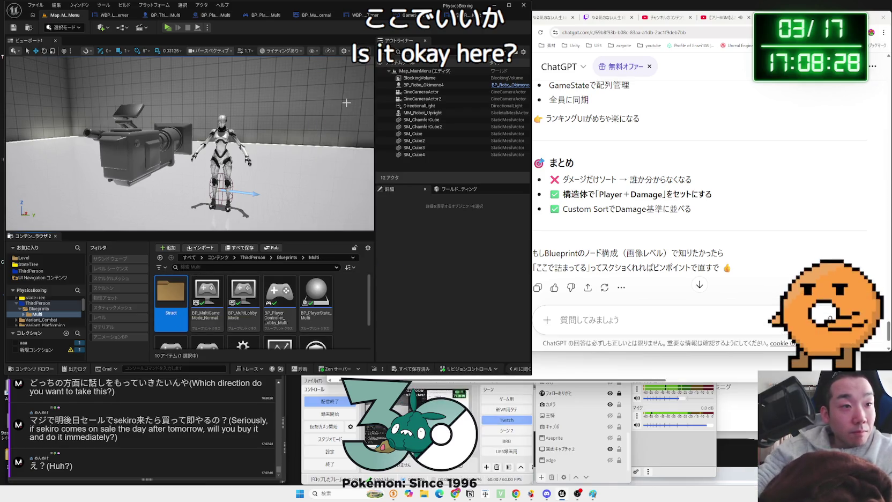
double_click(180, 298)
Create a Structure asset in Struct and name it ST_TotalDamage
right_click(179, 298)
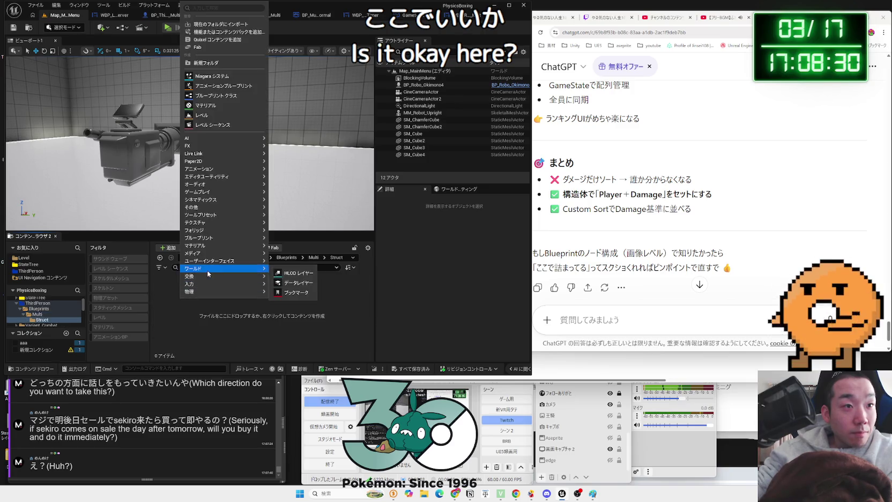
mouse_move(213, 271)
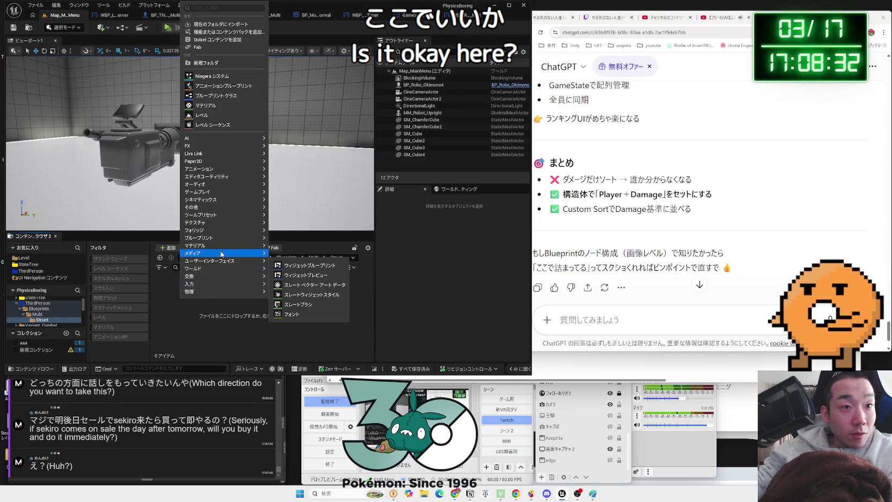
mouse_move(232, 252)
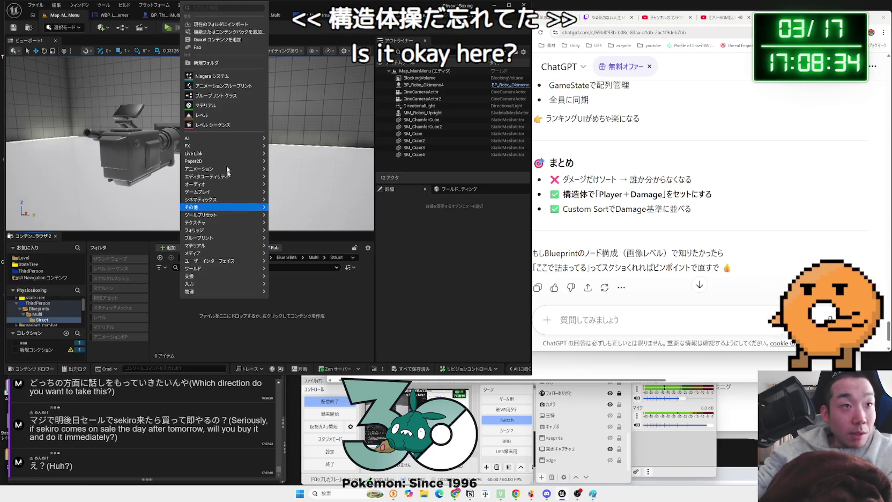
mouse_move(216, 155)
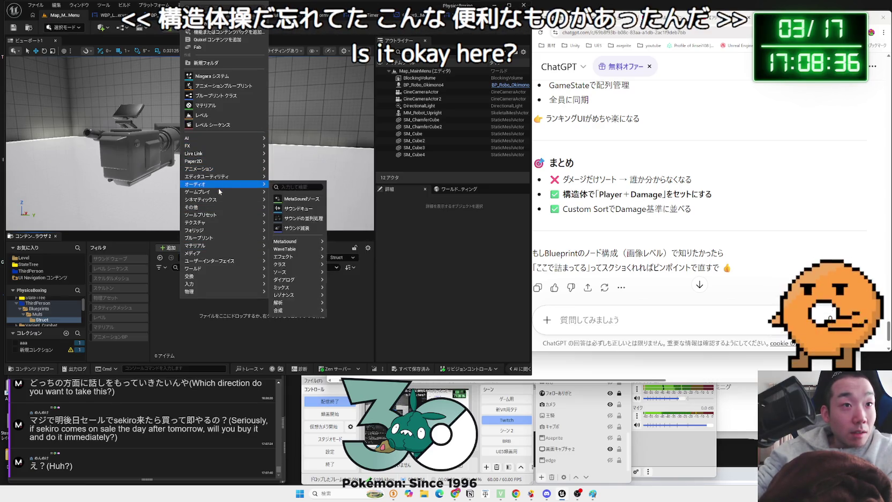
mouse_move(220, 195)
mouse_move(232, 212)
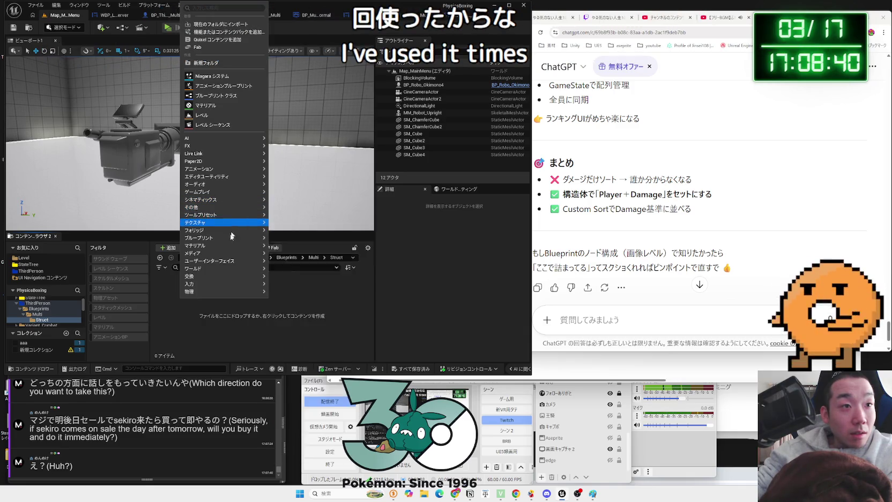
mouse_move(225, 286)
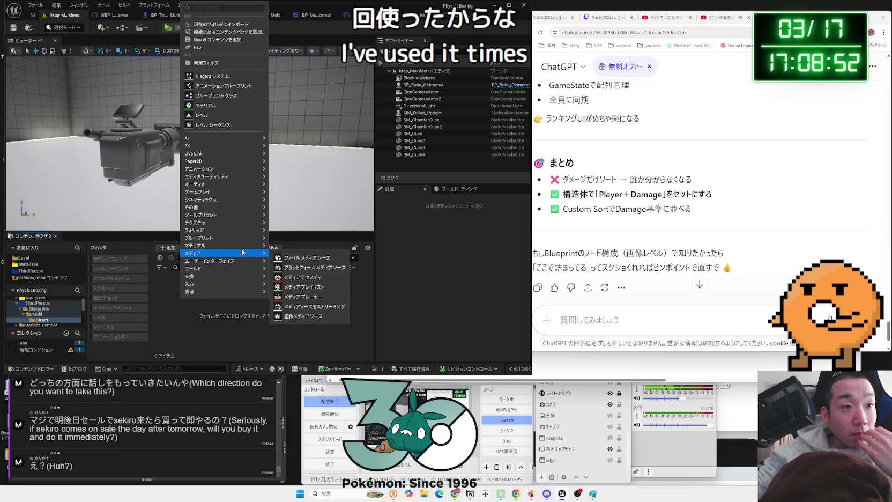
mouse_move(302, 283)
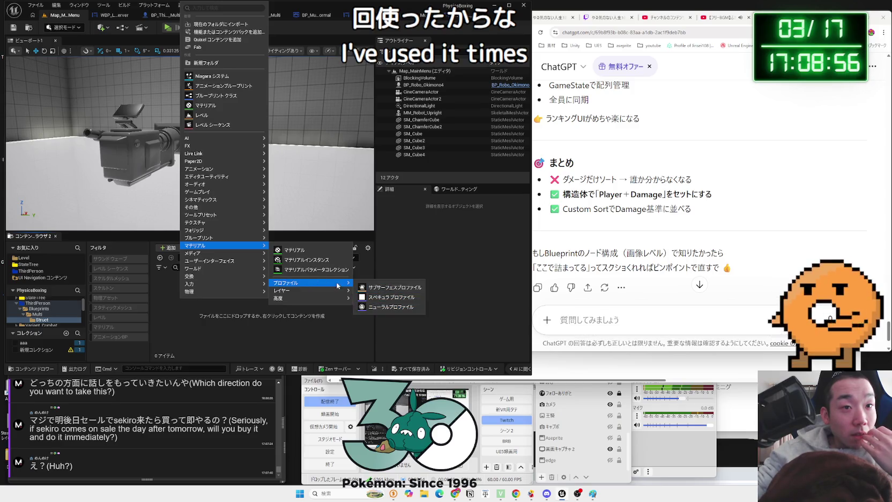
mouse_move(328, 291)
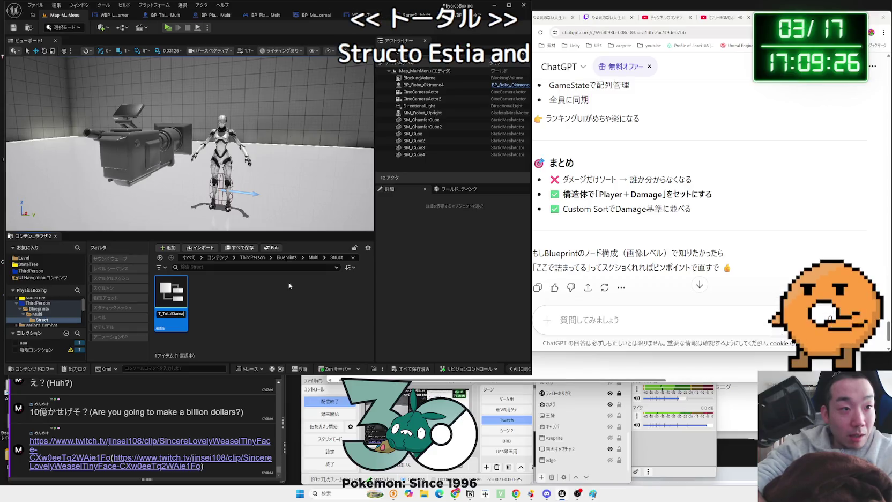
Save all unsaved assets, open ST_TotalDamage, then follow the clip link posted in chat
left_click(412, 370)
left_click(462, 319)
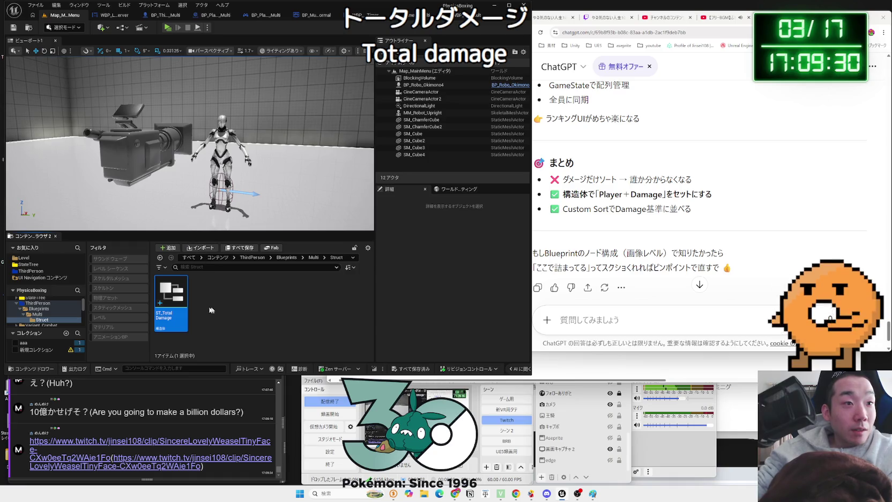
double_click(172, 301)
left_click(151, 441)
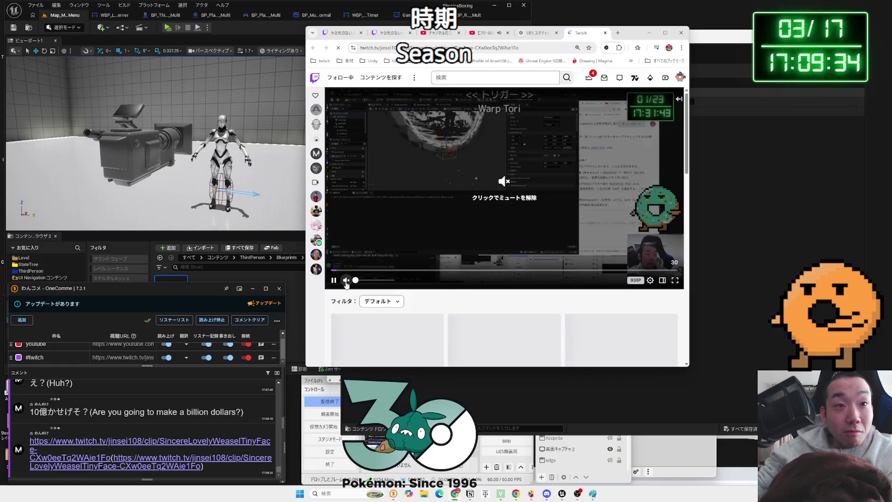
Unmute the chat-linked clip and clear the selection on its title
left_click(346, 280)
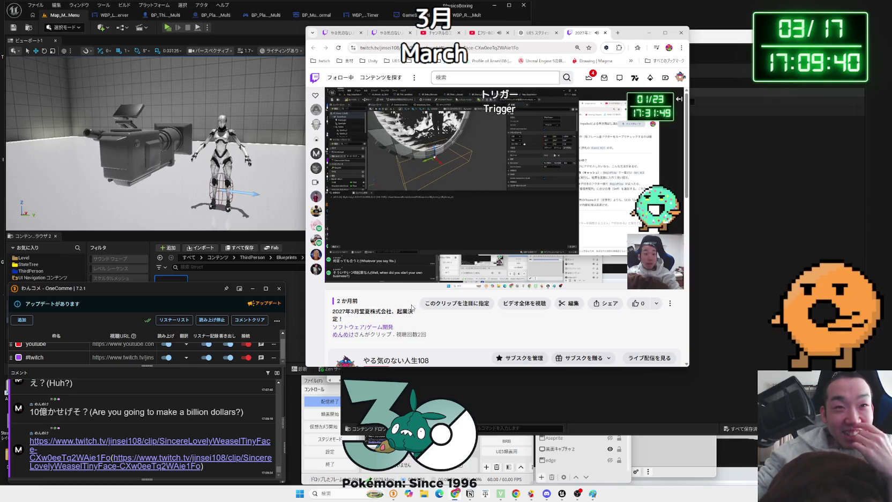
mouse_move(378, 271)
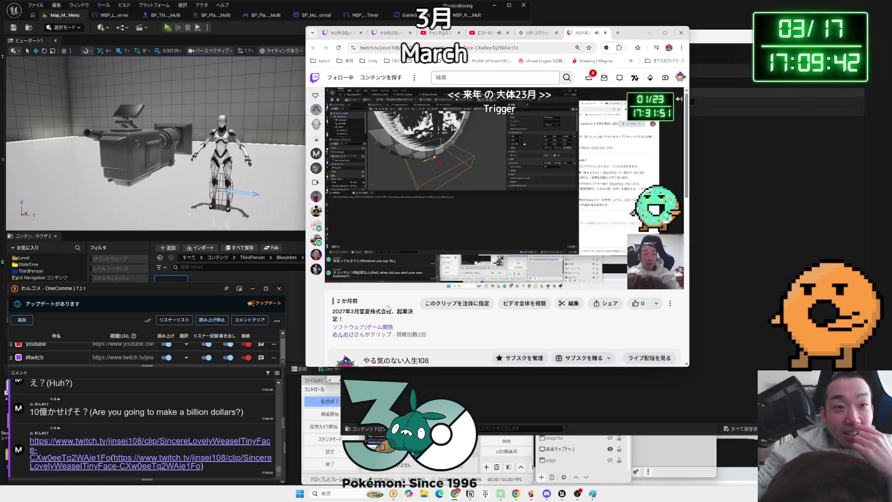
left_click(399, 320)
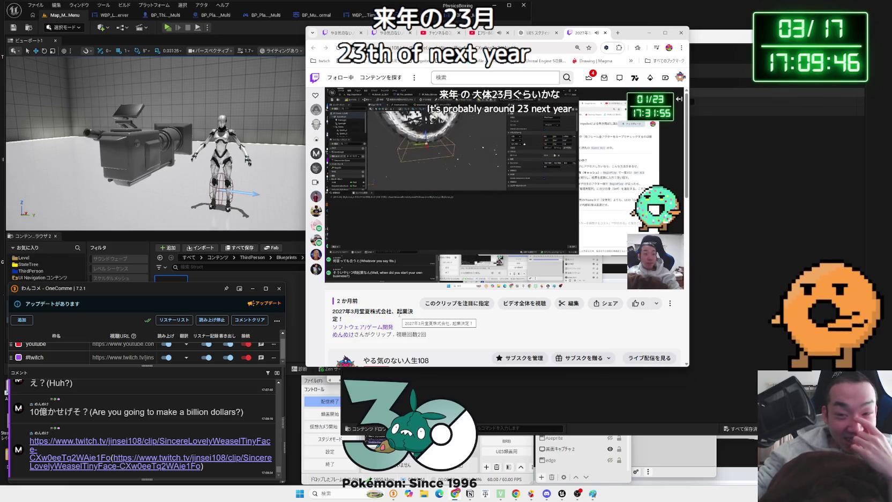
Watch the clip to the end, then return to the Twitch home page
mouse_move(545, 246)
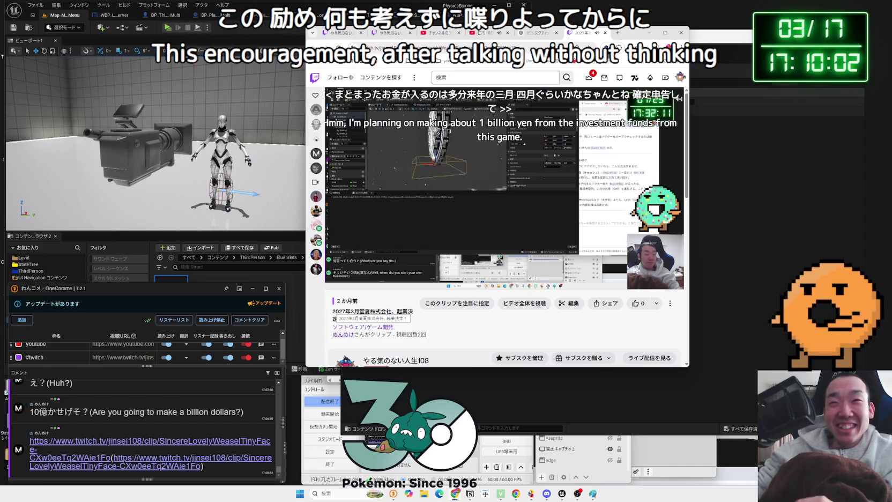
mouse_move(552, 267)
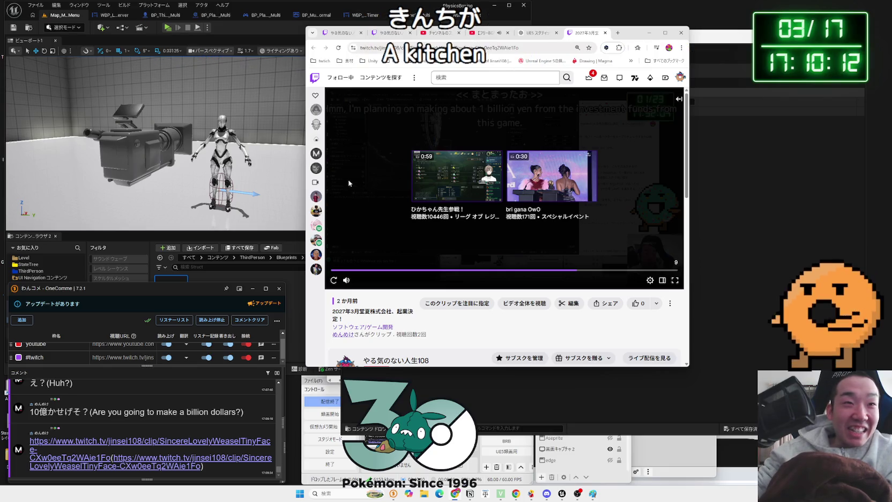
left_click(315, 78)
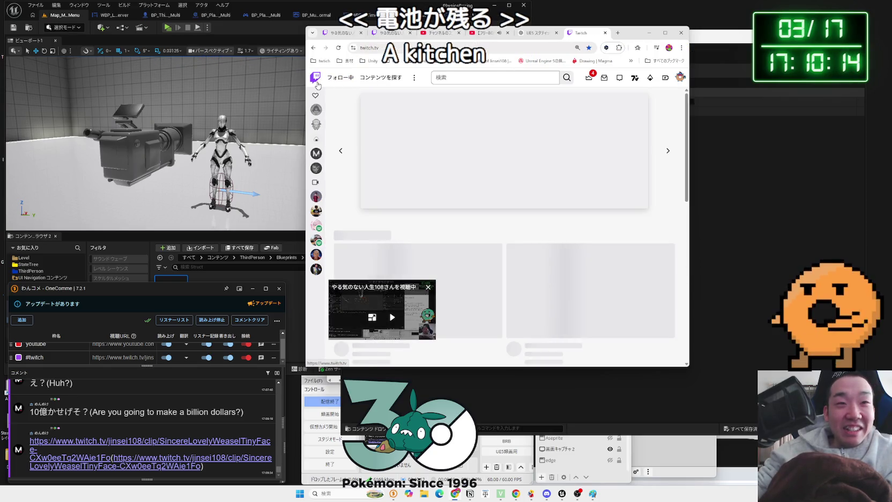
Widen the browser window from its left edge and close the mini player
left_click_drag(303, 95, 205, 94)
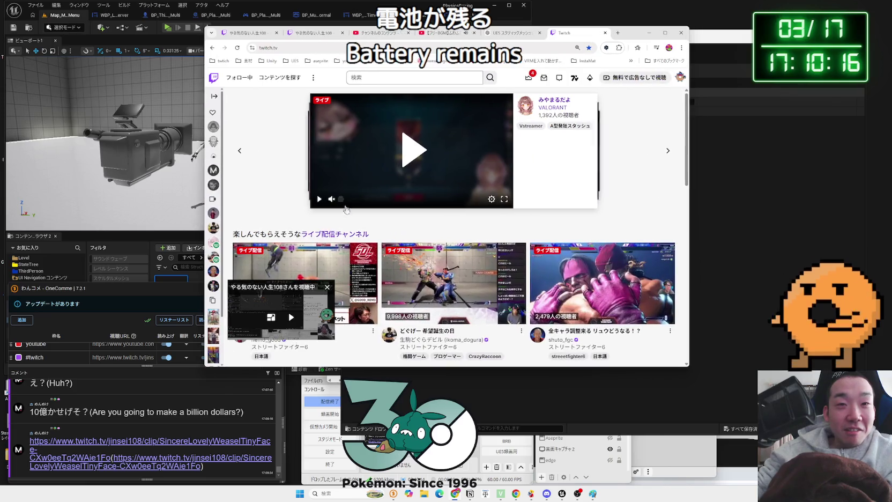
scroll(322, 293, "down", 2)
left_click(327, 287)
Browse the home page and expand the recommended live channels with Show More
scroll(488, 236, "down", 3)
scroll(488, 236, "up", 5)
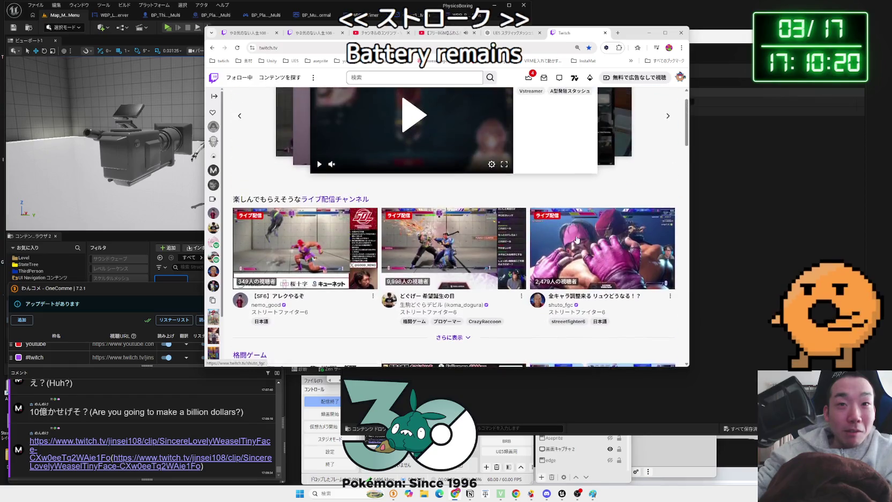
scroll(477, 239, "down", 7)
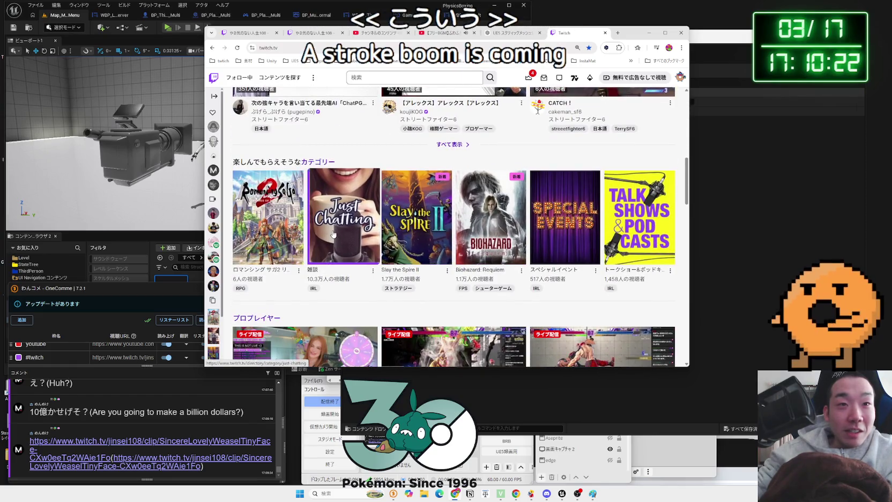
scroll(343, 236, "down", 3)
scroll(396, 247, "down", 3)
scroll(464, 269, "up", 3)
scroll(465, 269, "up", 5)
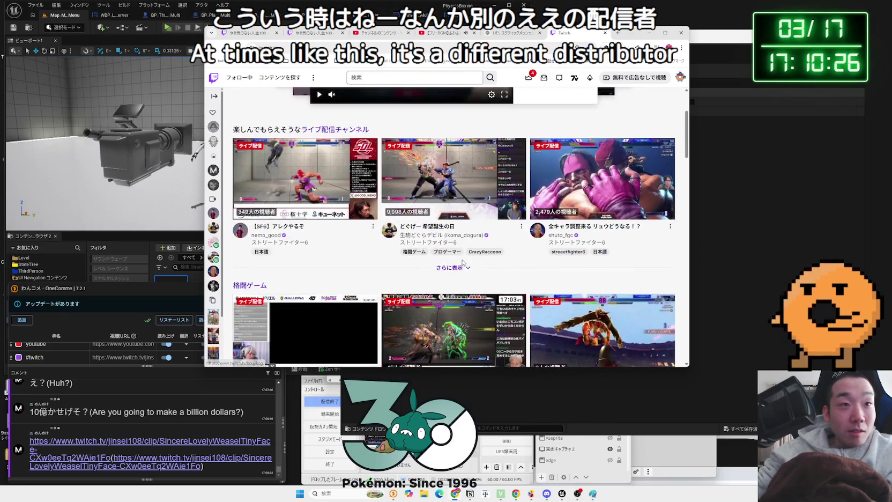
scroll(463, 261, "down", 2)
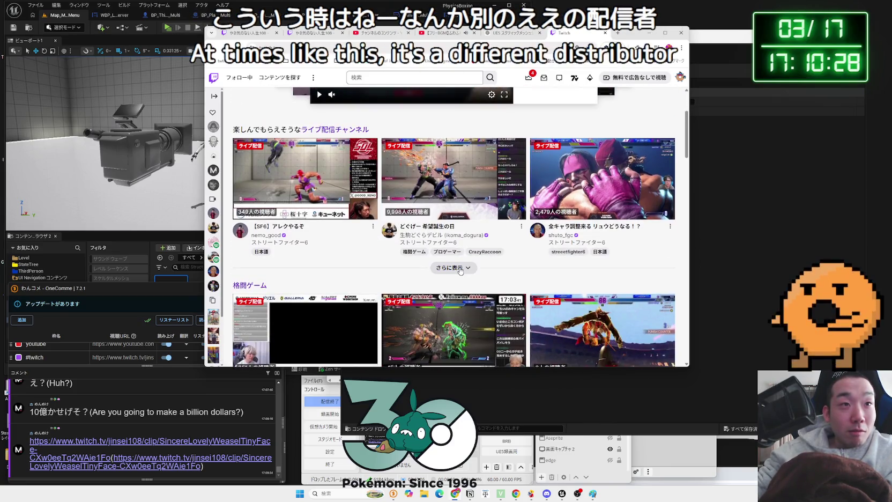
left_click(460, 269)
Open the second clip linked in the chat panel
scroll(459, 265, "down", 6)
scroll(459, 264, "down", 2)
scroll(459, 263, "down", 9)
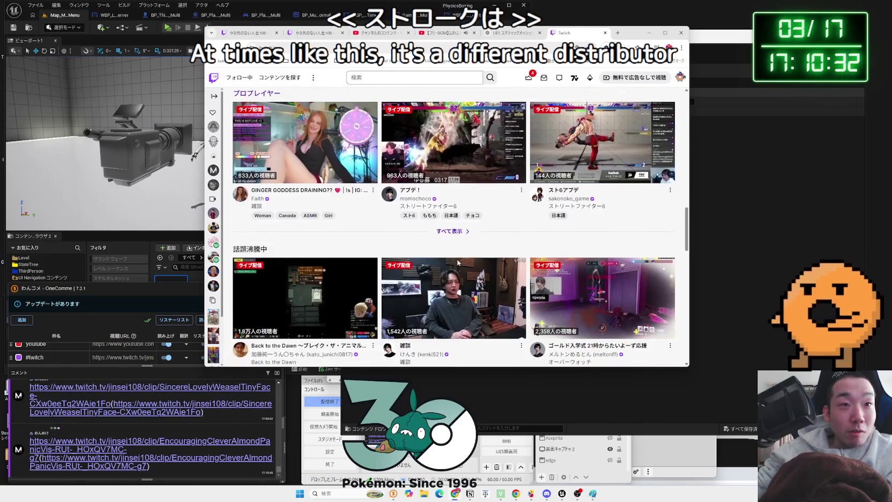
left_click(98, 444)
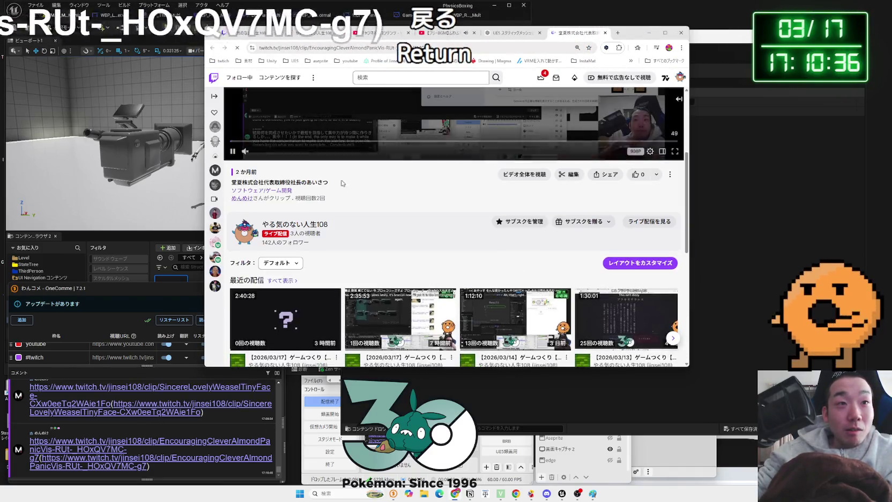
Unmute and pause the second clip, move the browser window lower, then resume playback
left_click(245, 316)
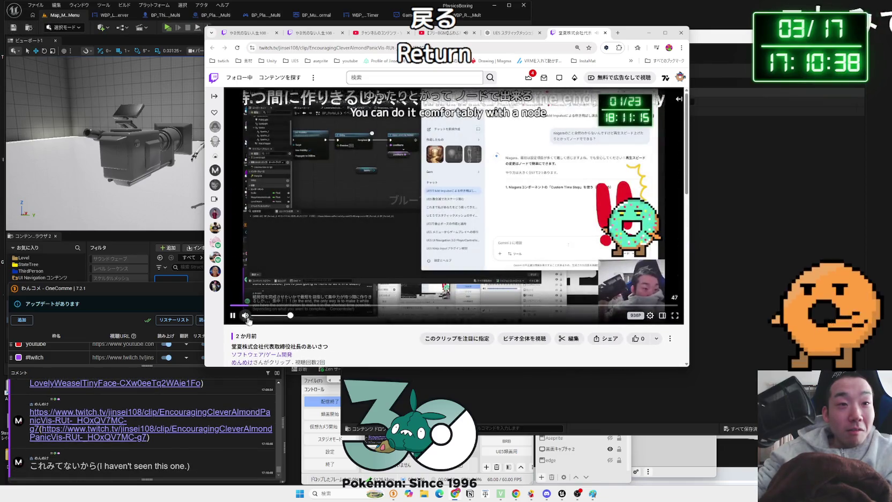
left_click(251, 310)
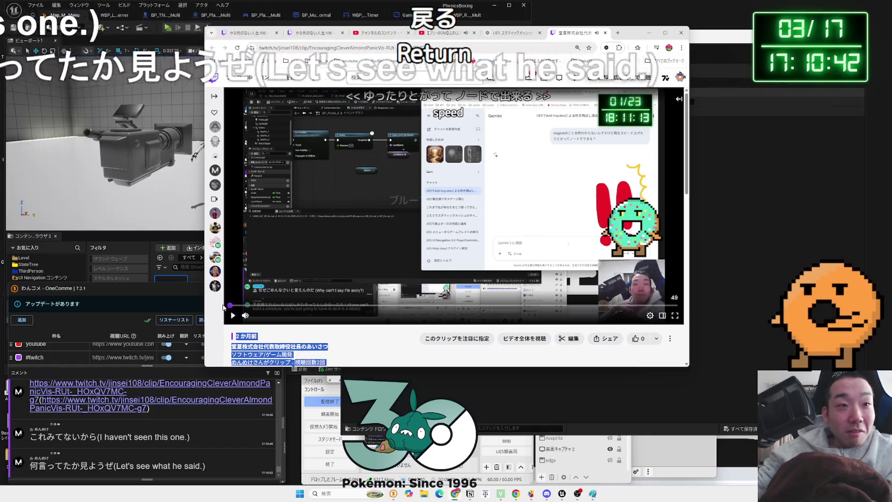
left_click_drag(292, 347, 327, 347)
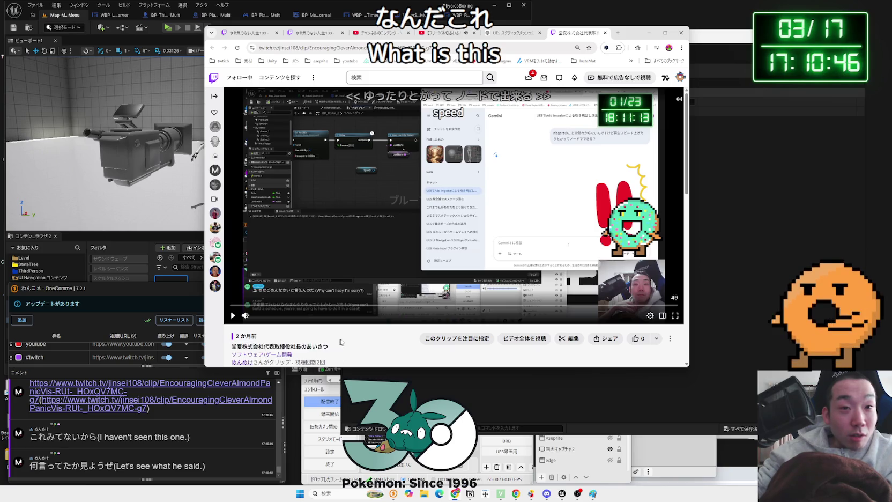
mouse_move(628, 36)
left_mouse_down()
mouse_move(632, 96)
mouse_move(639, 7)
left_mouse_up()
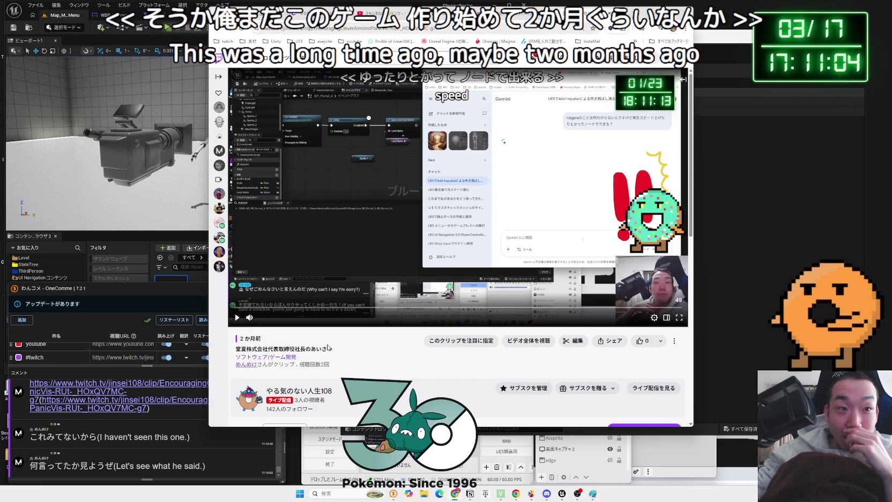
left_click(236, 317)
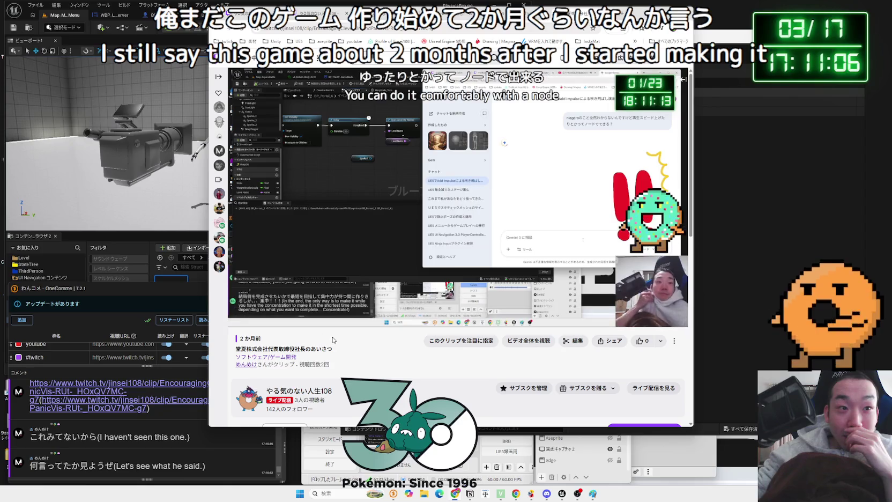
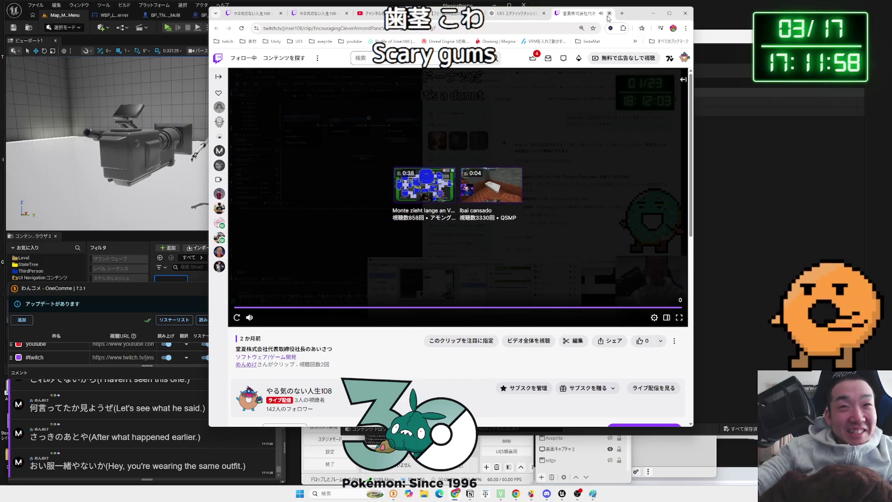
Close the Twitch clip tab and shift the browser and ChatGPT windows to the right
left_click_drag(635, 16, 658, 20)
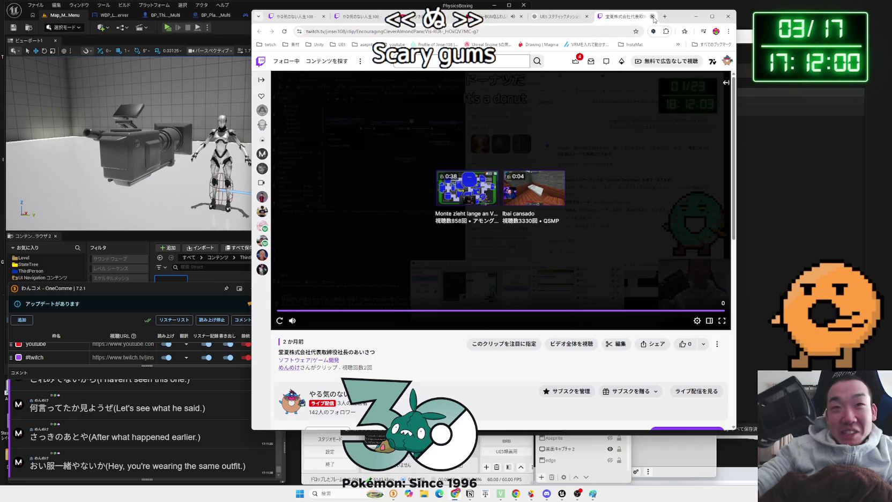
left_click(653, 16)
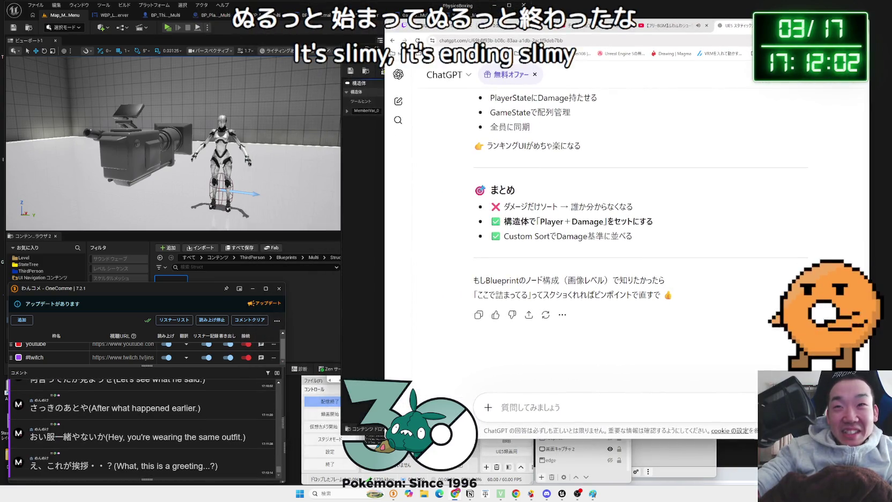
mouse_move(619, 24)
left_mouse_down()
mouse_move(666, 75)
mouse_move(557, 43)
left_mouse_up()
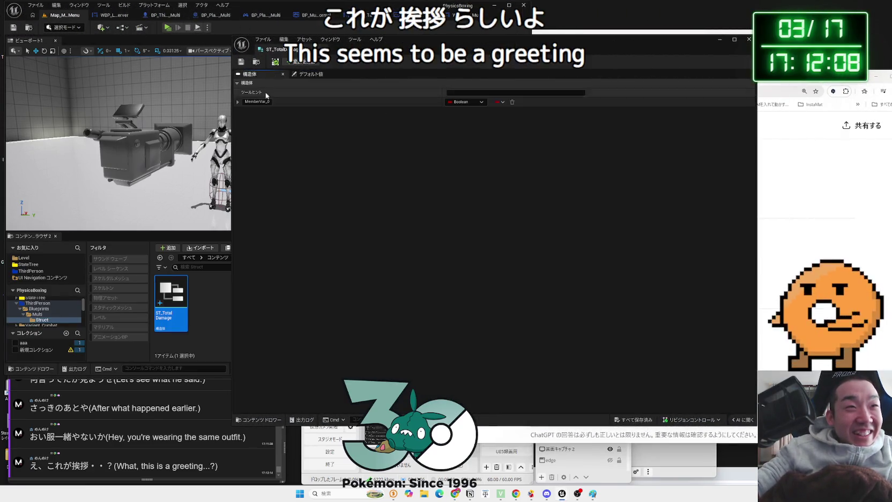
Make the struct's first member a Float named TotalDamage and save the struct
left_click(471, 102)
left_click(465, 149)
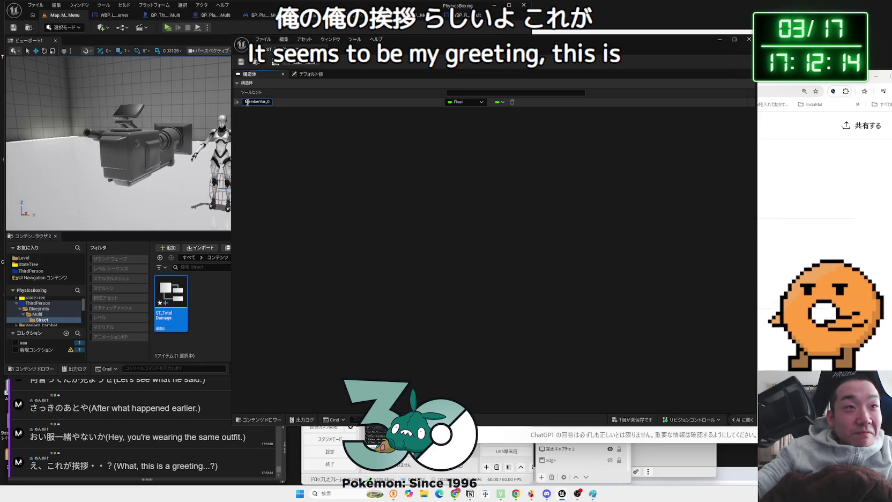
type("MTo")
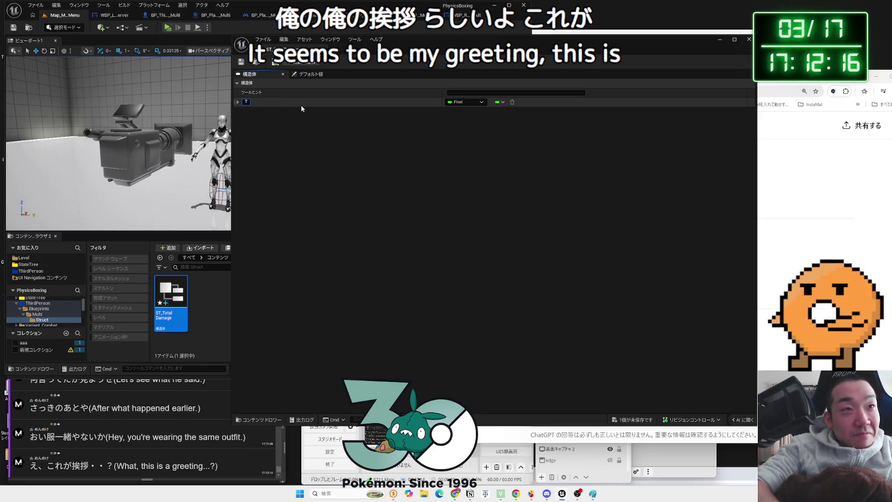
type("talDamage")
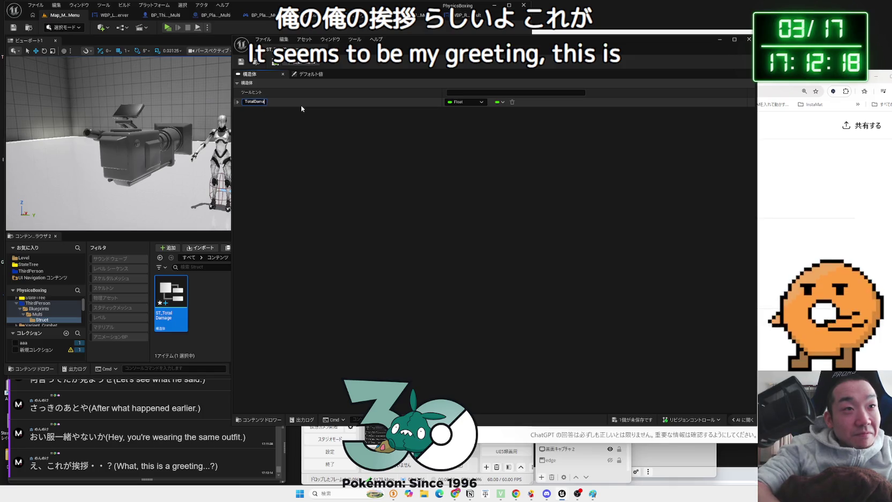
key("Return")
key("ctrl+s")
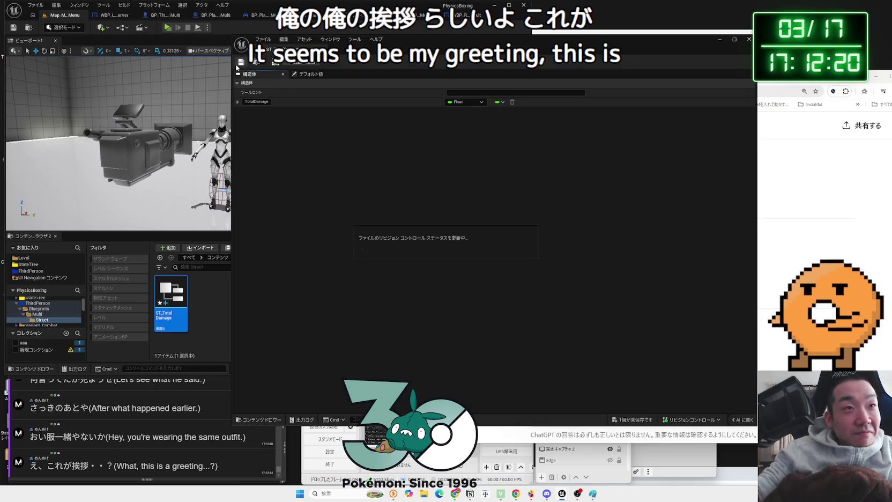
Add a second String member named PlayerName and close the struct editor
left_click(292, 67)
left_click(466, 111)
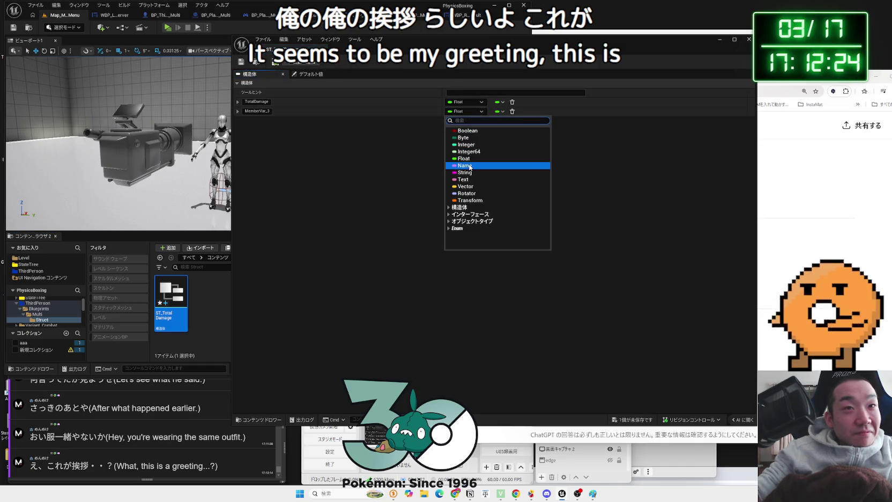
left_click(470, 166)
left_click(466, 111)
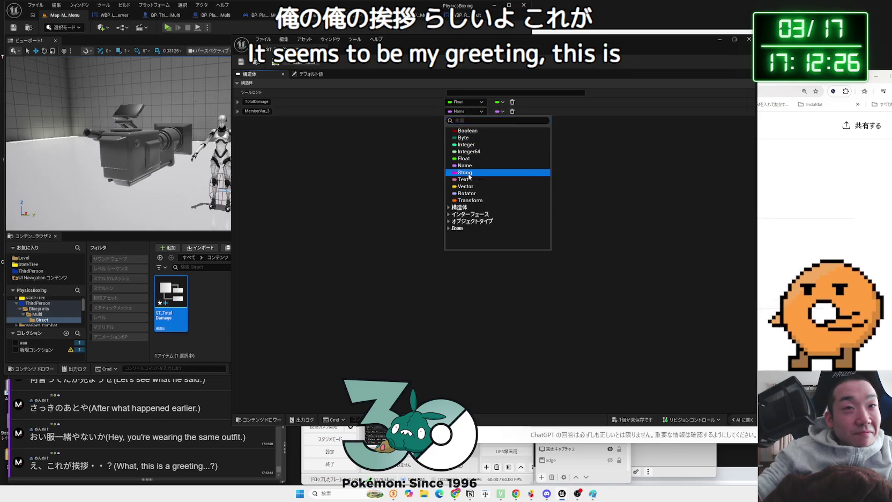
left_click(465, 172)
type("PlayerName")
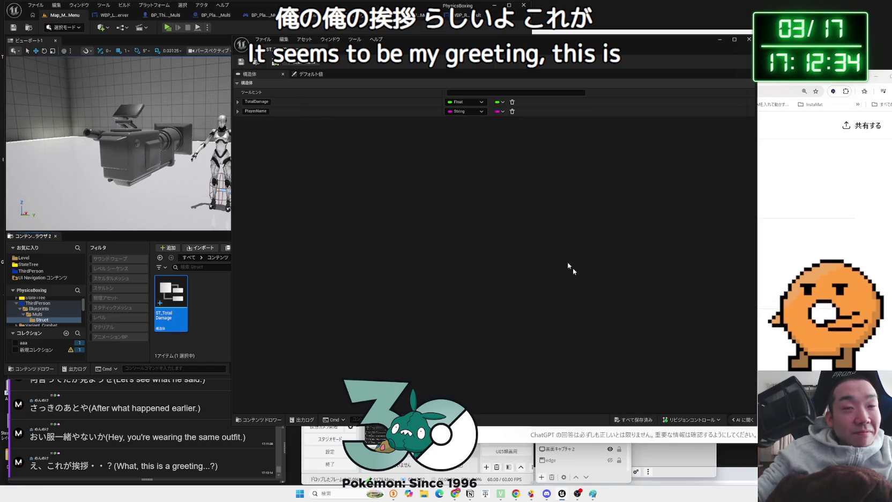
left_click(749, 39)
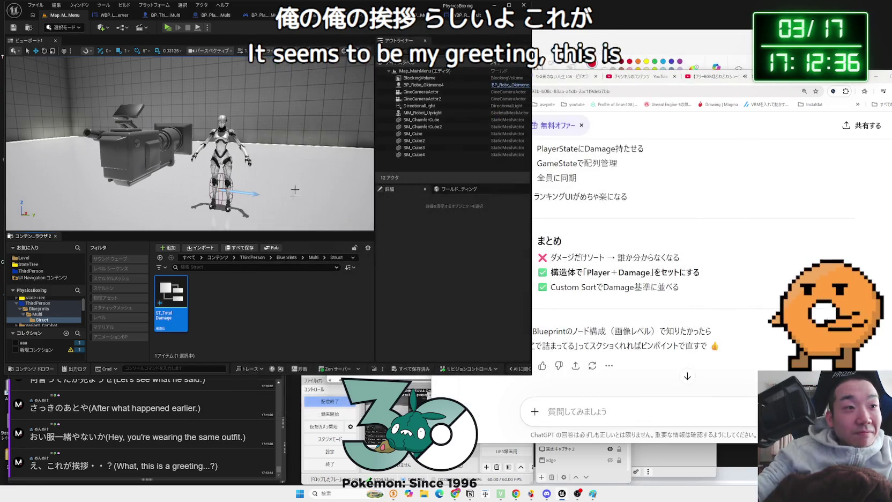
In the WBP_Result_Multi event graph, browse the node search results for 'struc'
left_click(459, 19)
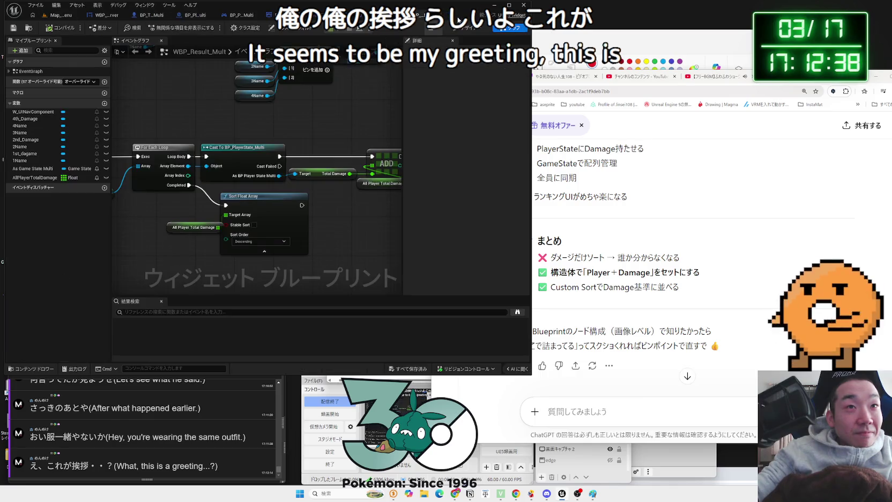
scroll(258, 211, "down", 3)
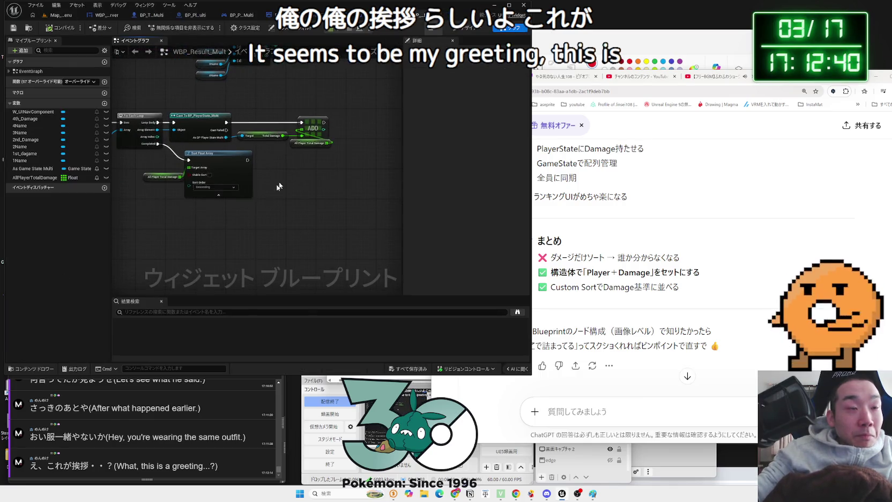
right_click(220, 230)
type("s")
key("BackSpace")
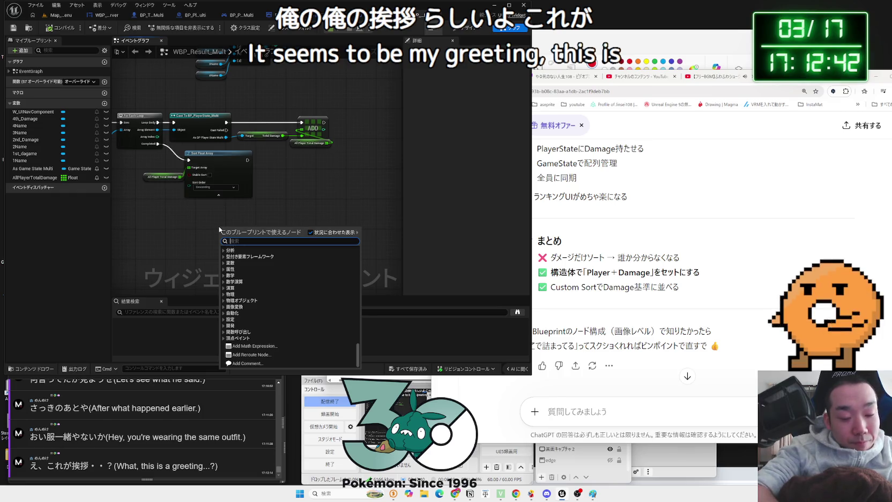
type("struc")
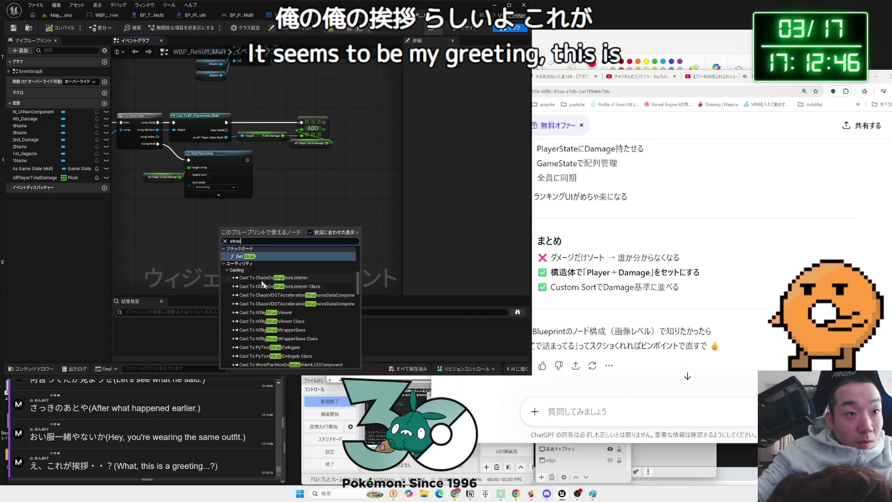
scroll(259, 279, "down", 10)
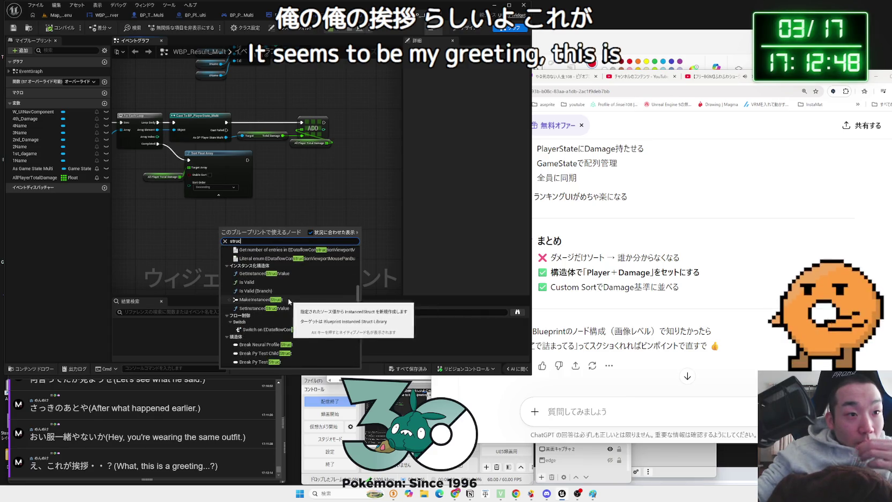
scroll(295, 306, "down", 8)
scroll(303, 310, "down", 10)
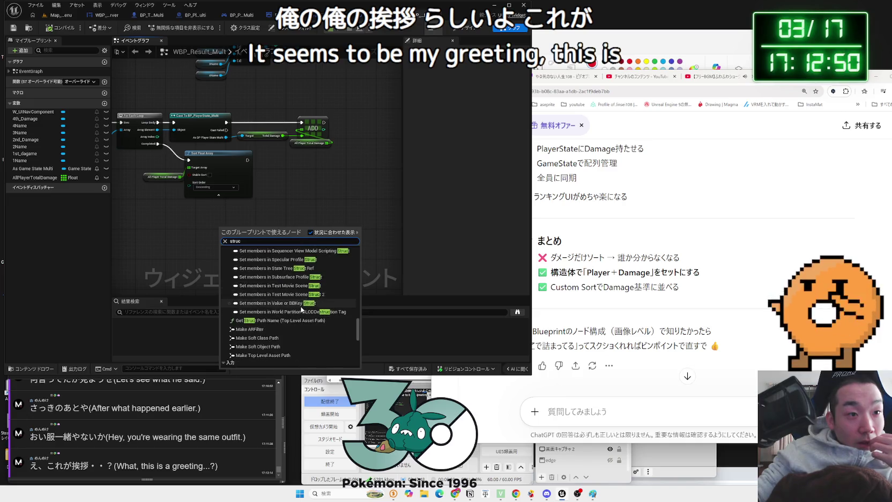
Dismiss the node search and bring the ChatGPT window to the front
left_click(389, 260)
left_click(629, 335)
scroll(629, 334, "up", 10)
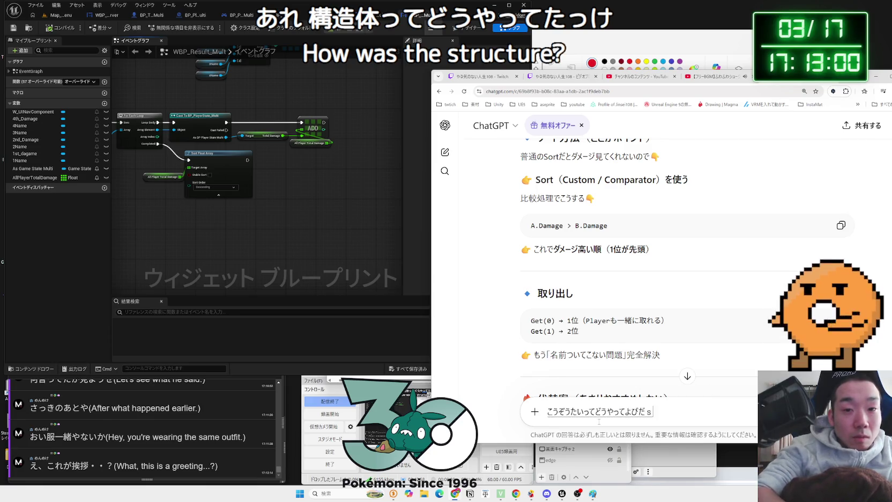
Send ChatGPT the question on how to call up a struct and scroll through its answer
key("space")
key("Return")
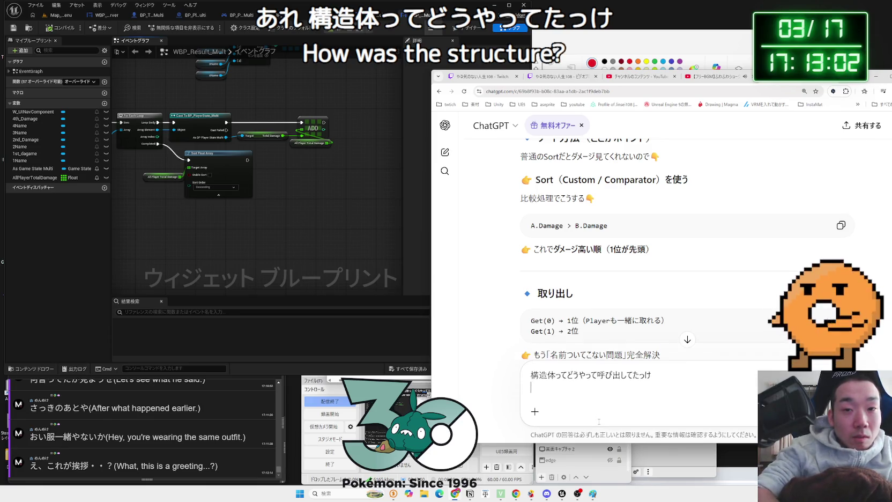
key("Return")
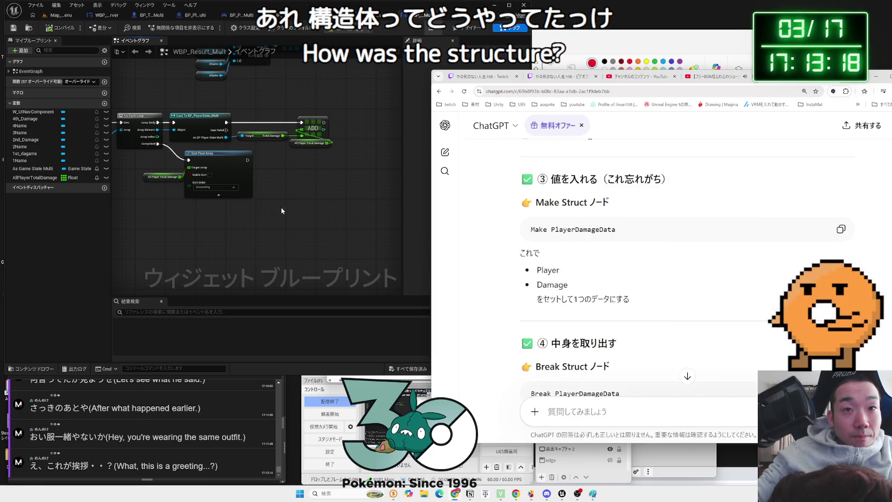
scroll(434, 233, "up", 2)
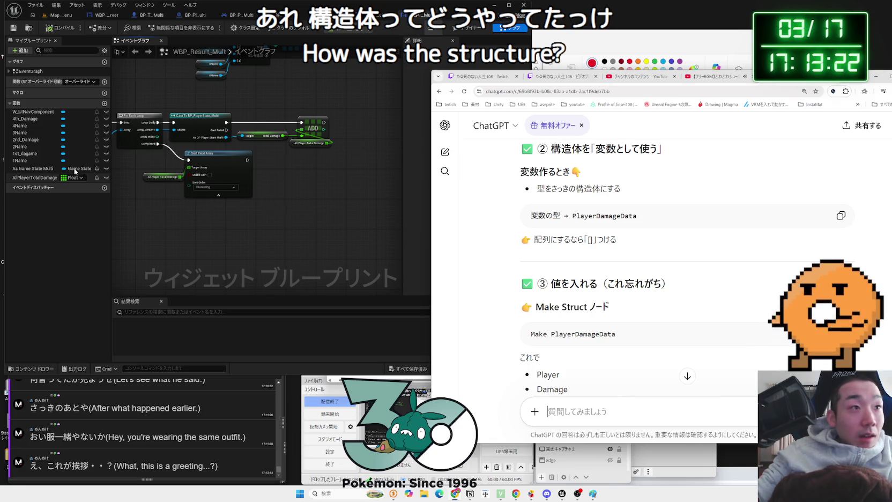
Add a widget variable named TotalDamage with type ST_TotalDamage
left_click(105, 104)
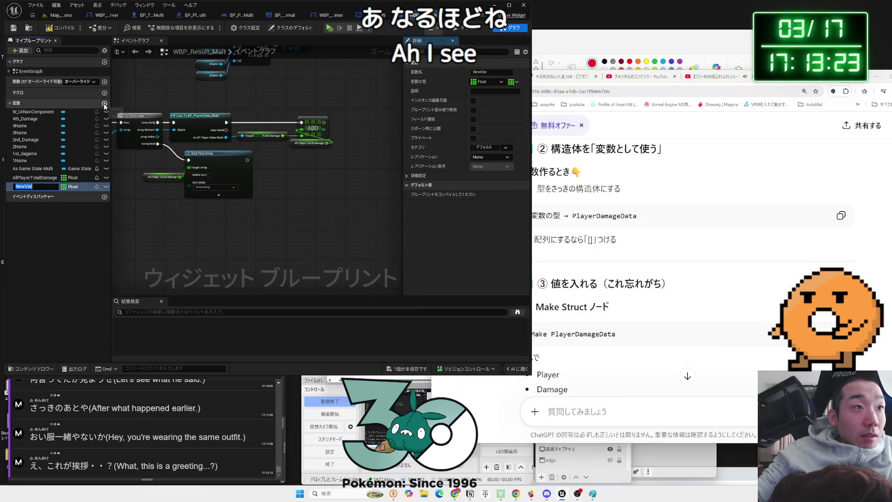
left_click(81, 187)
type("t")
left_click(100, 216)
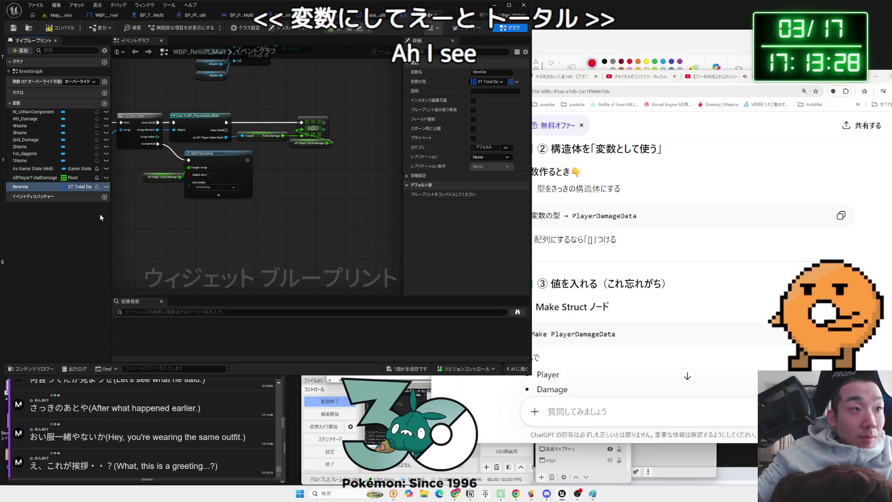
double_click(23, 186)
key("BackSpace")
type("ot")
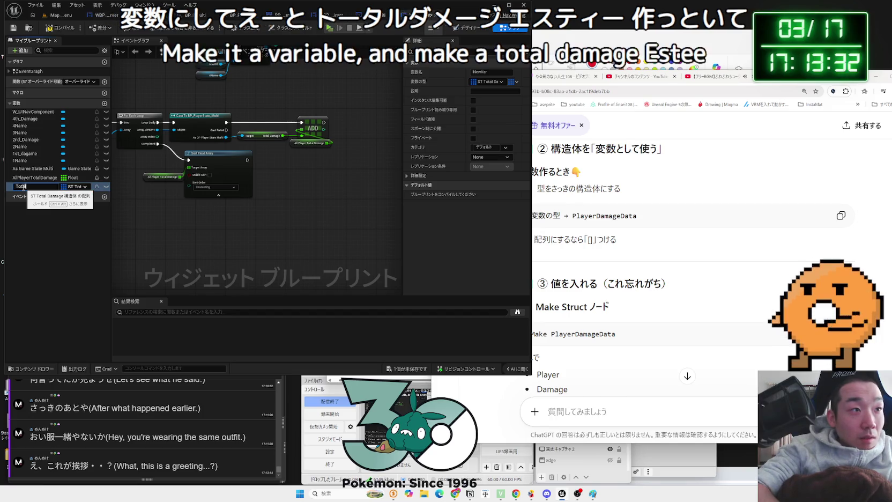
type("alDamage")
key("Return")
Change TotalDamage's container to Array and save the widget blueprint
left_click_drag(19, 189, 194, 229)
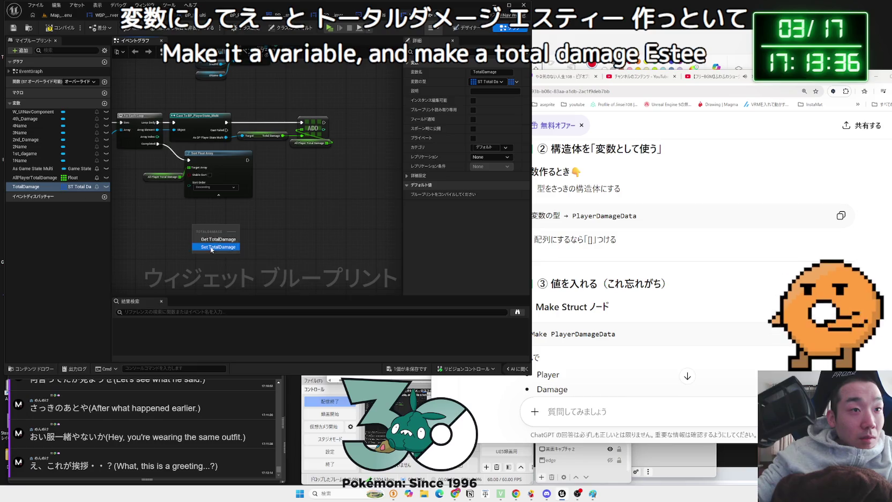
left_click(214, 246)
key("Delete")
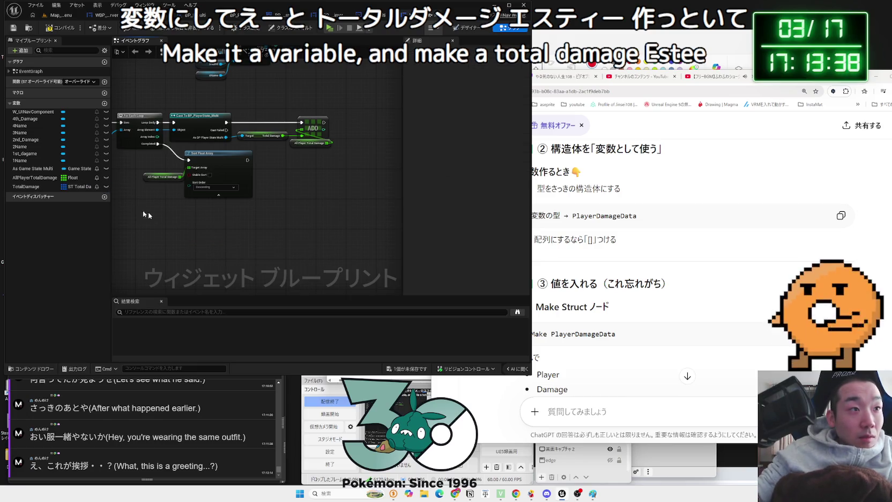
left_click(68, 188)
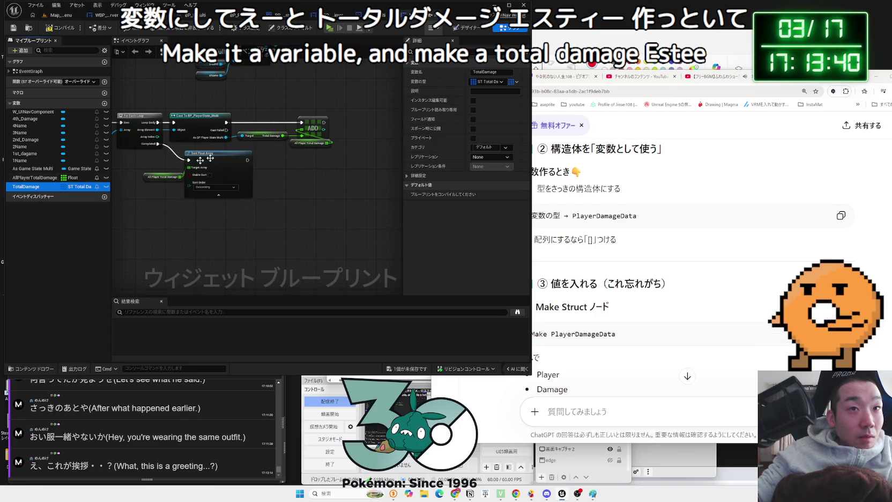
left_click(514, 86)
left_click(512, 94)
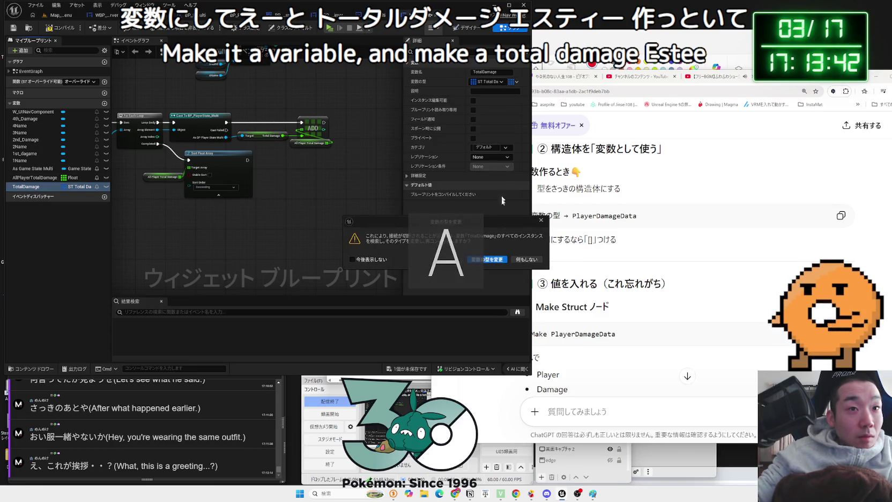
left_click(526, 259)
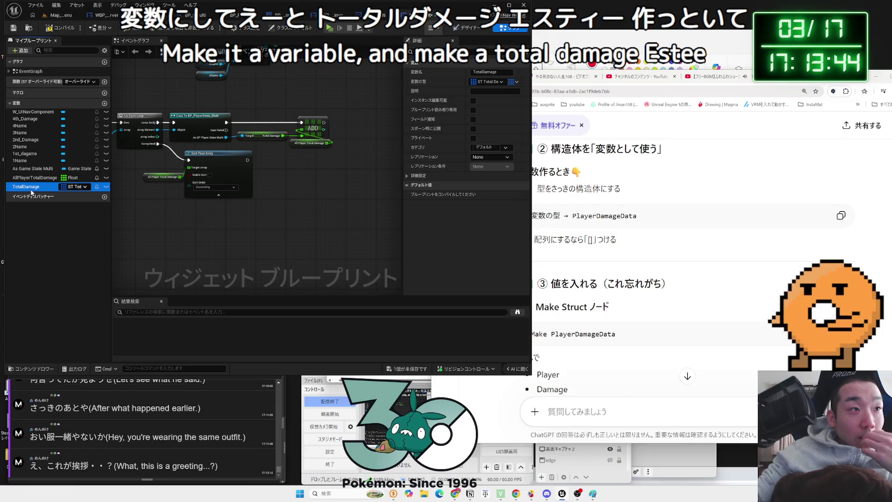
left_click(422, 370)
left_click(499, 322)
Place a Total Damage getter in the graph and search its actions for 'ad'
left_click_drag(286, 200, 342, 197)
left_click(303, 214)
scroll(316, 205, "up", 1)
type("add")
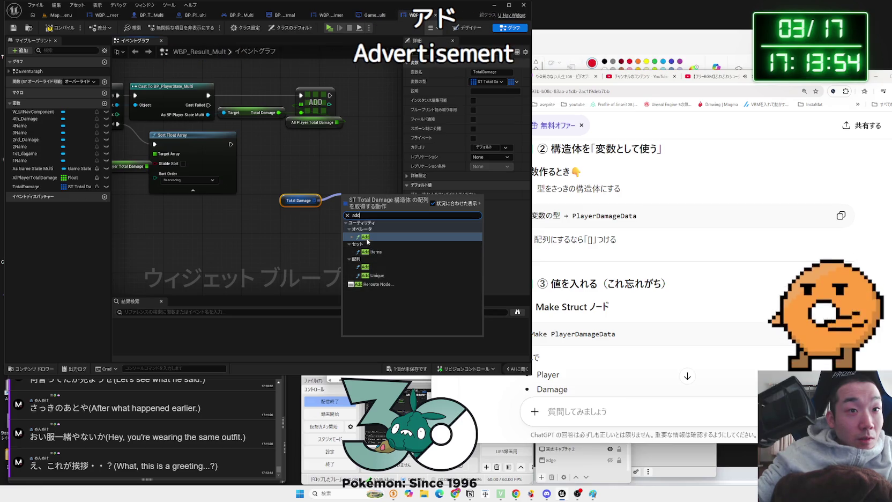
Add an array Add node fed by the Total Damage struct array
left_click(366, 239)
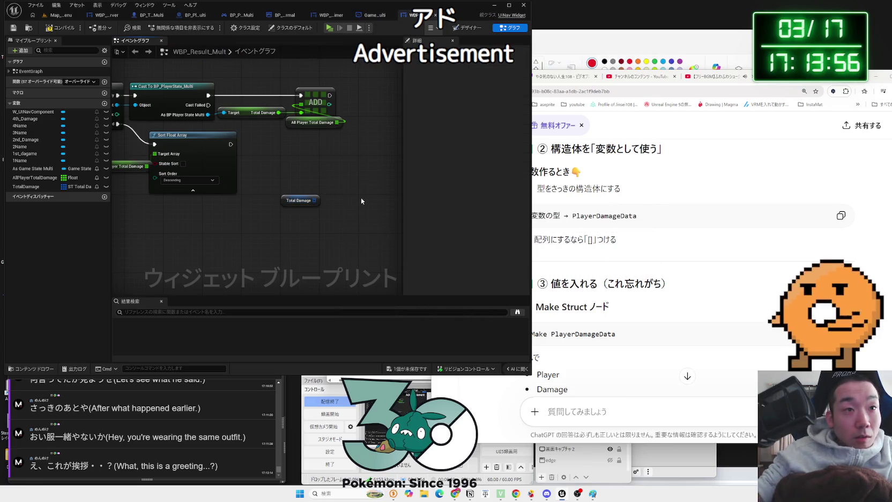
key("Delete")
left_click_drag(315, 200, 339, 196)
type("add")
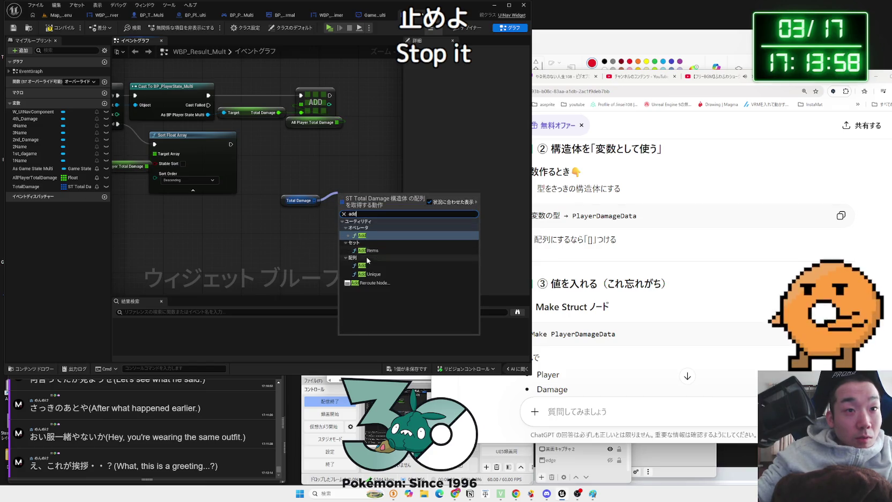
left_click(362, 265)
Split the Add node's item pin into Total Damage and Player Name
left_click_drag(336, 209, 317, 226)
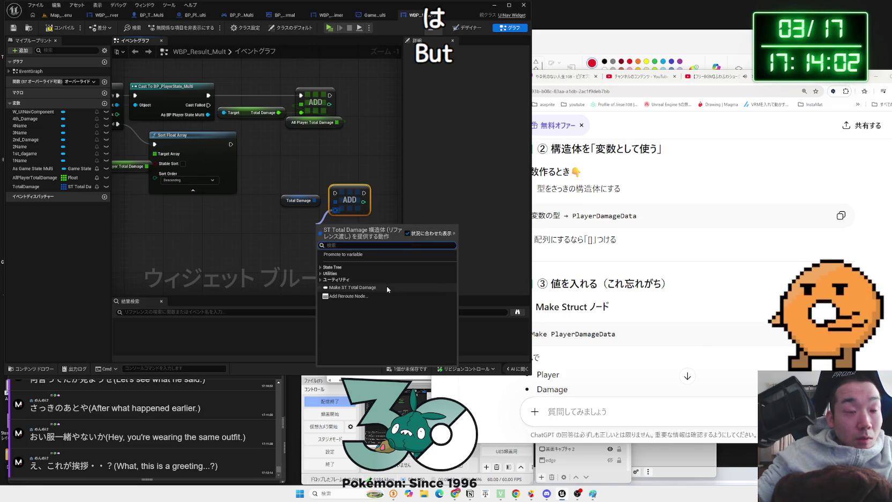
type("brea")
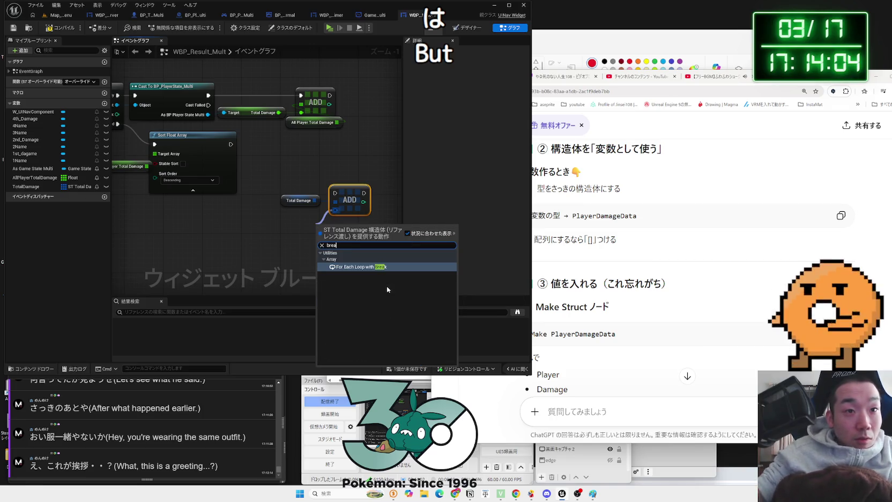
left_click(319, 219)
right_click(336, 210)
left_click(346, 241)
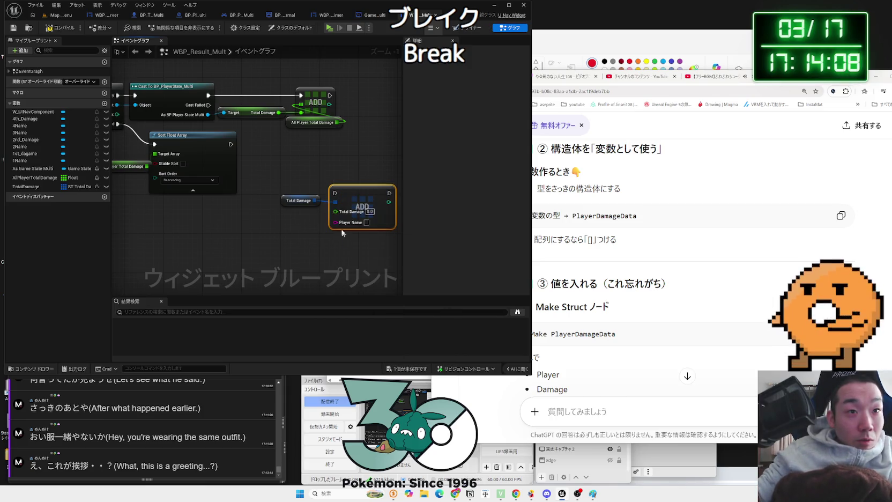
Delete the old float Add node, the Sort Float Array node and the AllPlayerTotalDamage variable
left_click_drag(352, 186, 351, 157)
left_click_drag(254, 87, 305, 132)
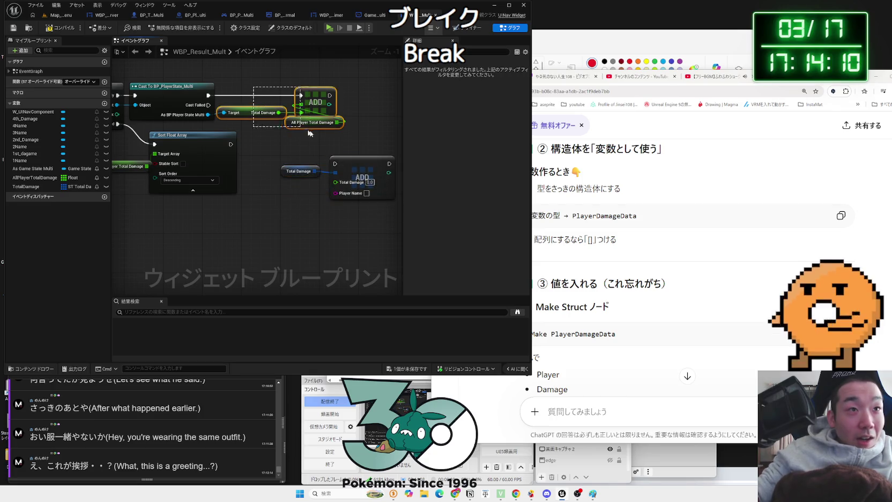
key("Delete")
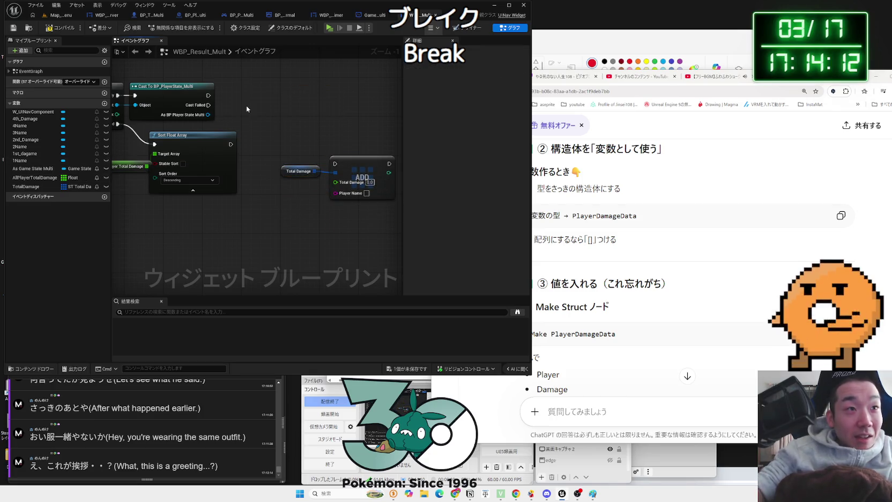
left_click(167, 147)
key("Delete")
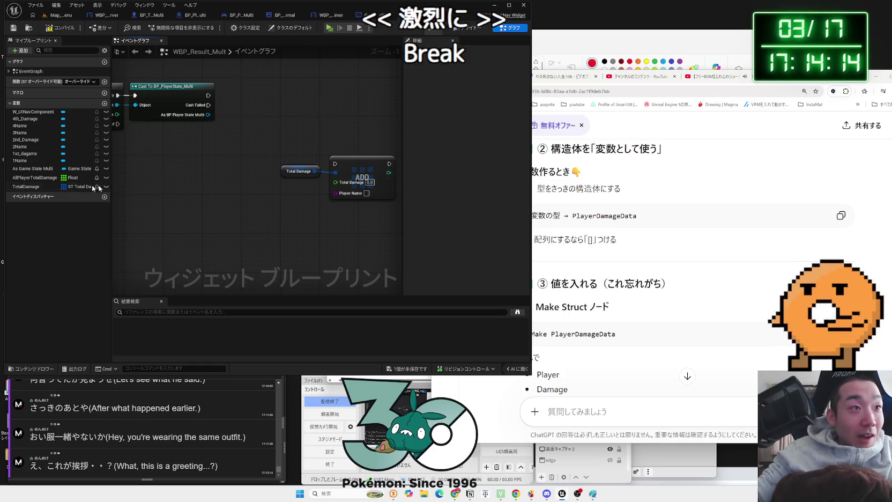
left_click(42, 178)
key("Delete")
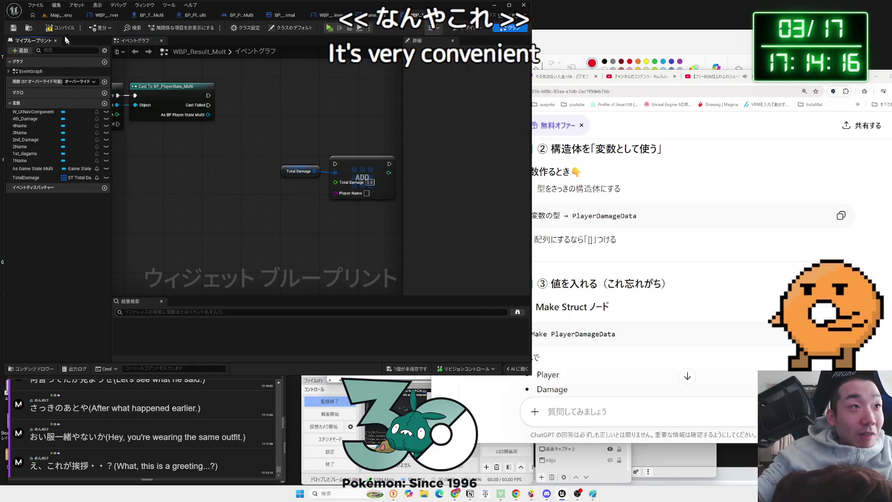
Move the new Add node and its array getter up beside the Cast node
left_click_drag(320, 129, 278, 203)
left_click_drag(363, 161, 333, 94)
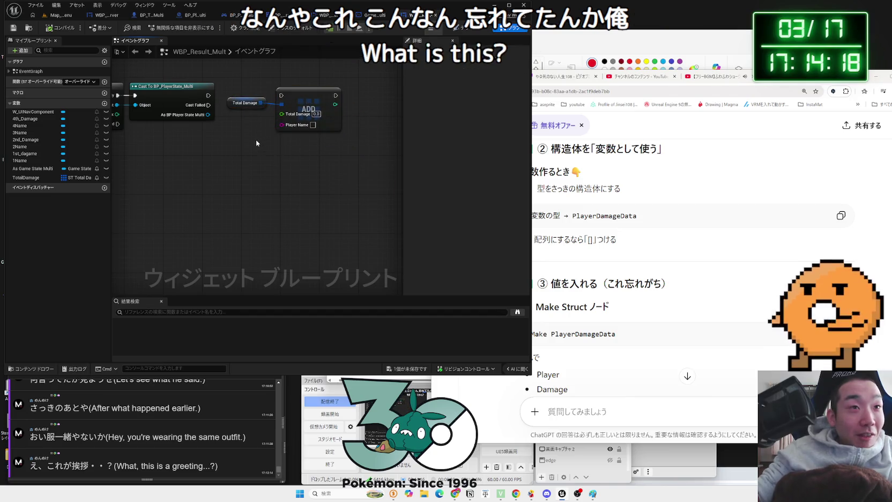
scroll(256, 139, "up", 1)
left_click_drag(261, 160, 266, 171)
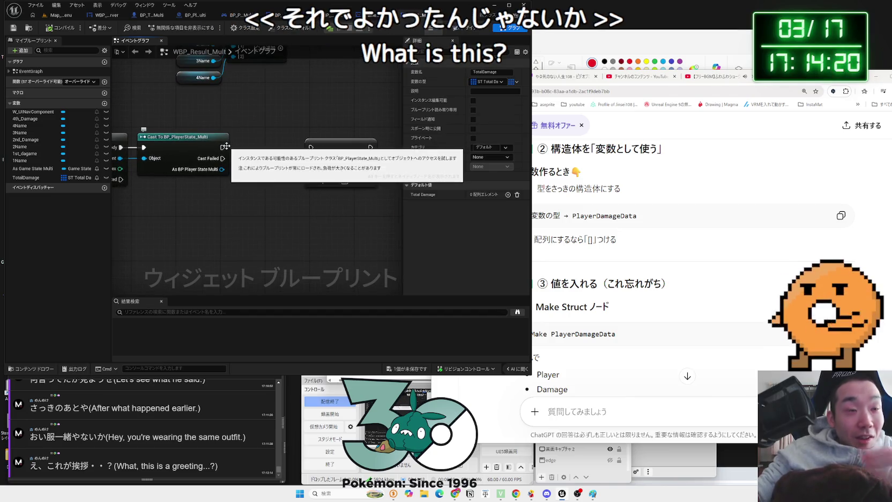
Wire the Cast into the Add node and add the player state's Get Total Damage node
mouse_move(221, 147)
left_mouse_down()
mouse_move(311, 147)
mouse_move(269, 158)
left_mouse_up()
left_click(261, 176)
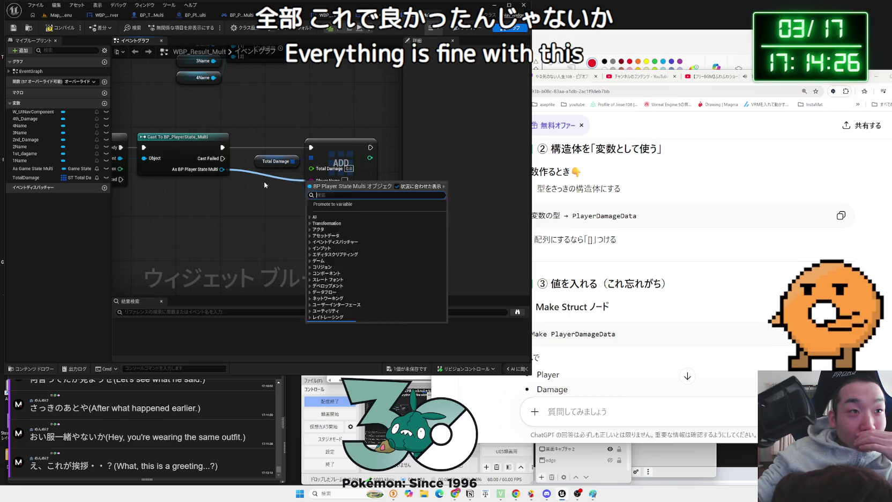
left_click_drag(242, 187, 242, 187)
type("get")
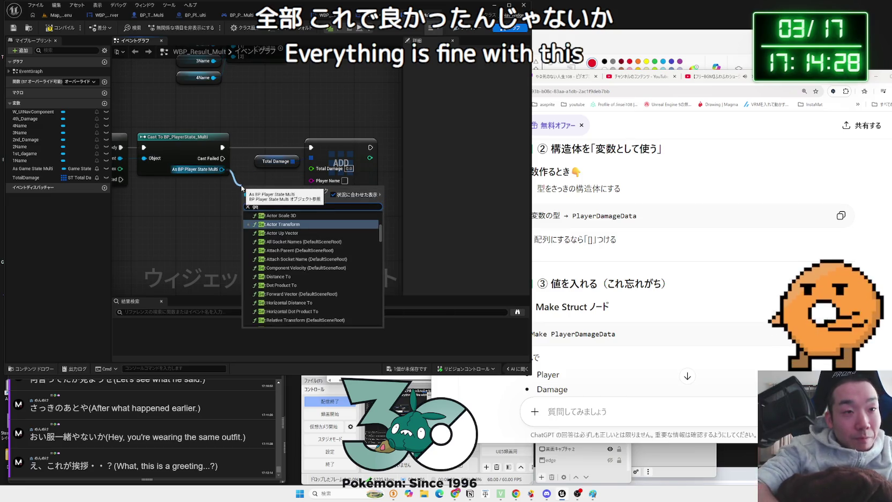
type(" total")
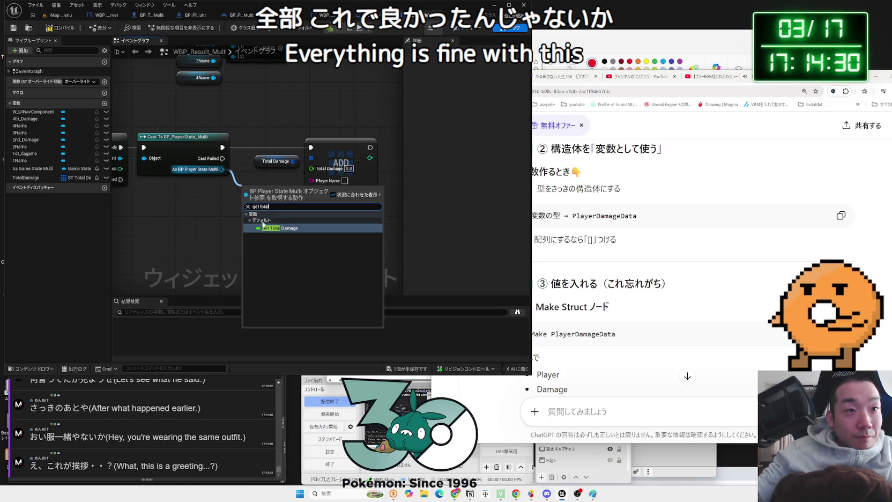
key("Return")
left_click_drag(326, 153, 348, 154)
mouse_move(279, 188)
left_mouse_down()
mouse_move(273, 172)
mouse_move(298, 161)
left_mouse_up()
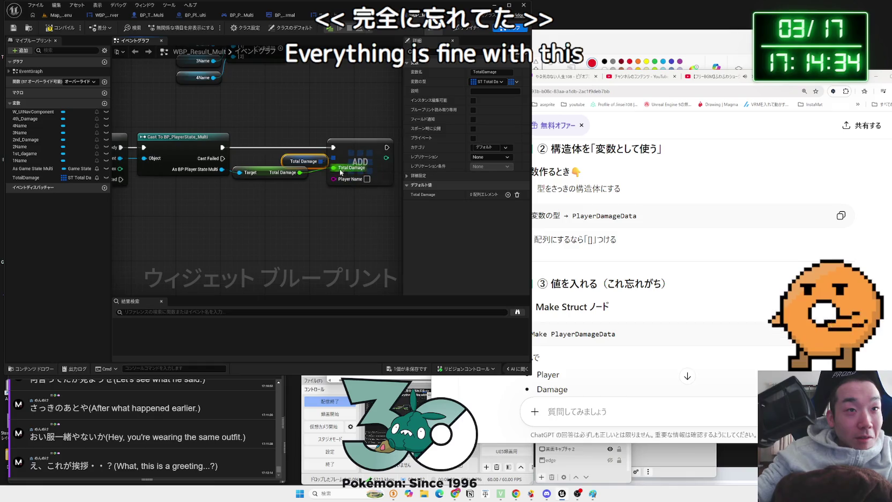
mouse_move(123, 169)
left_mouse_down()
mouse_move(213, 181)
mouse_move(124, 163)
left_mouse_up()
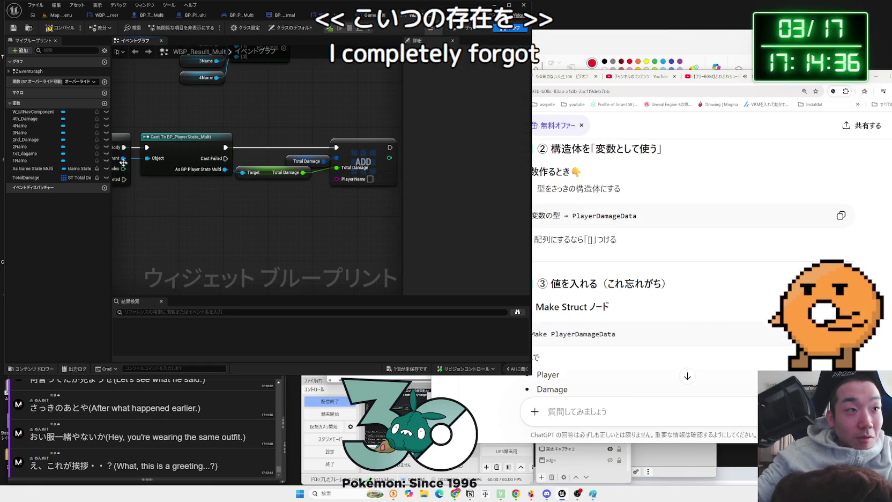
Add Get Player Name from the player state, feed it to the Add's Player Name, and link the Cast's execution
left_click_drag(224, 169, 235, 193)
type("get")
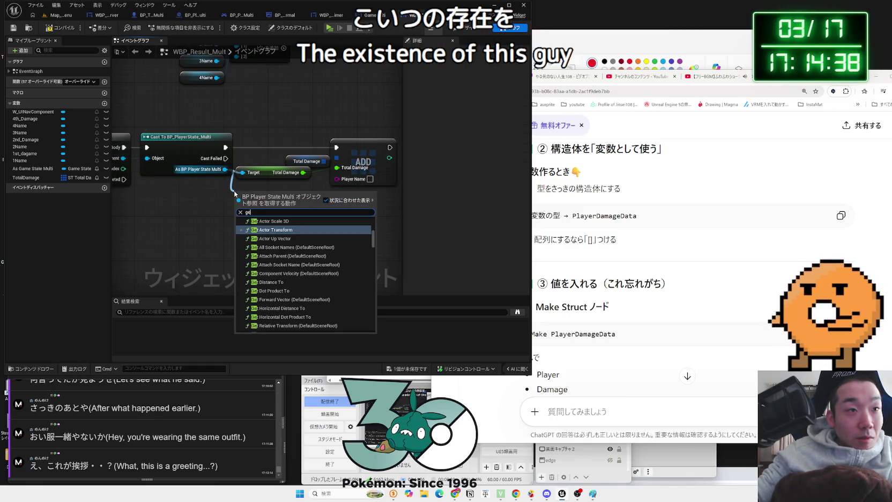
type(" player name")
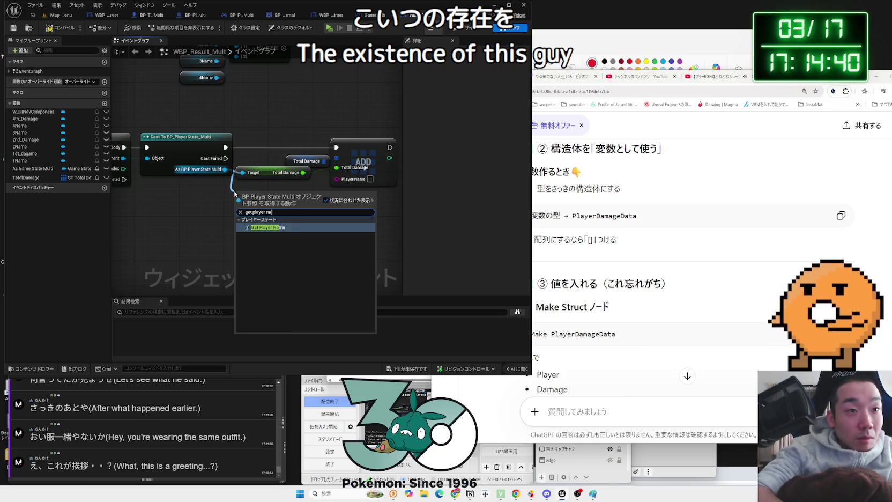
key("Return")
mouse_move(281, 181)
left_mouse_down()
mouse_move(292, 187)
mouse_move(238, 188)
mouse_move(230, 131)
left_mouse_up()
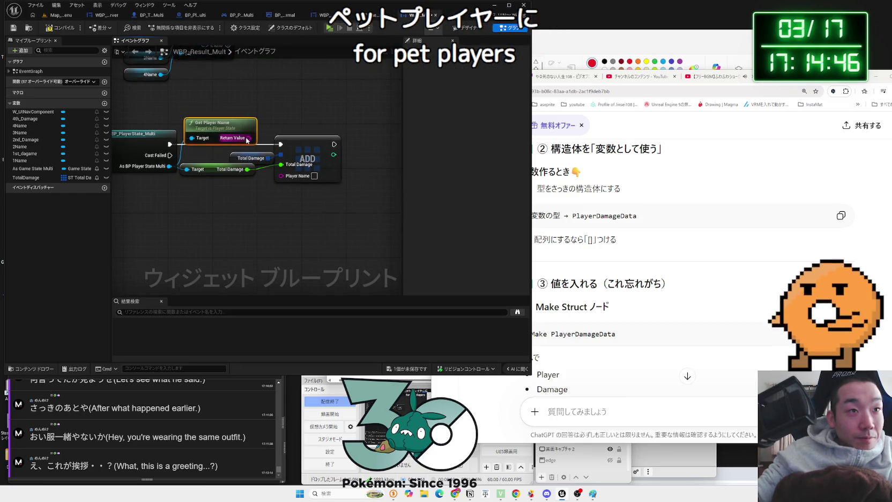
left_click_drag(277, 178, 280, 175)
key("Escape")
left_click_drag(170, 145, 280, 144)
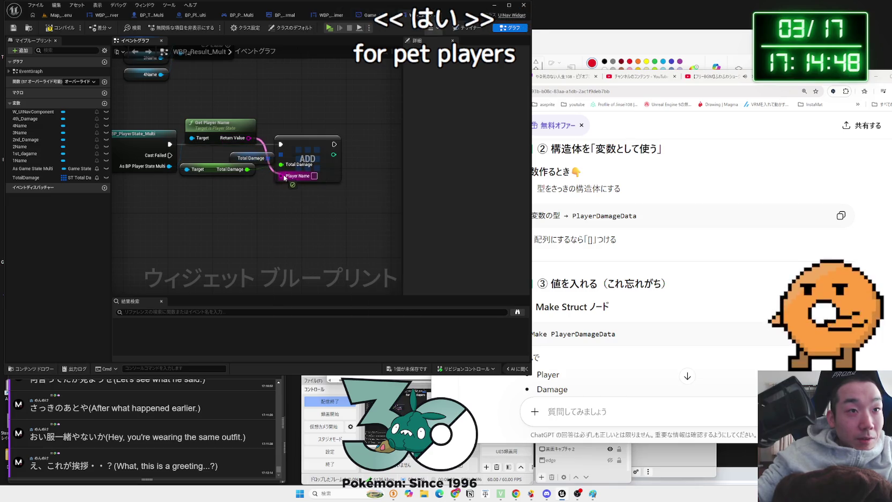
Place a second TotalDamage array getter below the For Each Loop
left_click_drag(275, 193, 300, 174)
left_click_drag(26, 177, 216, 194)
mouse_move(188, 149)
left_mouse_down()
mouse_move(265, 190)
mouse_move(242, 192)
mouse_move(289, 193)
left_mouse_up()
type("se")
key("Escape")
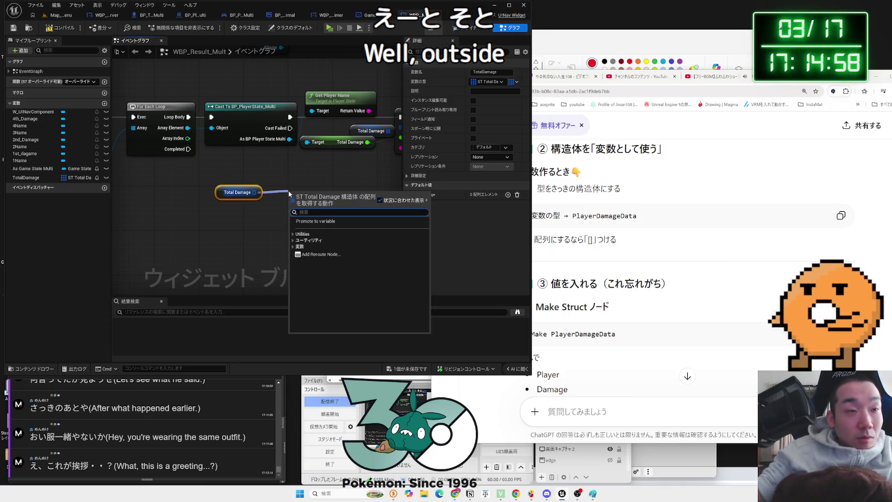
Try a For Each Loop with Break on the spare Total Damage array, then delete it
key("Escape")
left_click_drag(256, 196, 186, 210)
key("alt+Tab")
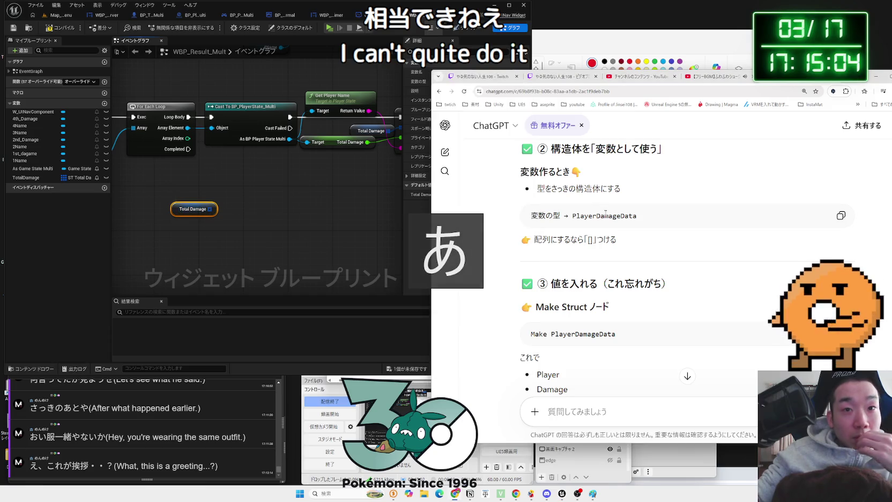
scroll(443, 244, "down", 5)
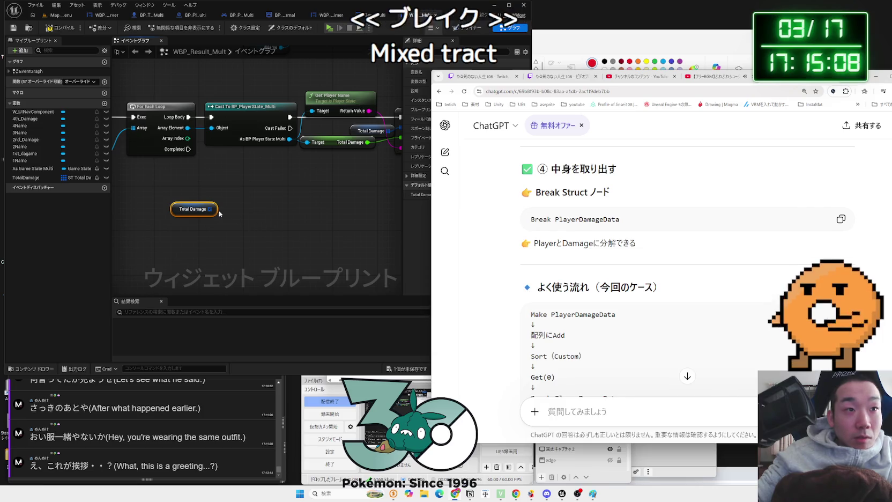
left_click_drag(210, 209, 246, 209)
type("break")
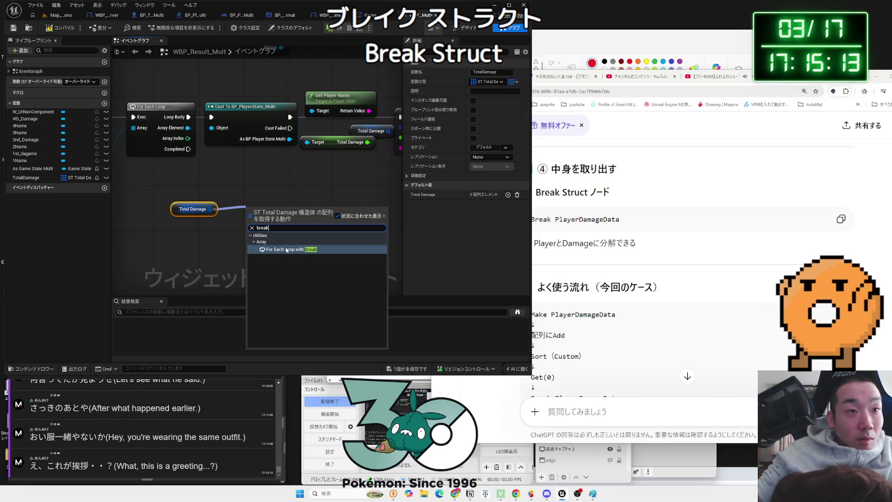
key("Return")
left_click_drag(267, 212, 251, 195)
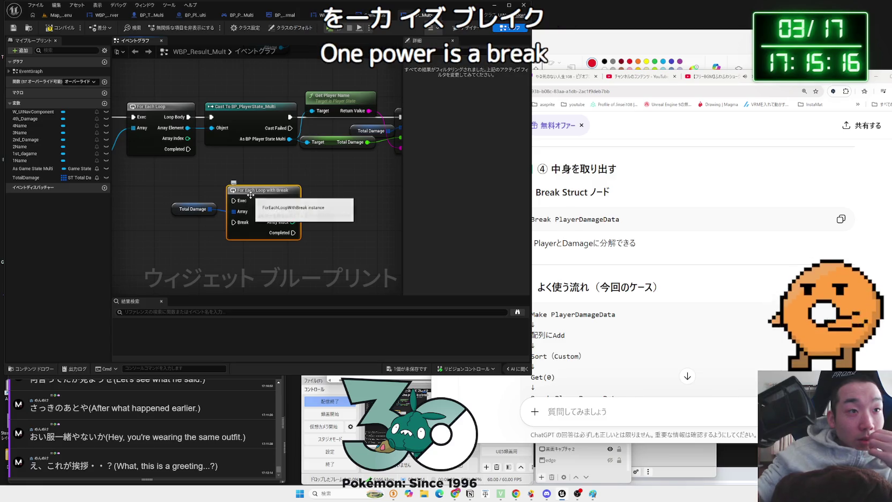
key("Delete")
Compile the widget blueprint and tuck Get Player Name beneath the Cast node
left_click(56, 26)
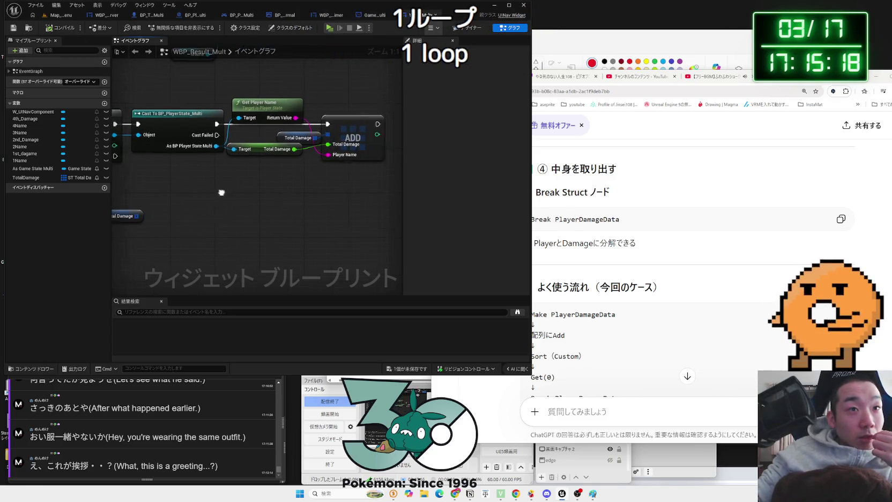
left_click_drag(251, 122, 253, 180)
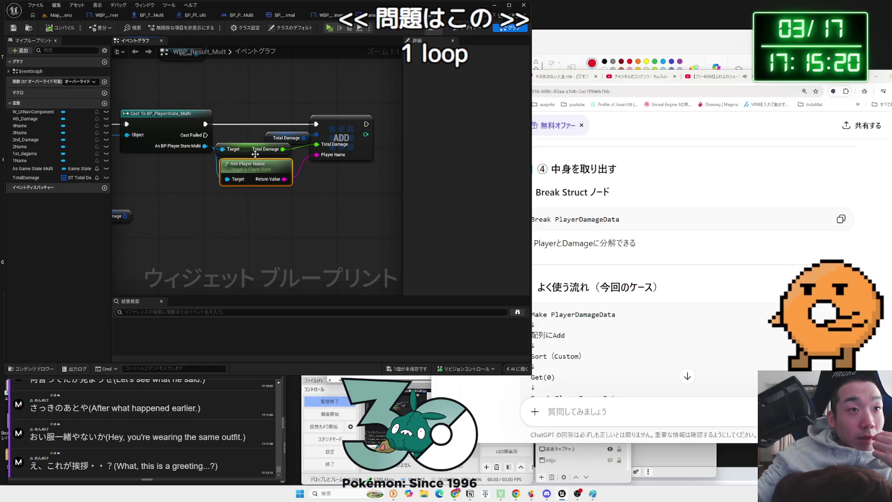
left_click_drag(265, 150, 271, 155)
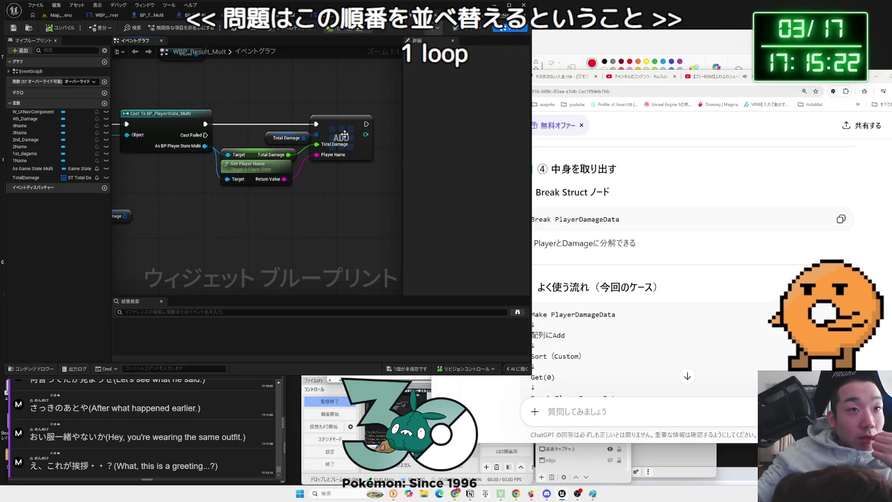
left_click_drag(332, 127, 314, 127)
Ask ChatGPT how to extract the struct's Float values for sorting and read its reply
left_click(617, 236)
scroll(614, 241, "down", 2)
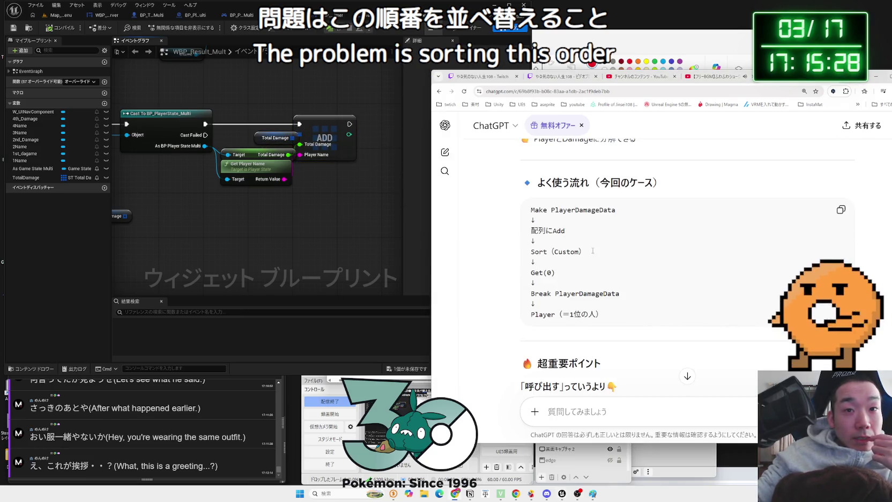
scroll(593, 251, "down", 4)
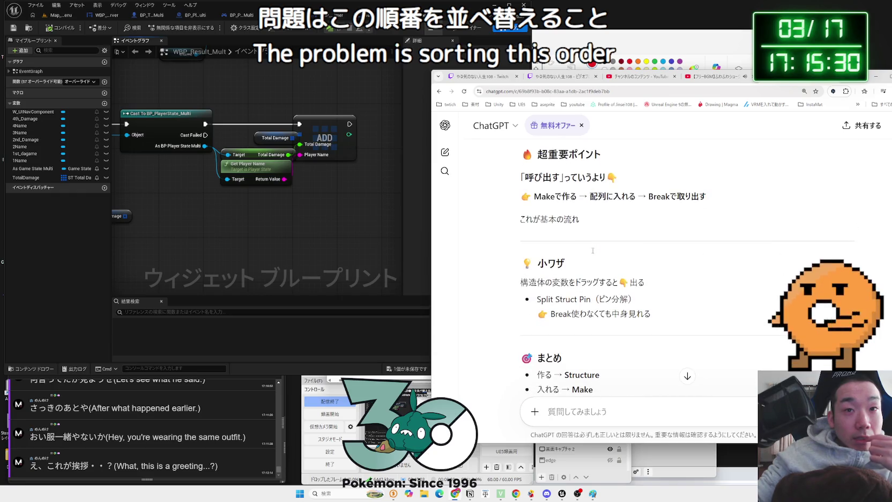
scroll(593, 253, "down", 3)
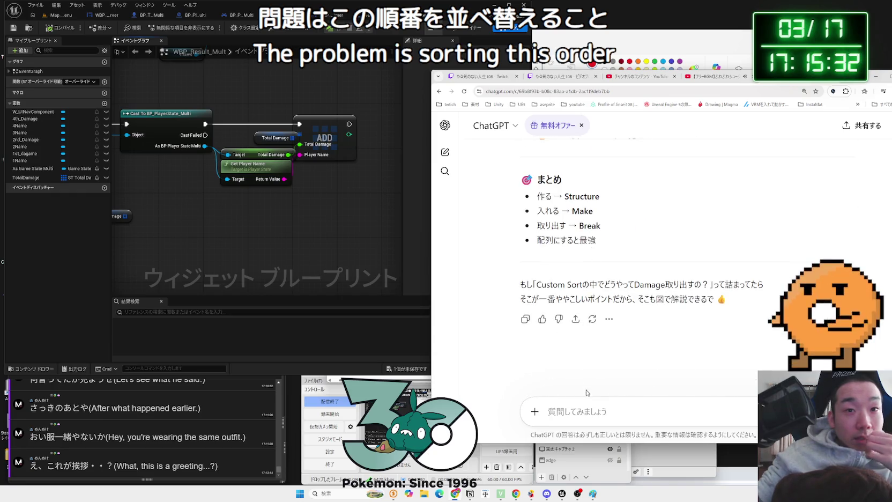
type("Stur")
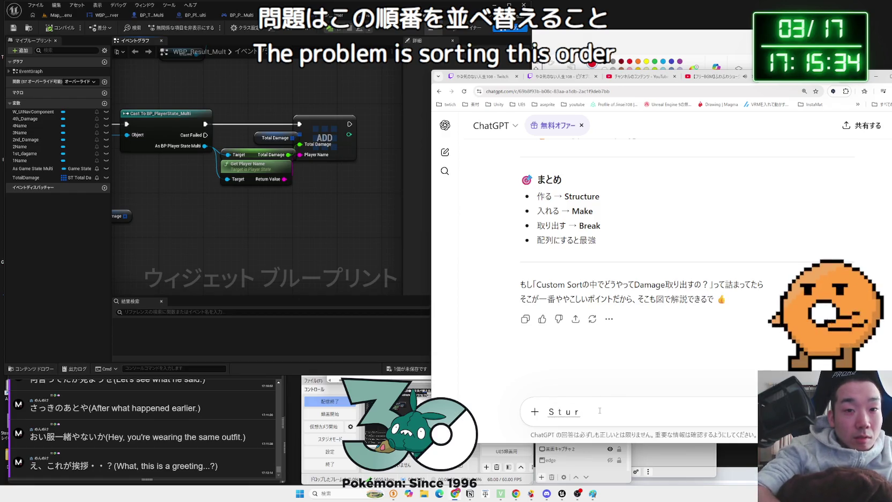
key("BackSpace")
type("ruc")
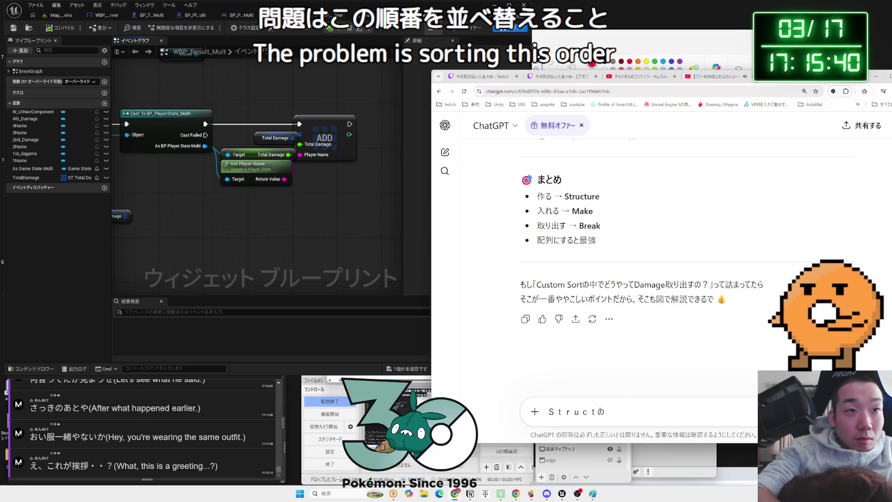
type("lo")
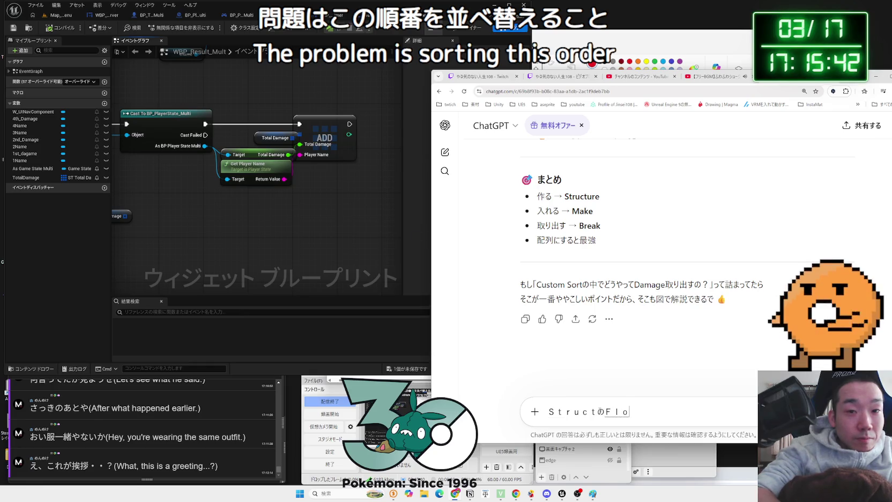
type("すうちだk")
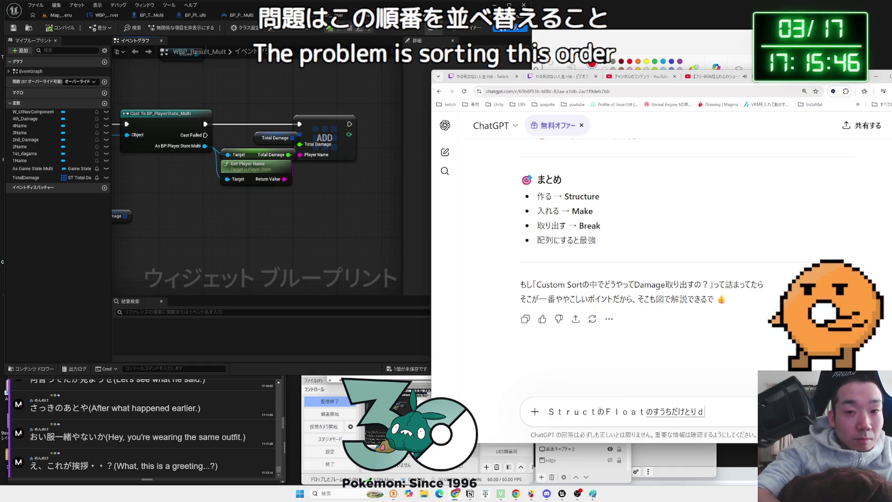
type("してソートしたい")
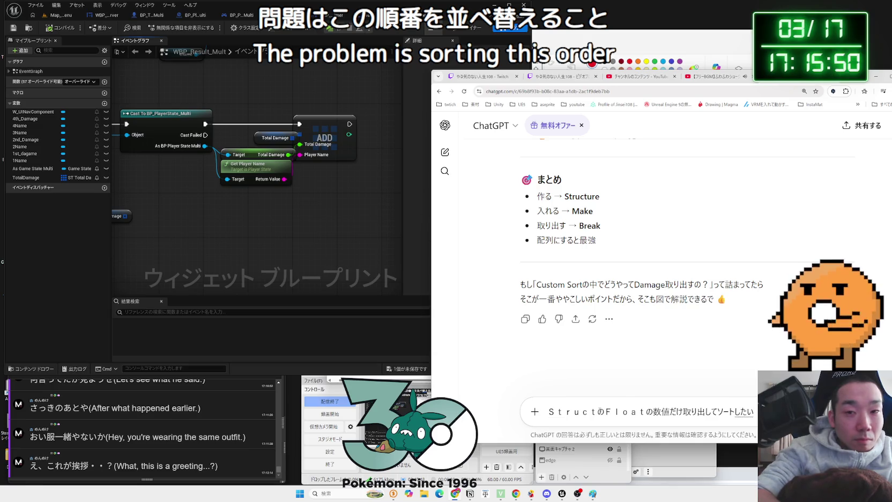
key("Return")
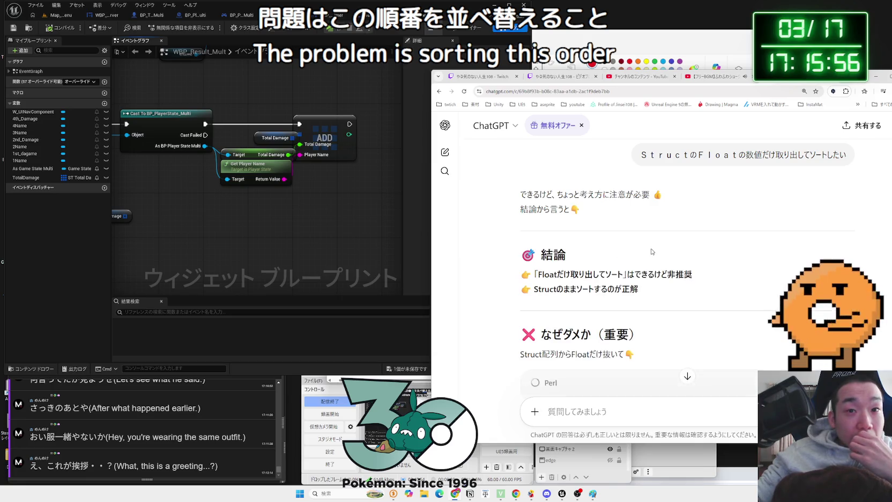
scroll(652, 252, "down", 2)
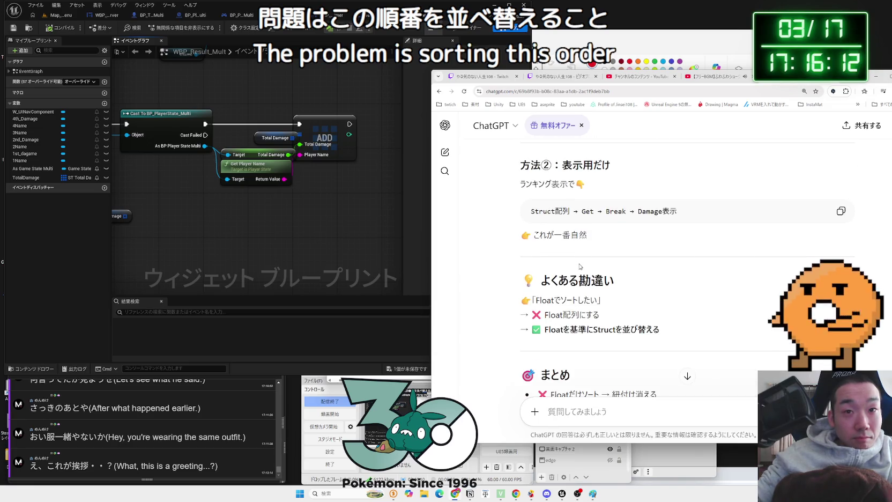
left_click(268, 245)
Add an array Get node from the spare Total Damage getter, then delete it
left_click_drag(268, 245, 270, 224)
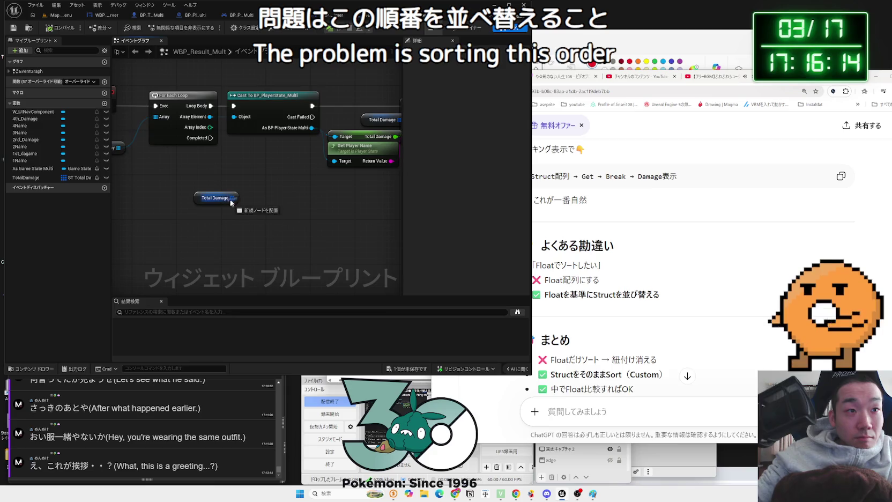
left_click_drag(230, 199, 244, 202)
type("get")
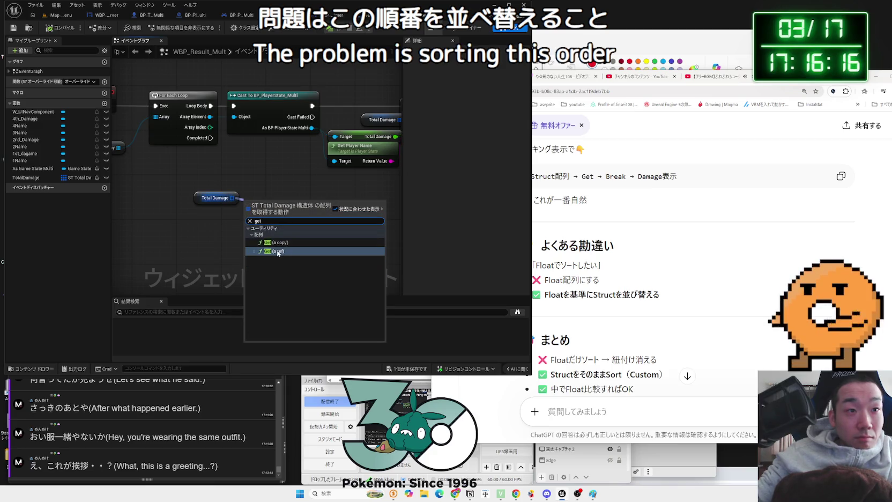
left_click(278, 251)
left_click_drag(276, 213, 281, 213)
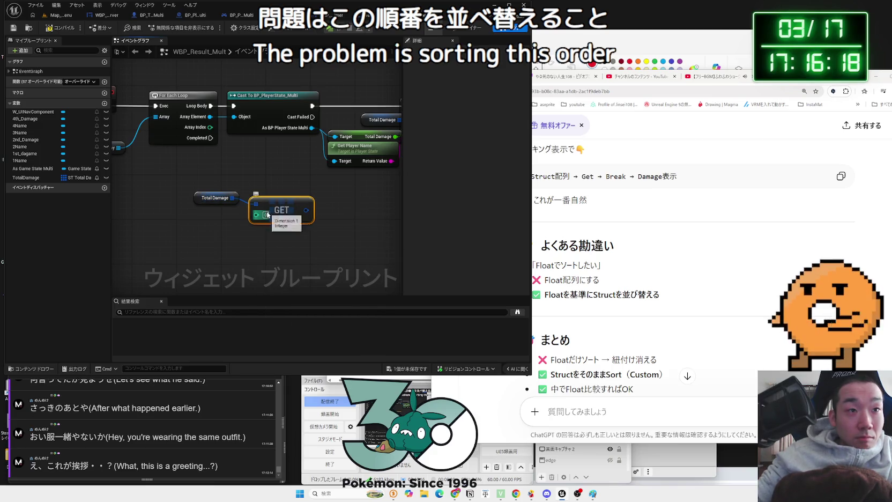
key("Delete")
Try and delete a Make Instanced Struct node from Total Damage, then return to ChatGPT
right_click(229, 200)
key("Escape")
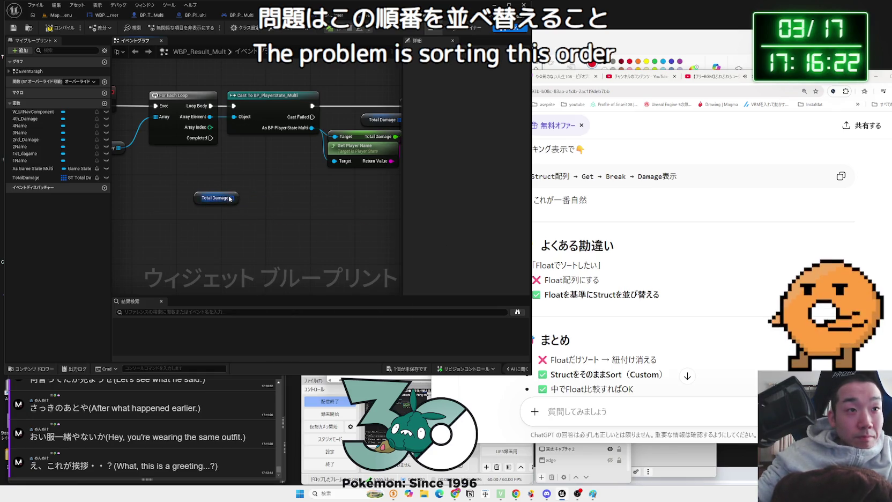
left_click_drag(230, 199, 255, 199)
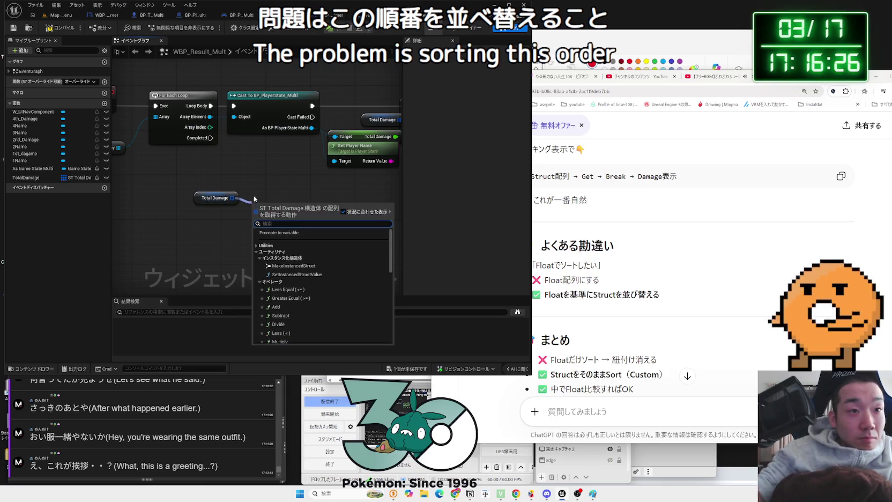
left_click(293, 265)
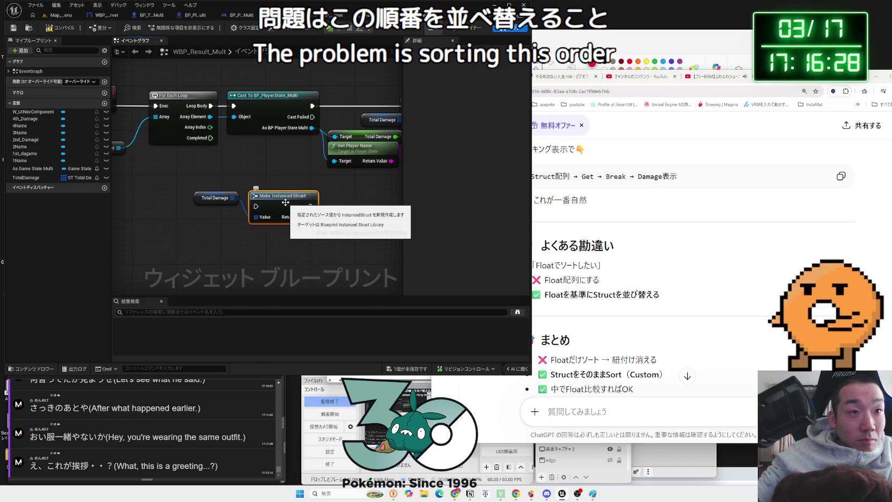
key("Delete")
left_click_drag(233, 203, 266, 206)
type("sort")
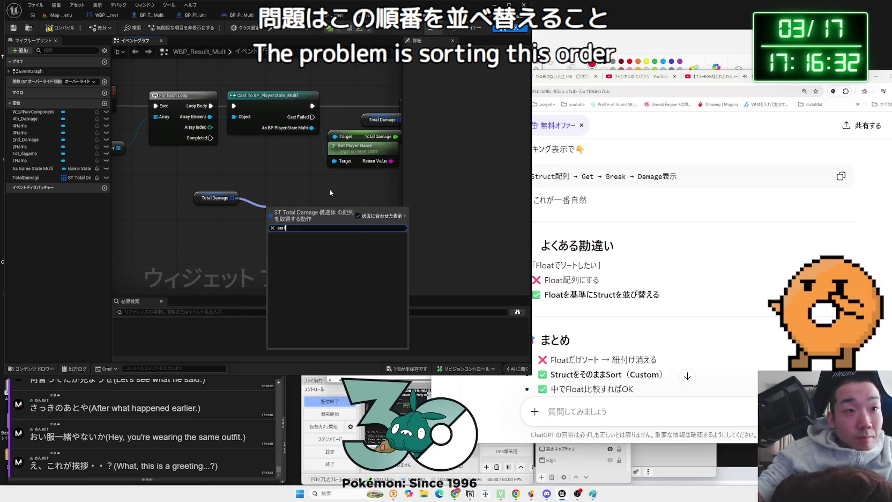
key("Escape")
left_click(669, 270)
scroll(669, 269, "down", 3)
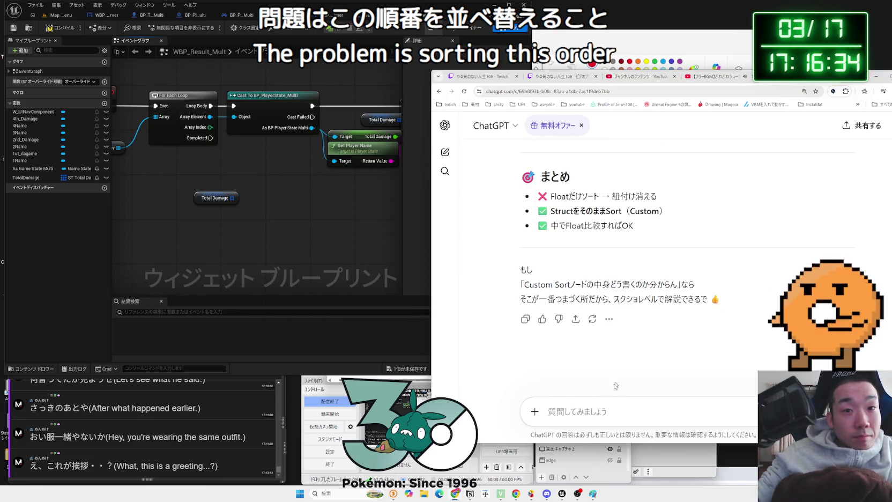
Copy the phrase 'Structのままソート' from ChatGPT's answer
scroll(589, 339, "up", 10)
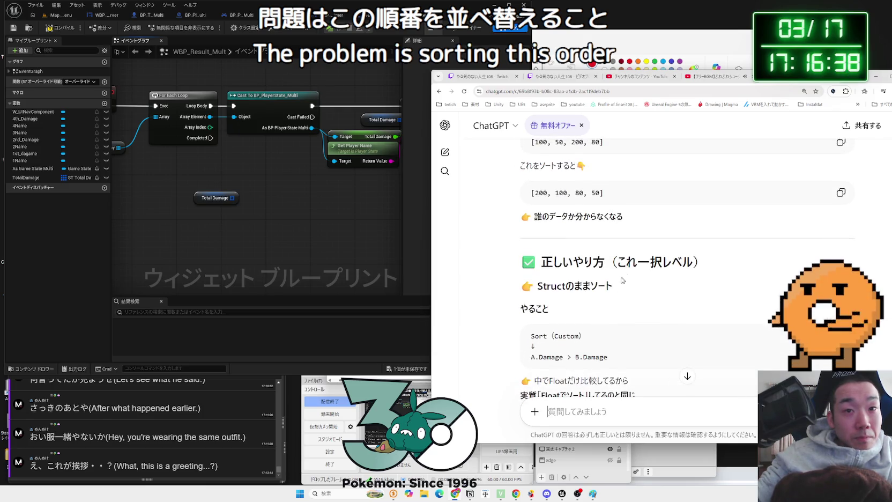
scroll(617, 273, "down", 1)
mouse_move(608, 251)
left_mouse_down()
mouse_move(538, 251)
mouse_move(613, 251)
left_mouse_up()
right_click(580, 251)
left_click(604, 256)
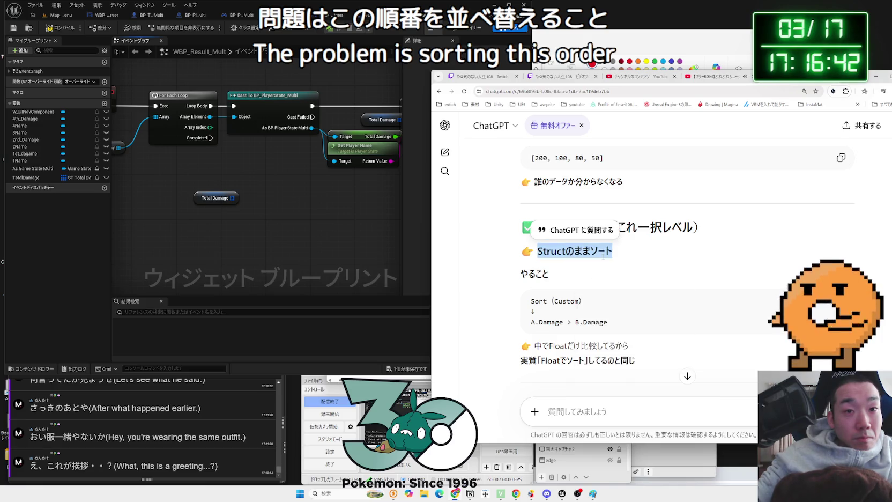
Paste it into ChatGPT, ask how to sort the struct by comparing sizes, and send
left_click(593, 403)
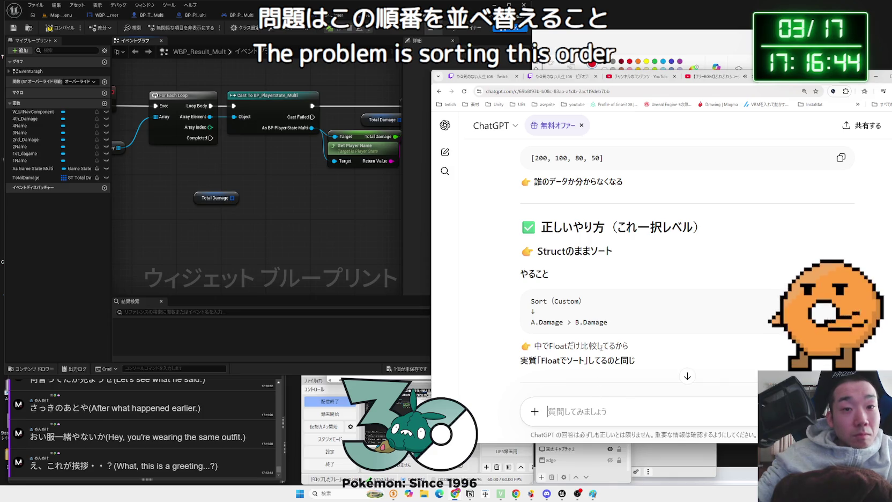
type("Structのままソート")
key("Zenkaku_Hankaku")
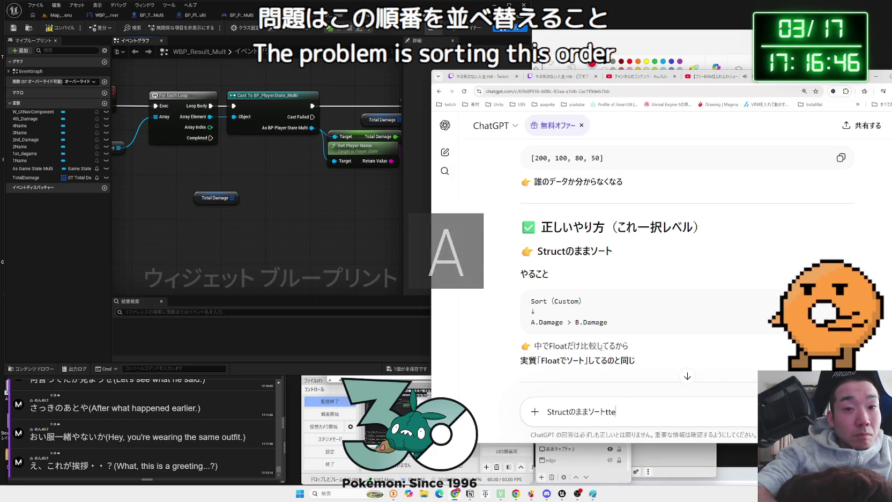
key("Zenkaku_Hankaku")
type("ってどうする")
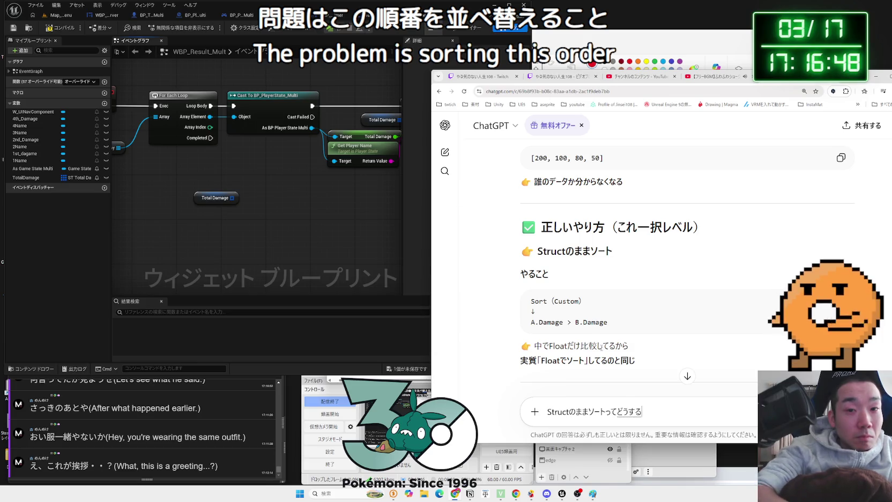
type("ん？おおきさくらべるの")
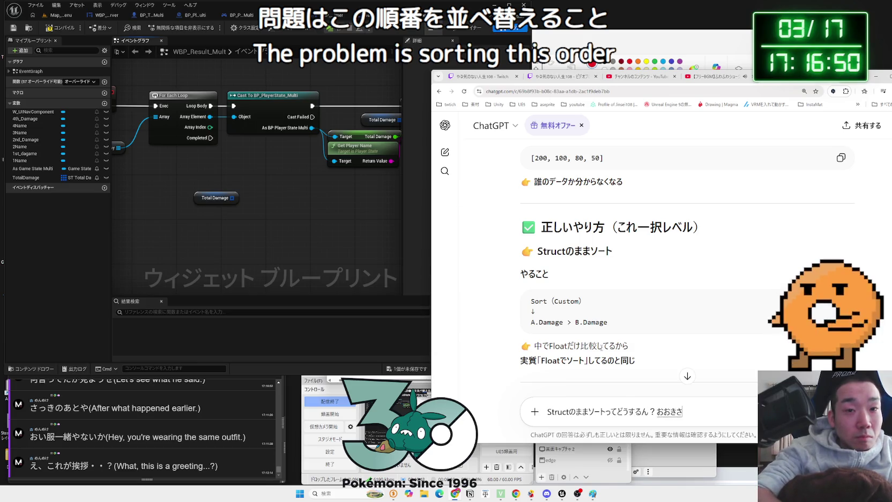
key("space")
type("ってどうs")
type("ん？")
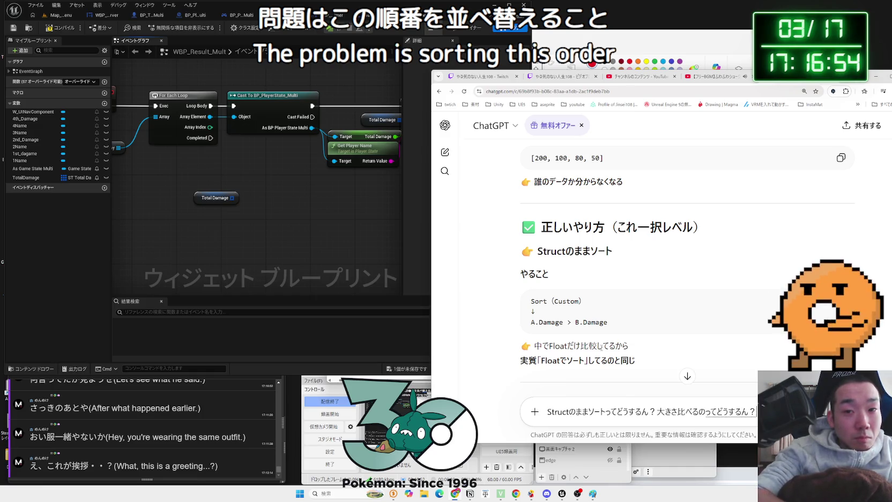
key("Return")
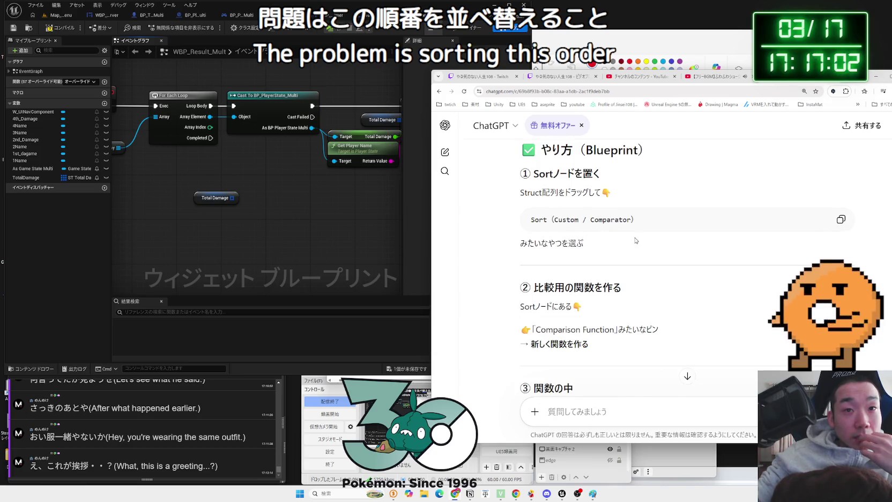
Search Total Damage's actions for 'so', then tell ChatGPT 'Sortノードがない'
left_click_drag(232, 199, 256, 195)
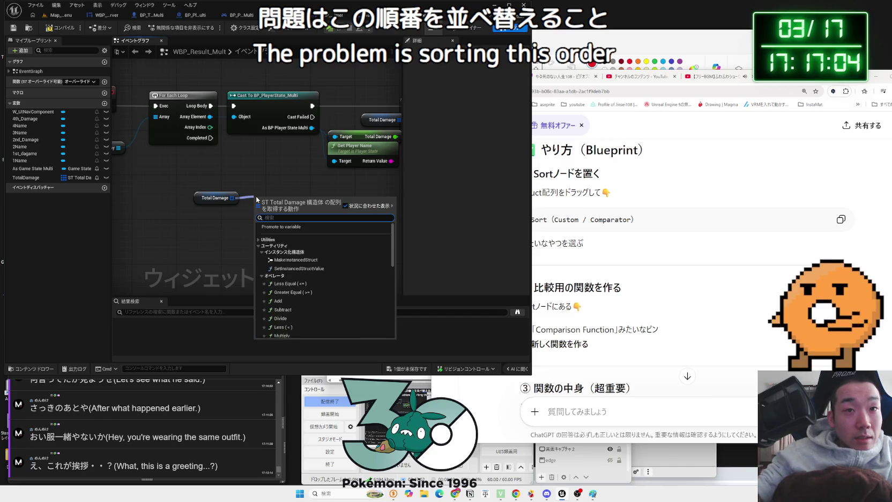
type("sort")
left_click(594, 251)
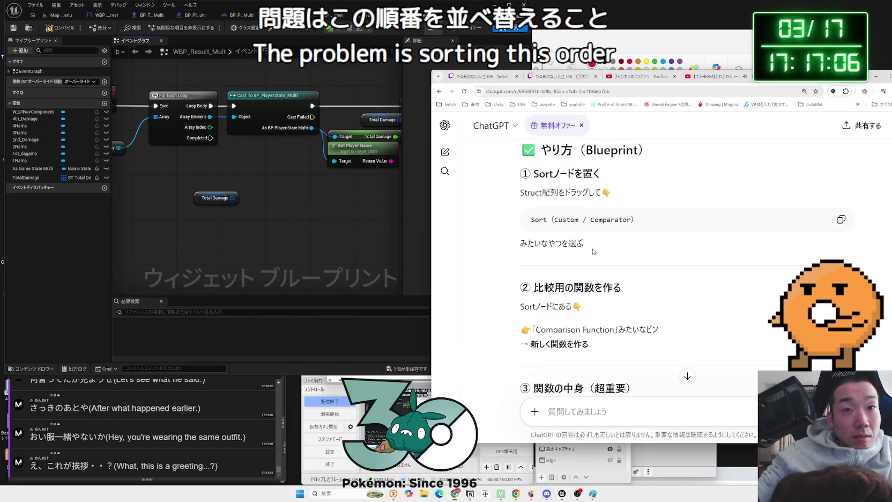
type("Sor")
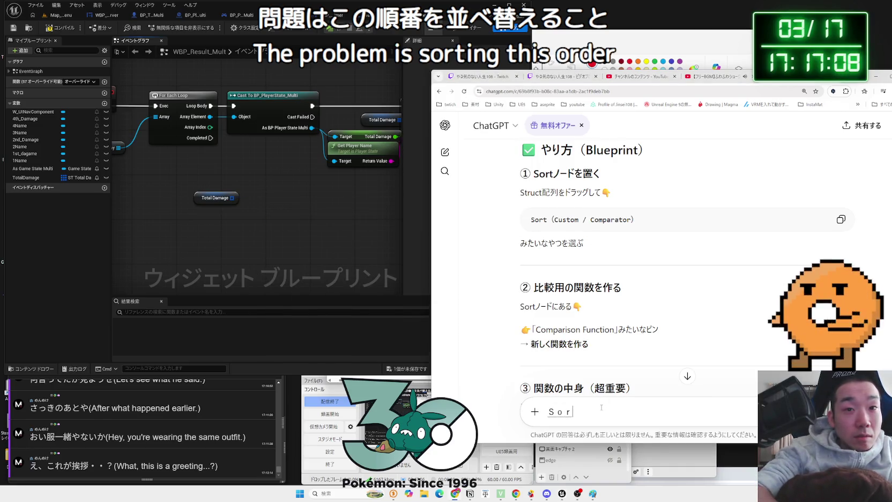
type("ードがない")
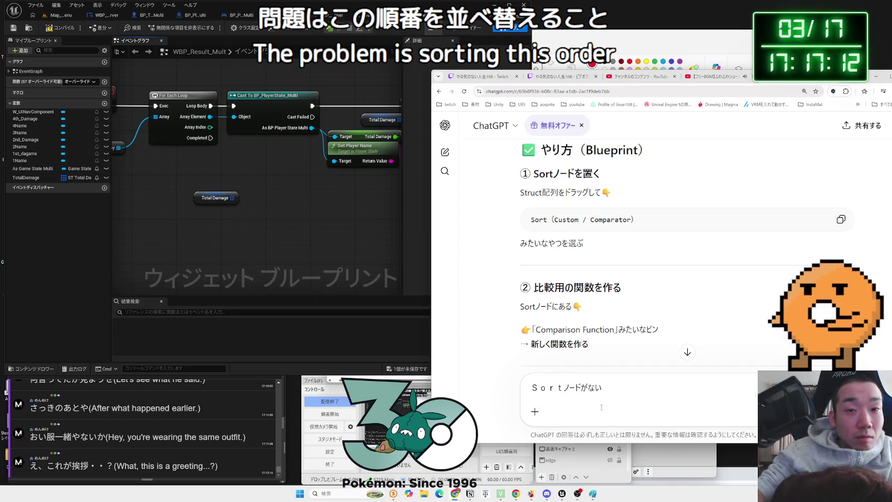
key("BackSpace")
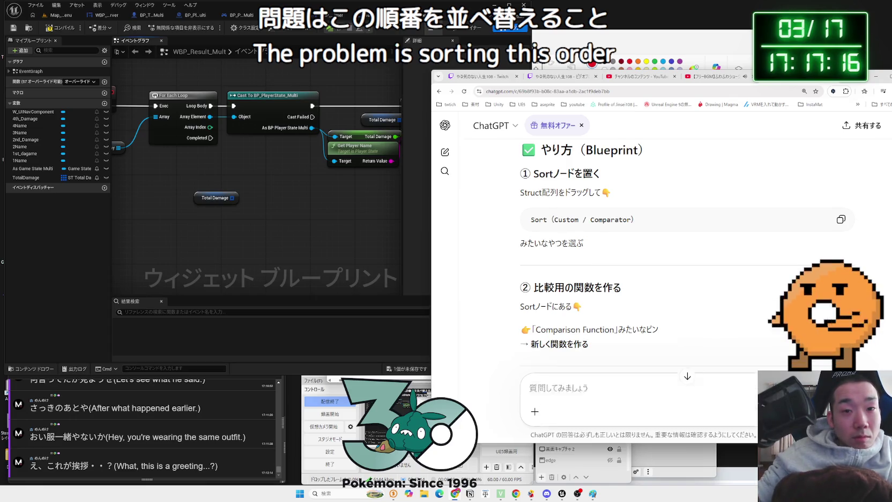
key("Return")
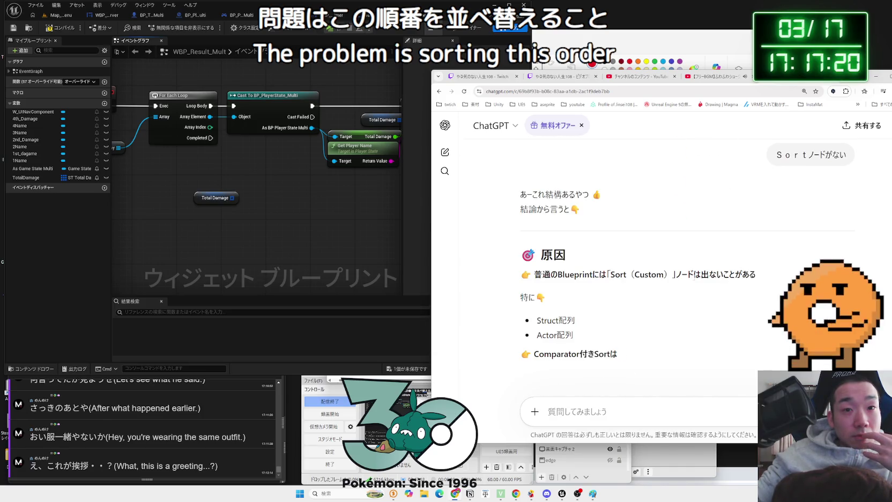
Scroll ChatGPT's answer and select the insertion-sort steps in its code block
scroll(693, 279, "down", 2)
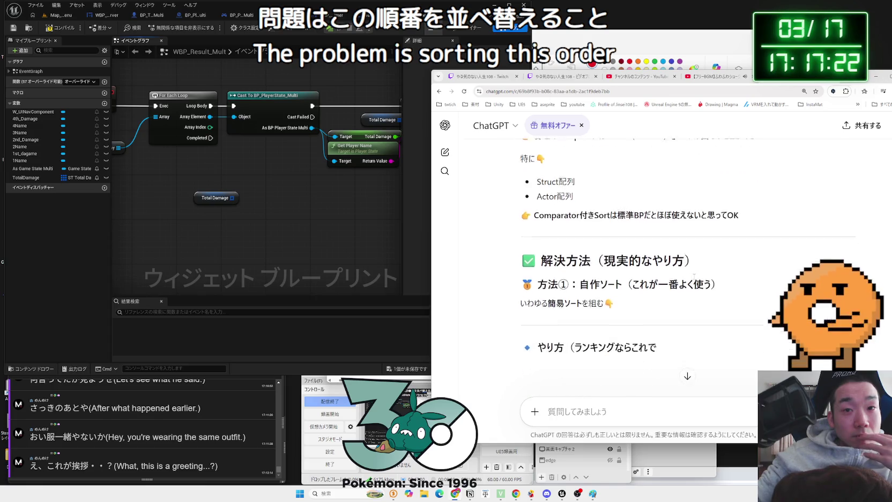
scroll(694, 279, "down", 3)
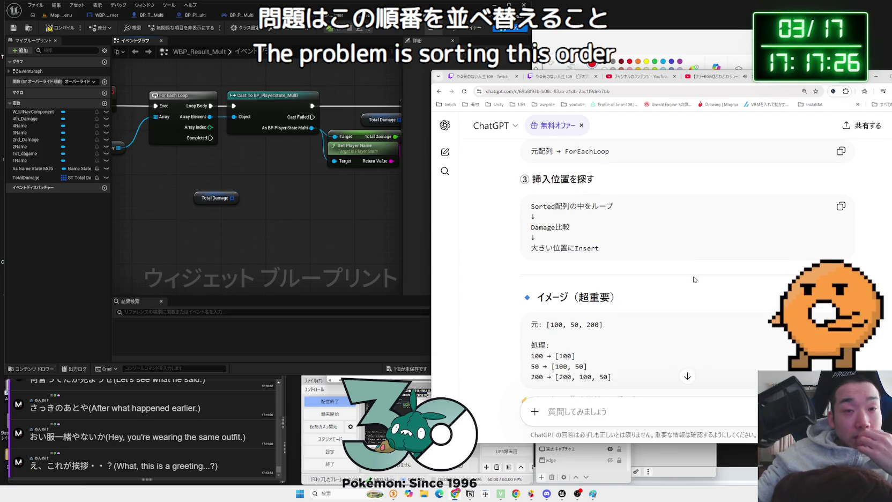
mouse_move(639, 257)
left_mouse_down()
mouse_move(580, 247)
mouse_move(526, 218)
left_mouse_up()
Add an array Insert node from the Total Damage variable in the result widget graph
left_click_drag(438, 215, 532, 216)
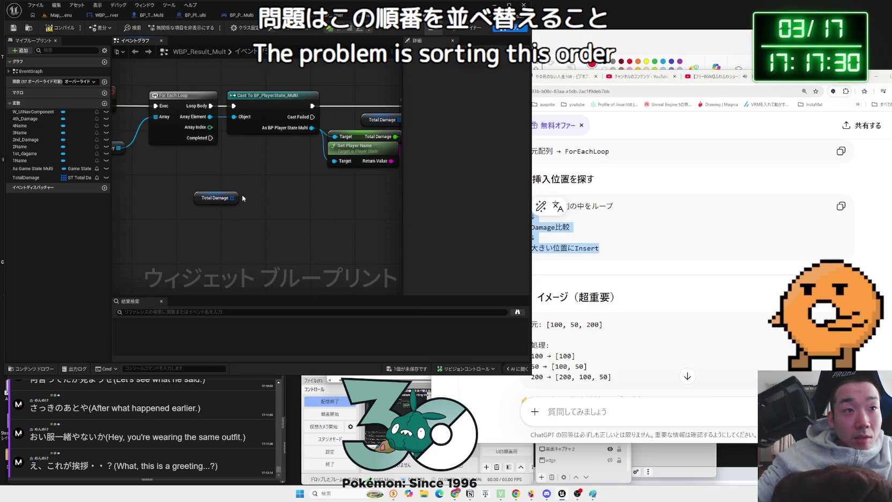
left_click_drag(232, 197, 263, 207)
type("inse")
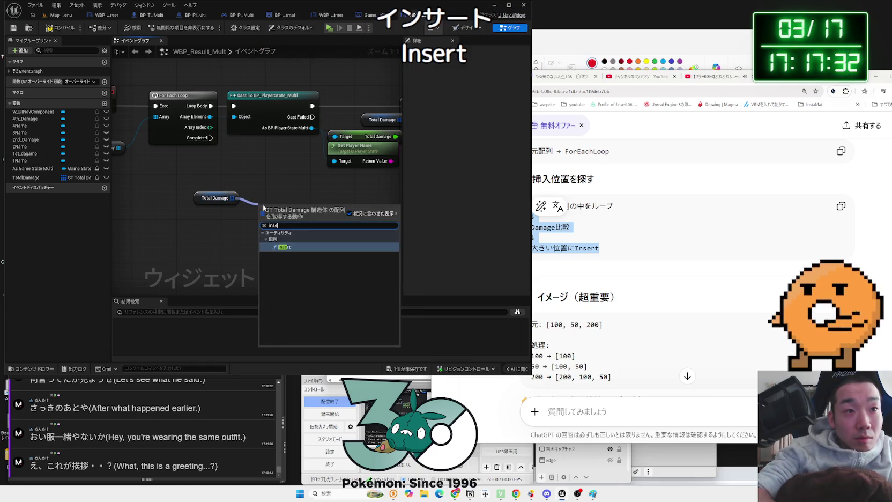
type("rt")
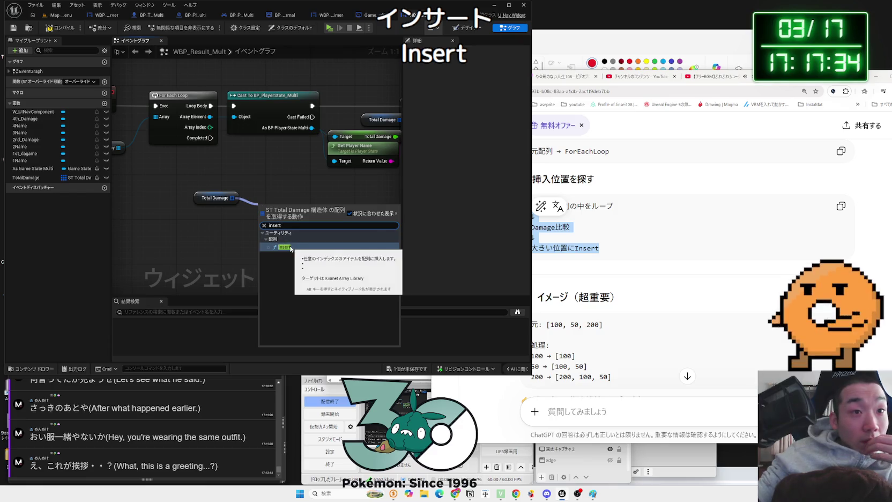
left_click(285, 247)
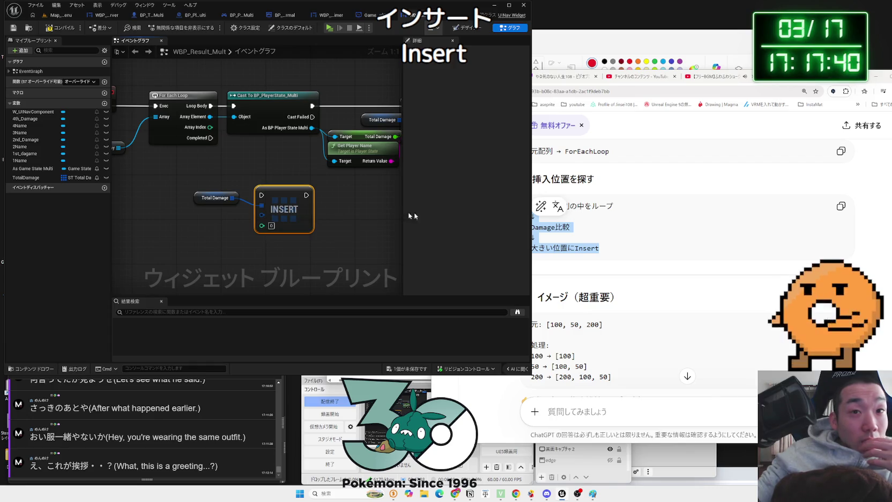
left_click(606, 225)
scroll(607, 225, "down", 3)
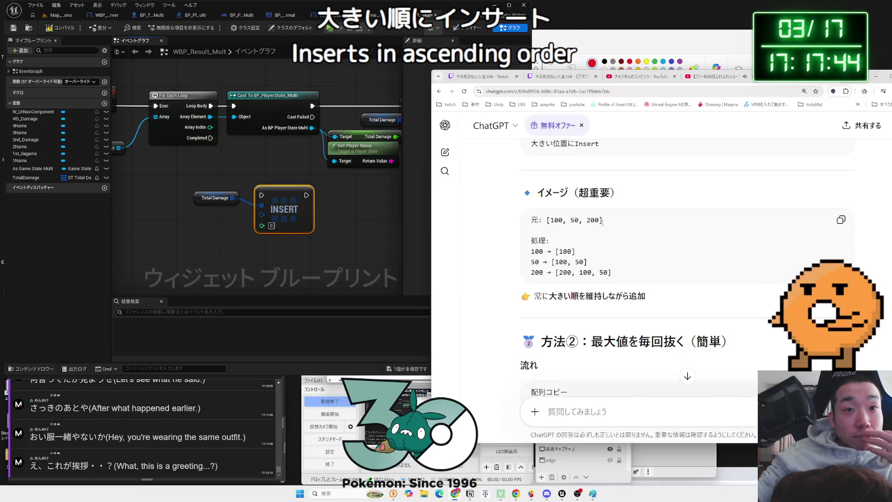
triple_click(605, 220)
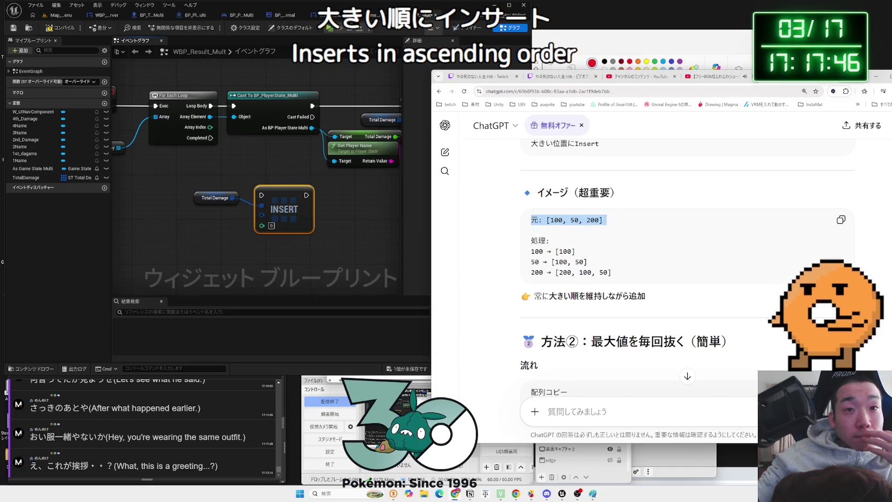
left_click(607, 219)
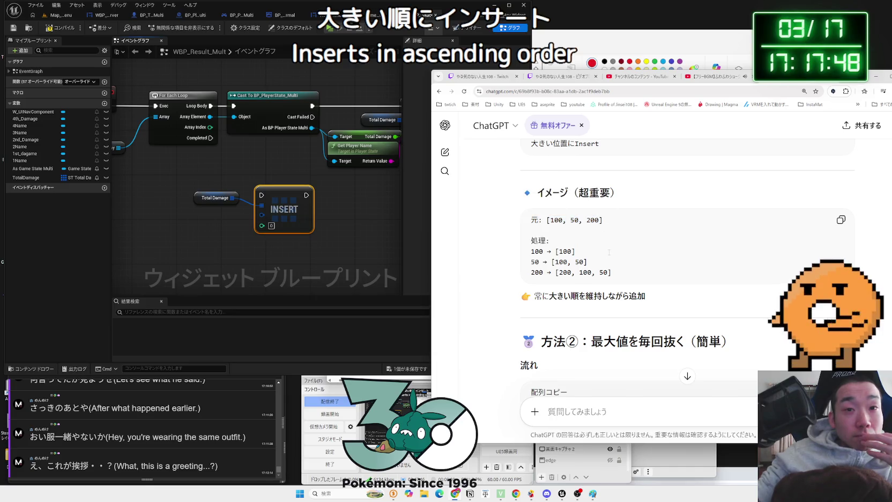
left_click(279, 216)
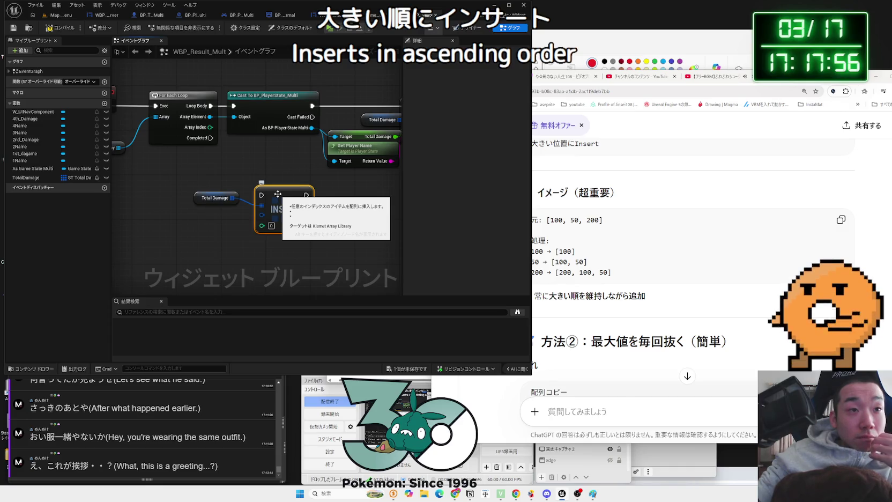
left_click(605, 226)
scroll(604, 226, "down", 3)
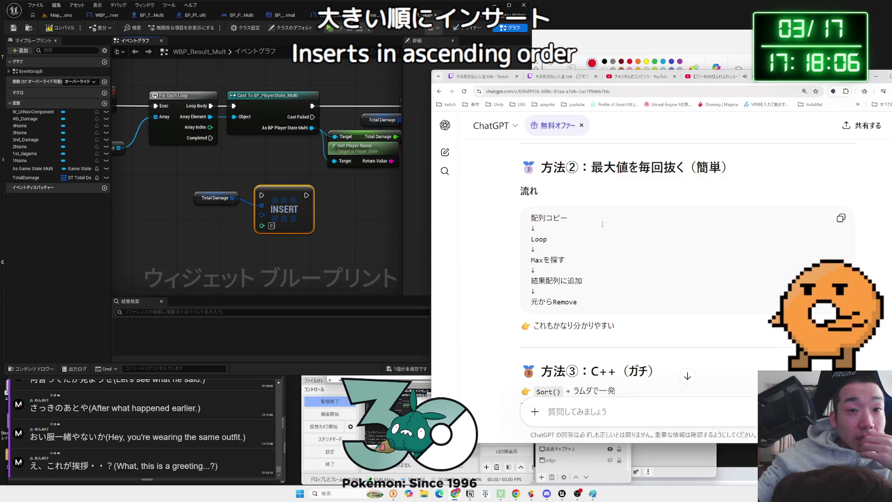
scroll(603, 224, "down", 3)
left_click_drag(618, 224, 573, 217)
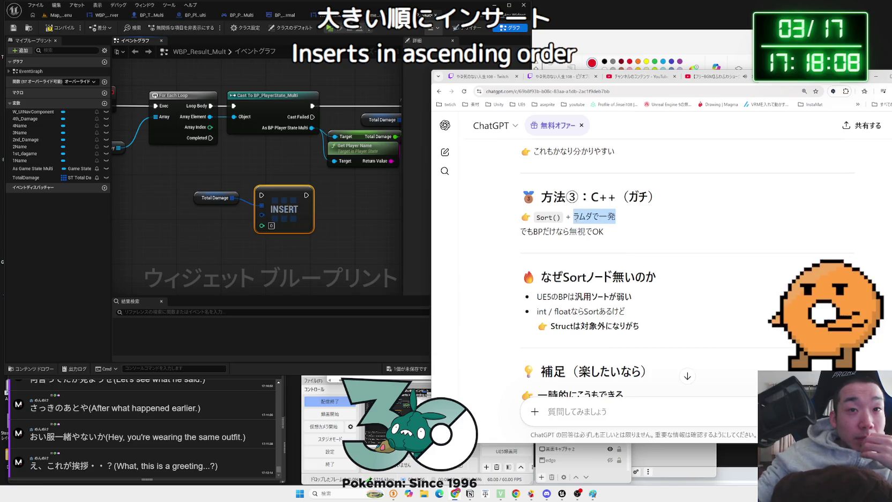
left_click(573, 218)
scroll(590, 220, "down", 1)
mouse_move(632, 227)
left_mouse_down()
mouse_move(568, 226)
mouse_move(627, 243)
mouse_move(533, 248)
mouse_move(537, 221)
left_mouse_up()
scroll(638, 243, "down", 2)
left_click(536, 221)
scroll(537, 221, "down", 3)
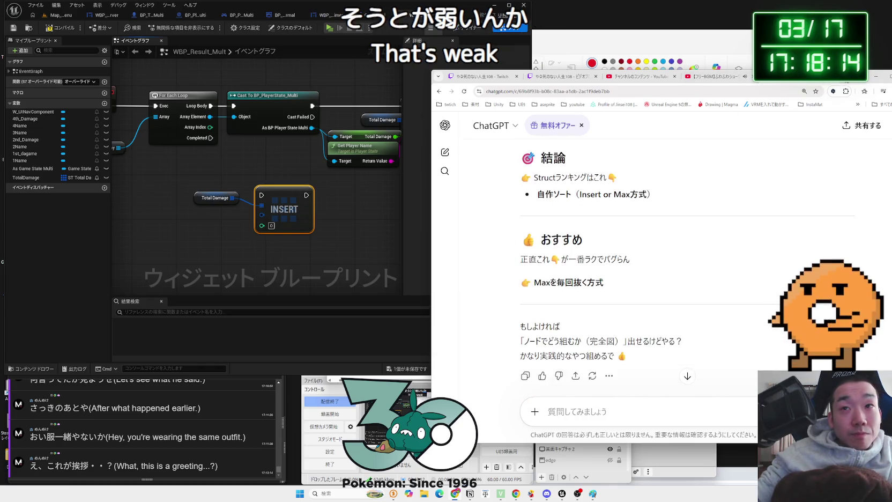
Search Google for 'Struct ソート UE5' in a new tab and skim the aizugamelab article
key("ctrl+t")
type("Struct そ")
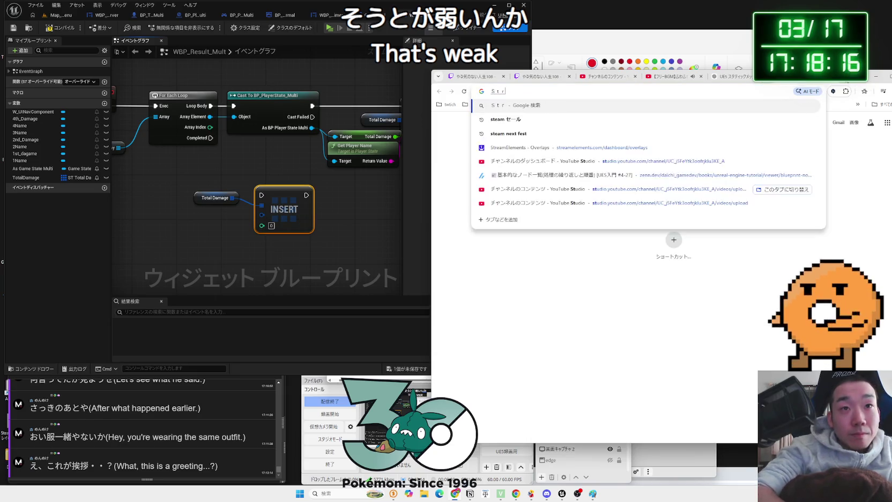
type("-t")
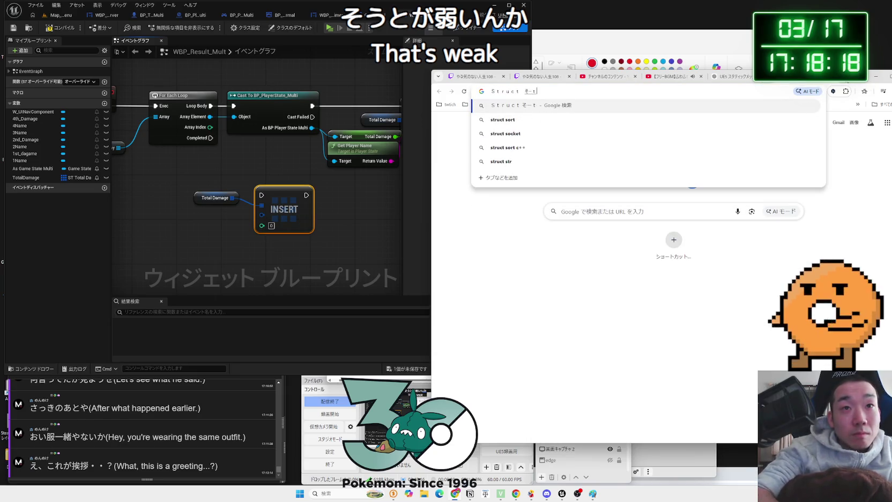
type(" UE5")
key("Return")
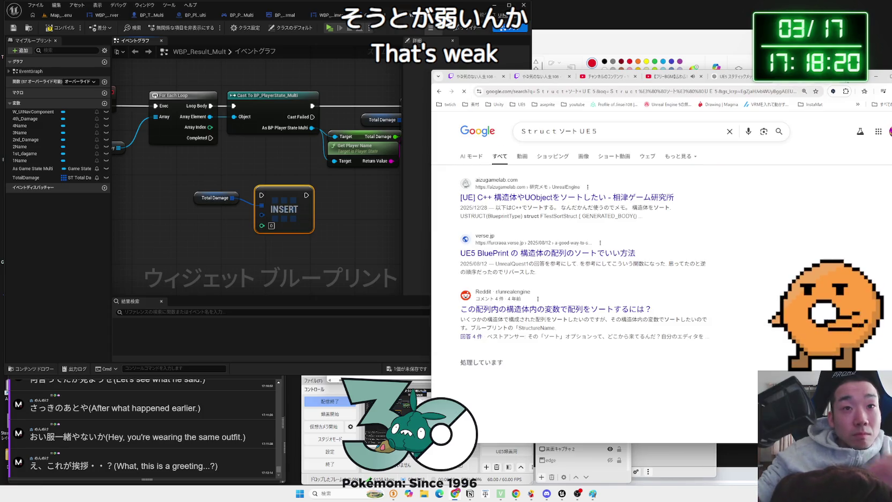
left_click(595, 197)
scroll(595, 198, "down", 3)
scroll(595, 198, "down", 5)
scroll(596, 197, "down", 5)
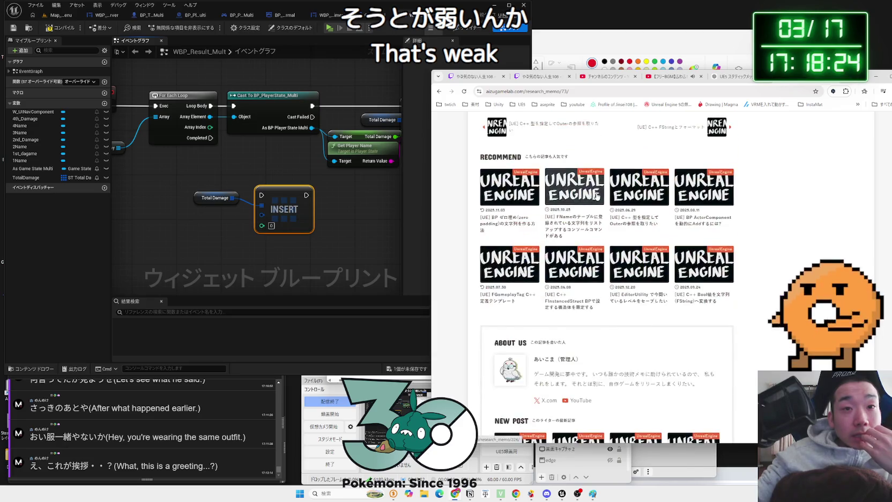
key("alt+Left")
Read through the furcraea Blueprint struct-sort article, then return to the results
left_click(600, 246)
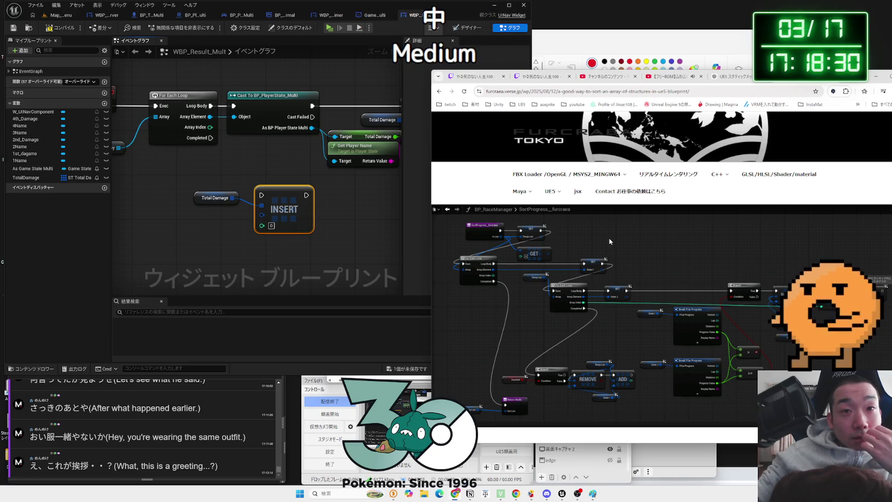
scroll(609, 242, "down", 5)
scroll(610, 242, "down", 10)
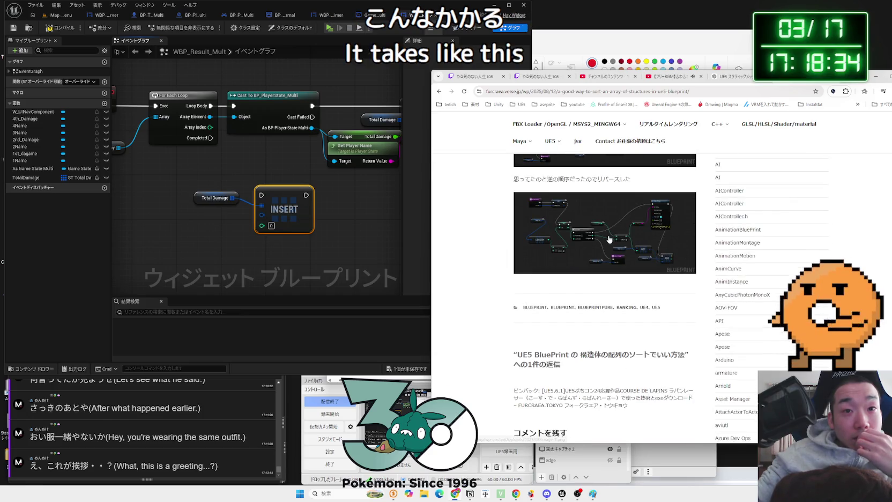
scroll(609, 239, "down", 3)
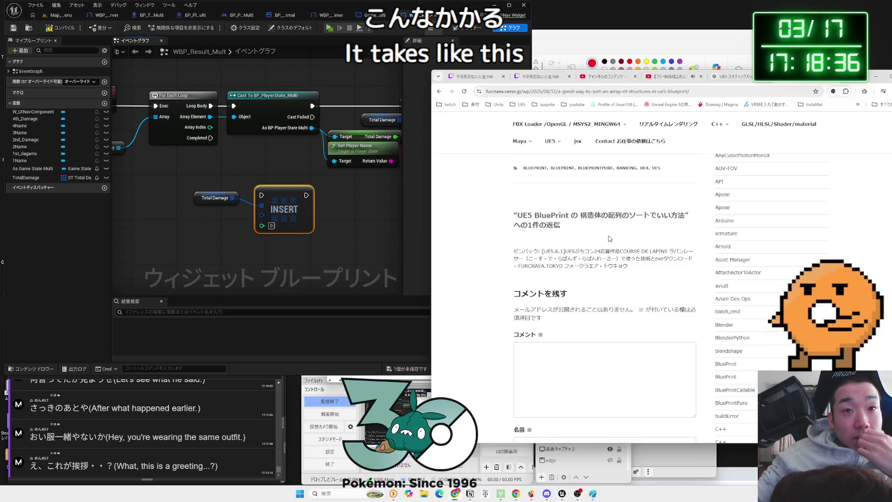
scroll(609, 237, "down", 5)
key("alt+Left")
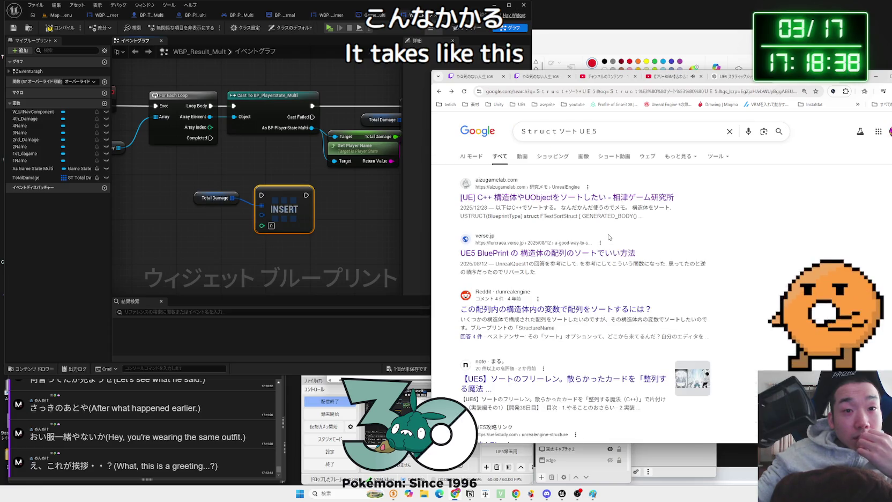
Open the note article on UE5 sorting and read through its first half
left_click(600, 240)
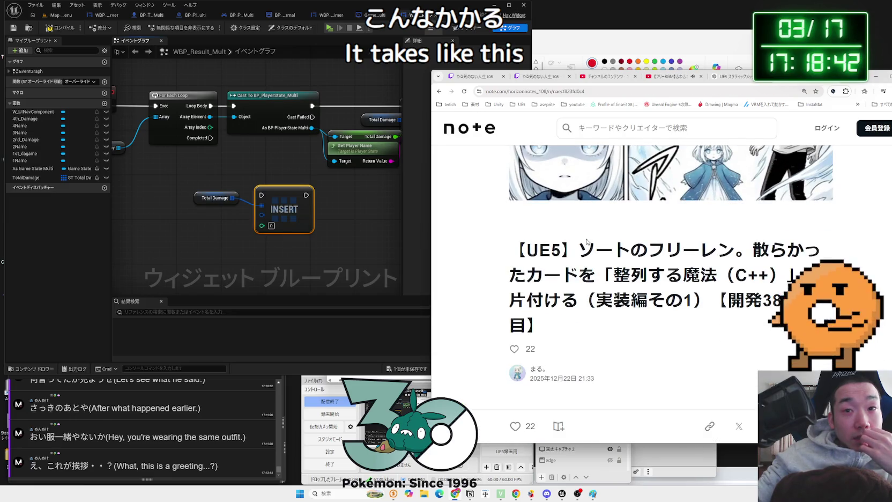
scroll(586, 242, "down", 6)
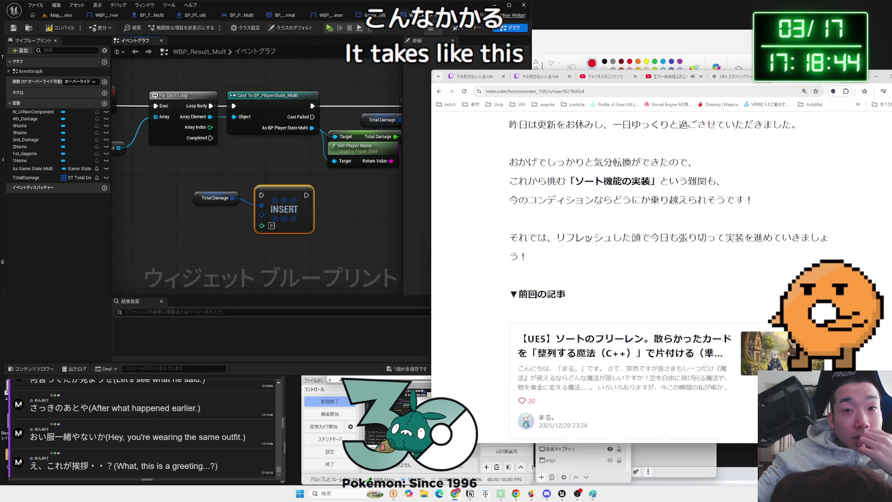
scroll(585, 234, "down", 8)
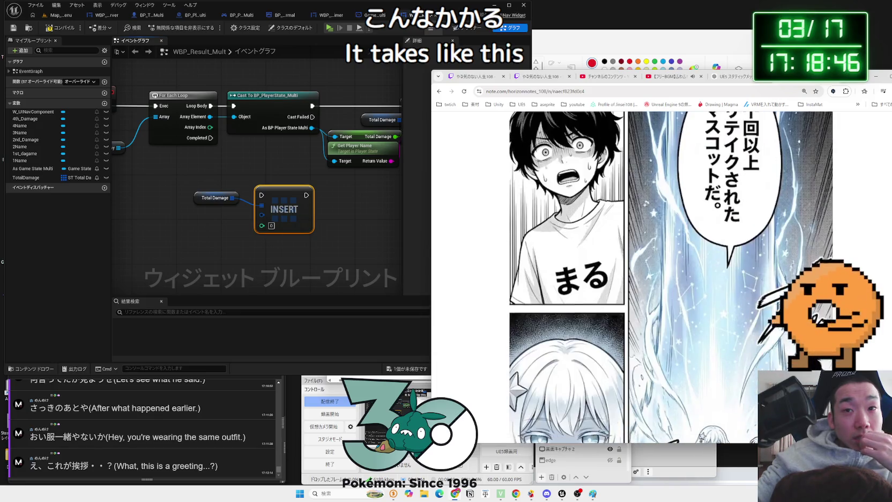
scroll(587, 234, "down", 10)
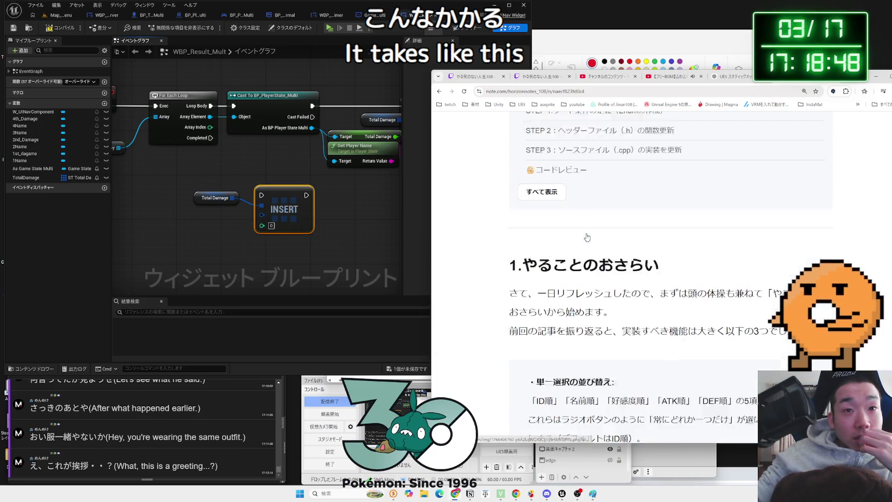
scroll(587, 237, "down", 3)
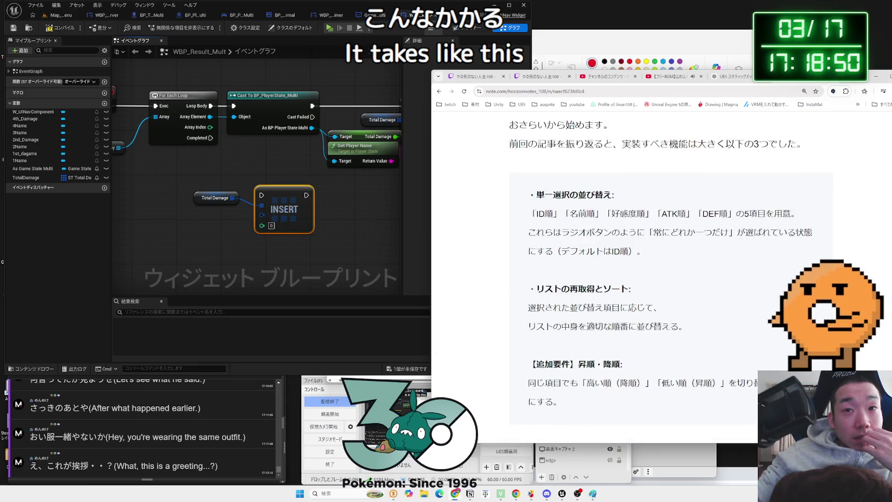
scroll(588, 237, "down", 7)
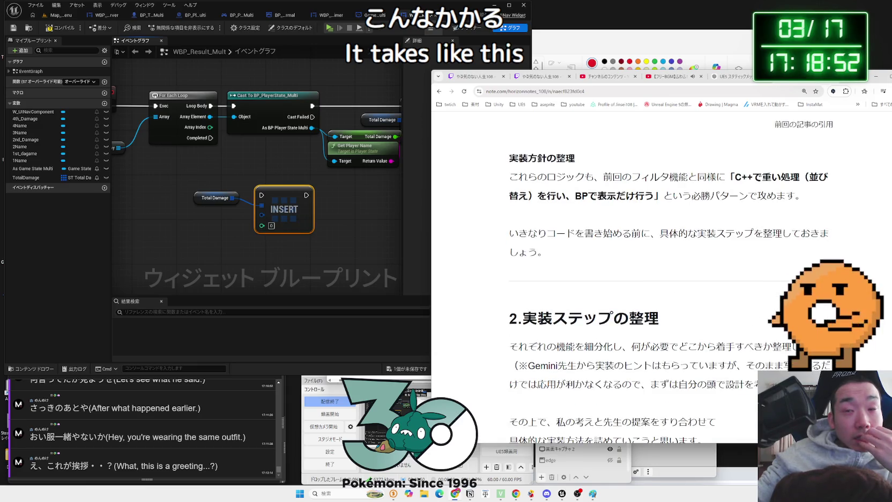
scroll(587, 237, "down", 5)
scroll(587, 235, "up", 6)
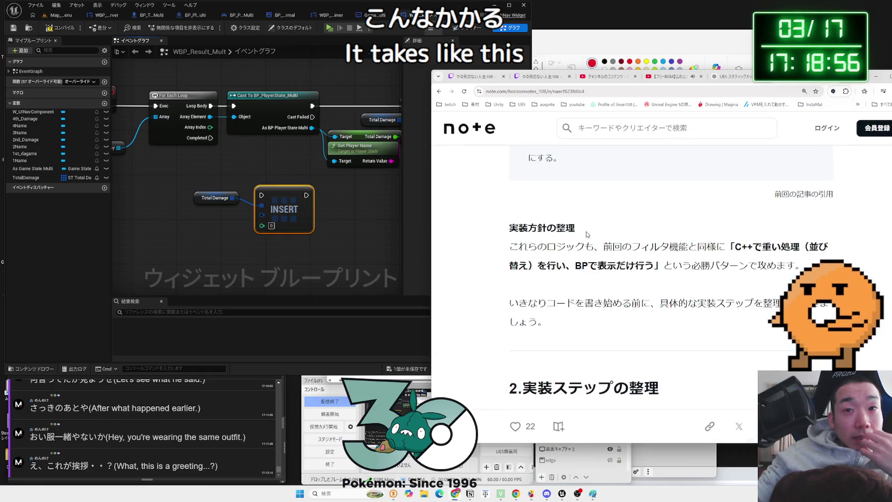
scroll(587, 234, "down", 7)
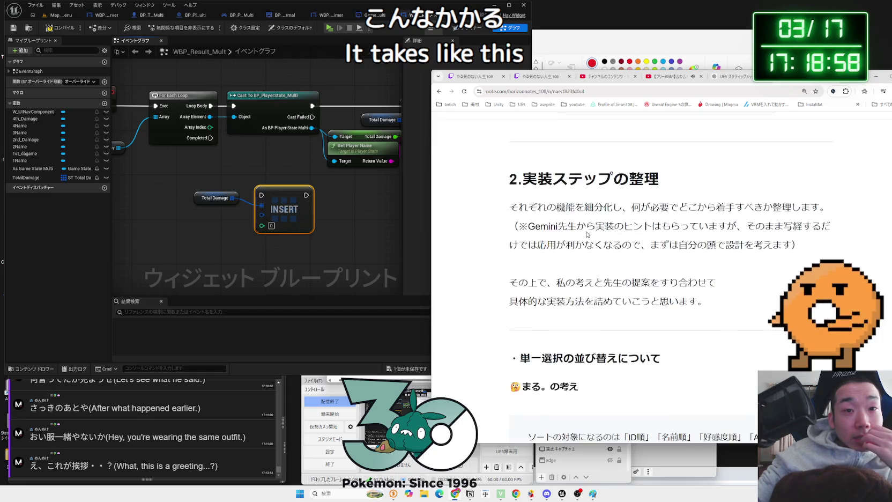
scroll(587, 235, "down", 13)
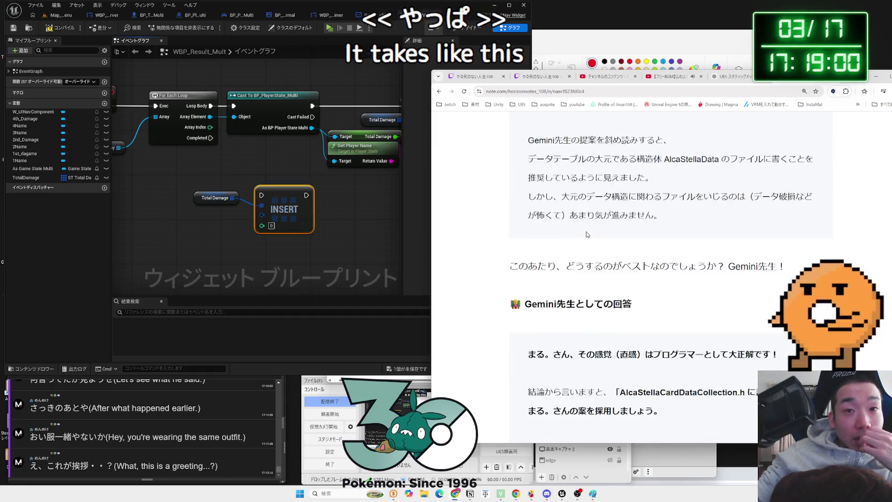
scroll(587, 234, "down", 9)
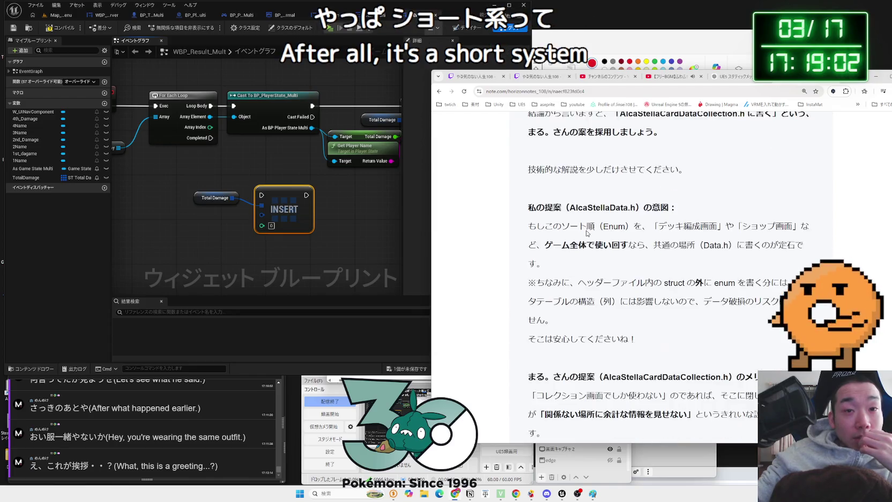
scroll(587, 235, "down", 2)
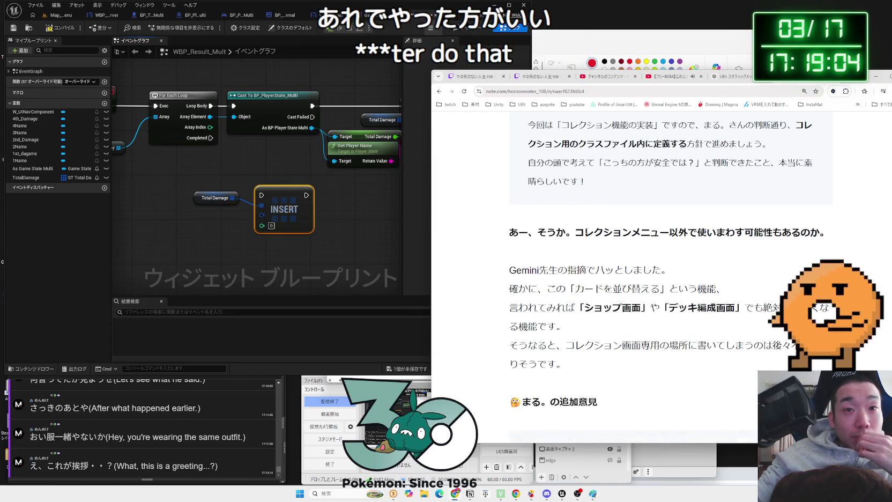
scroll(587, 235, "down", 5)
scroll(587, 232, "down", 20)
scroll(588, 233, "down", 20)
scroll(588, 229, "up", 3)
scroll(590, 228, "down", 8)
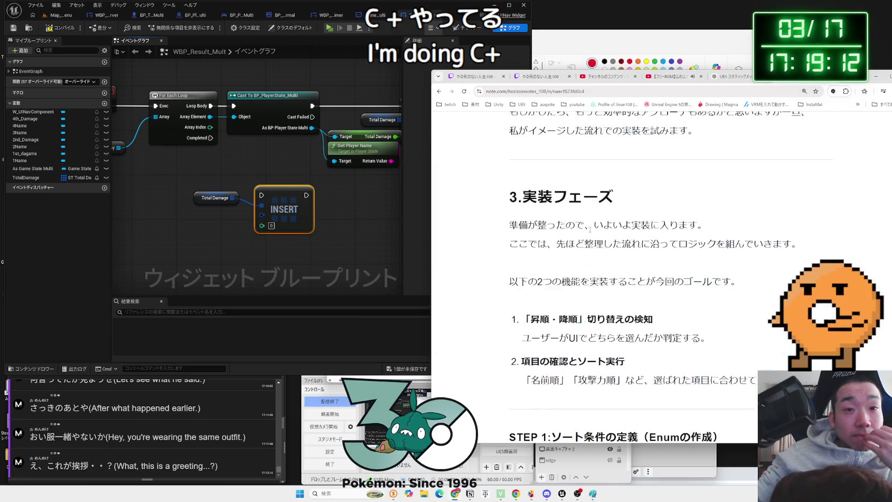
scroll(589, 229, "down", 3)
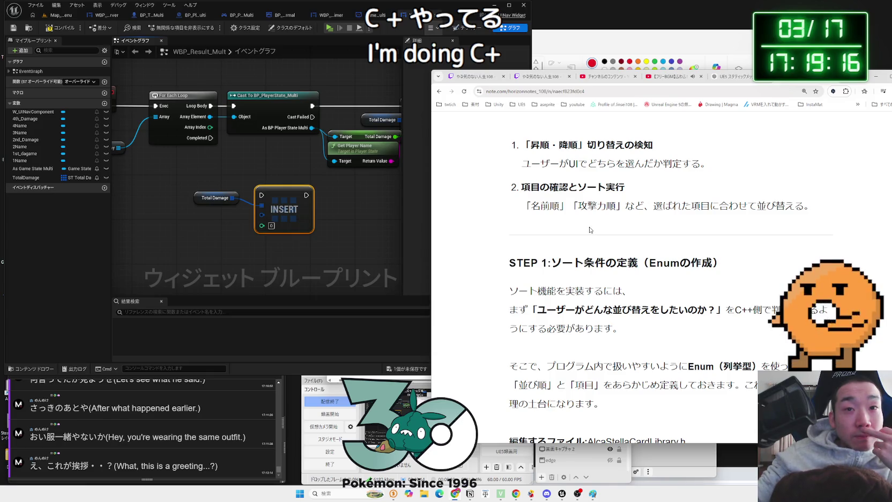
scroll(590, 229, "down", 10)
scroll(590, 229, "down", 12)
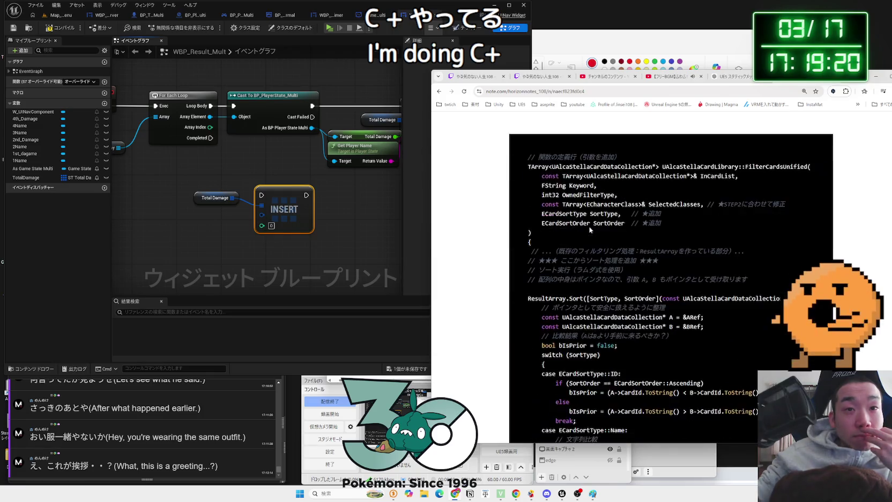
scroll(589, 230, "down", 15)
scroll(590, 227, "down", 8)
scroll(590, 228, "up", 7)
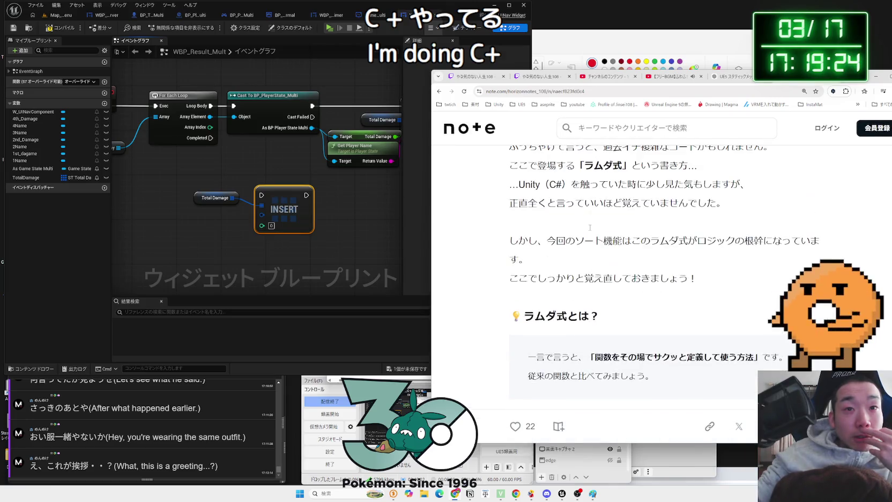
scroll(590, 227, "down", 5)
Mark the lambda-expression definition and read on to the closing hashtags
mouse_move(595, 217)
left_mouse_down()
mouse_move(762, 218)
mouse_move(587, 217)
left_mouse_up()
left_click(591, 220)
scroll(591, 220, "down", 4)
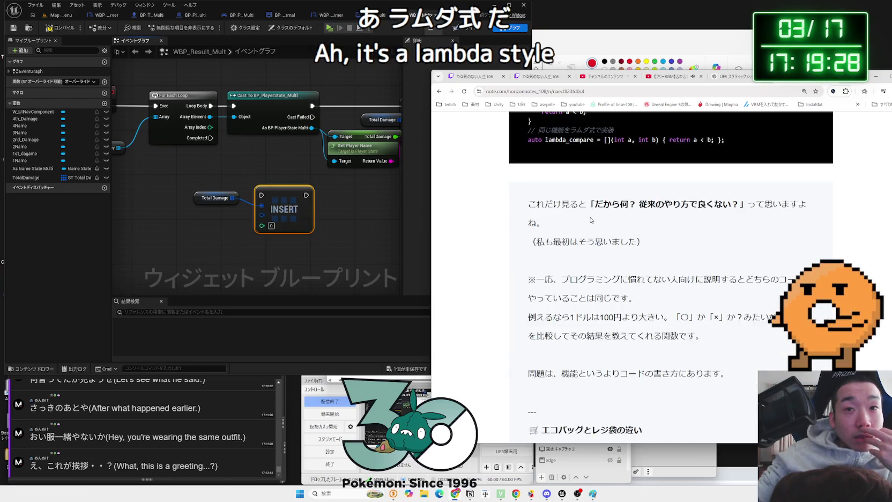
scroll(591, 220, "down", 4)
scroll(591, 217, "down", 3)
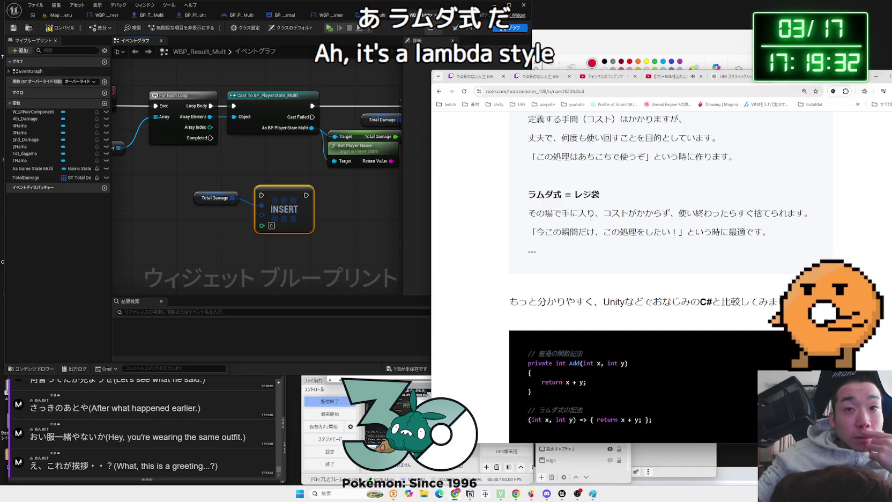
scroll(591, 219, "down", 3)
scroll(591, 220, "down", 3)
scroll(591, 220, "up", 2)
scroll(591, 220, "down", 1)
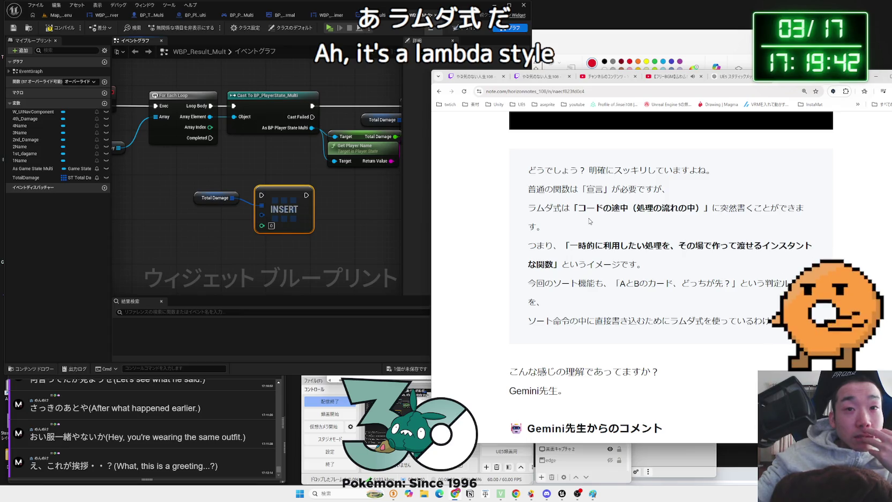
scroll(590, 221, "down", 5)
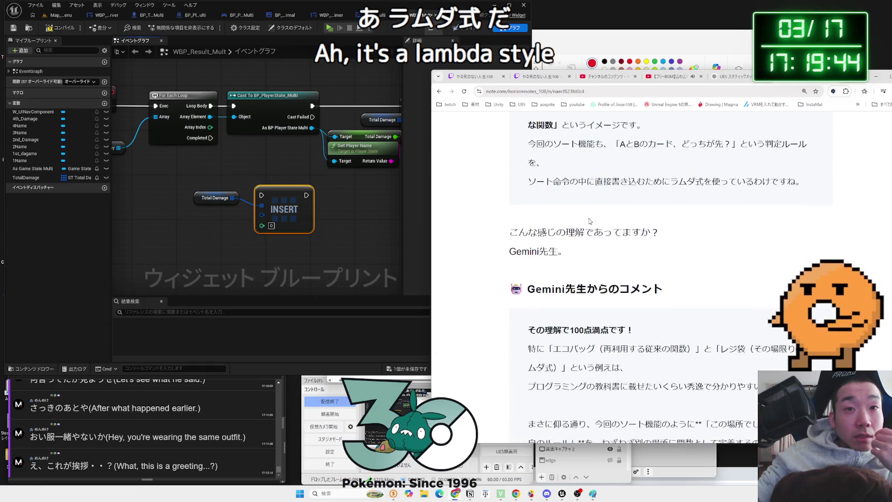
scroll(590, 220, "down", 10)
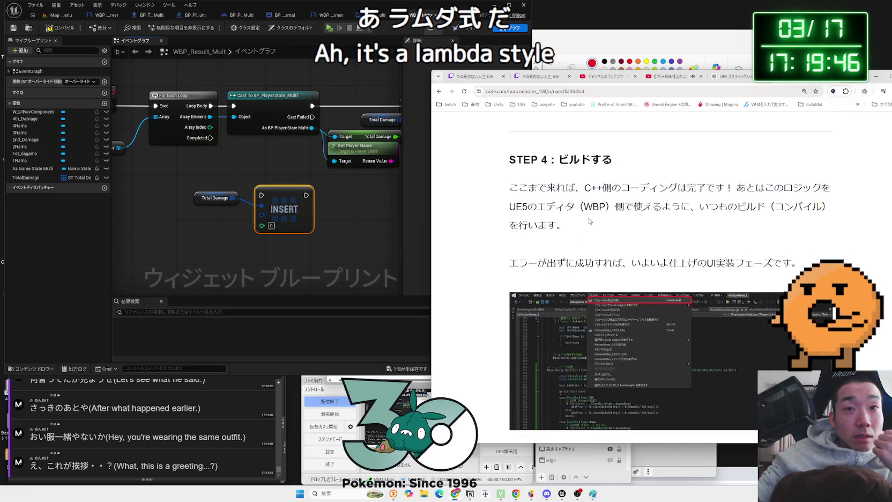
scroll(589, 219, "down", 2)
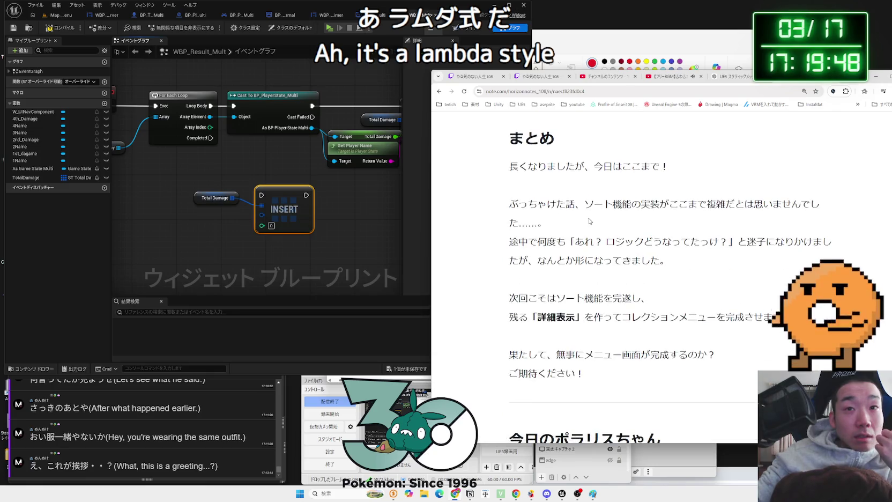
scroll(589, 221, "down", 10)
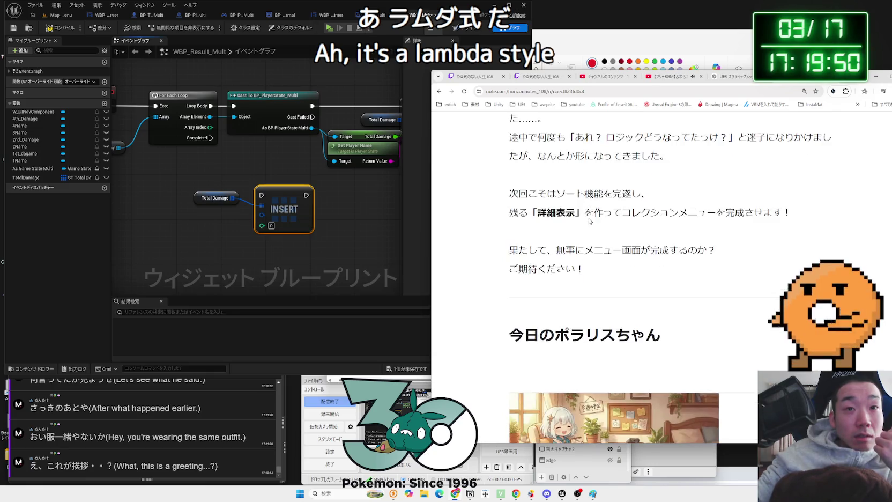
left_click(832, 81)
left_click(623, 38)
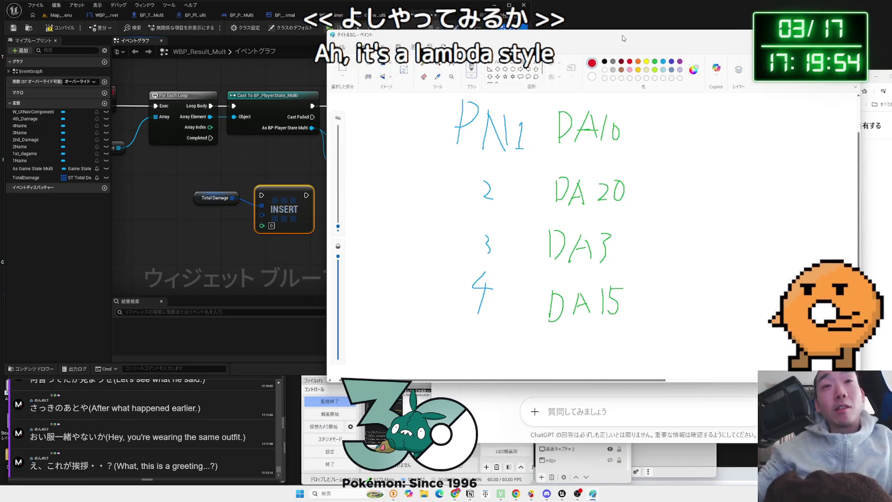
Move the Paint sketch over the editor and start a red loop around the damage column
left_click_drag(623, 38, 668, 47)
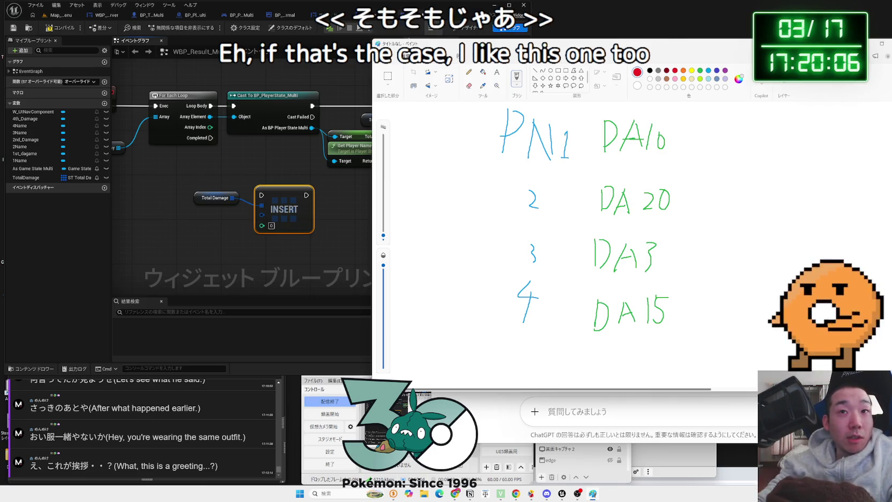
left_click_drag(536, 43, 387, 43)
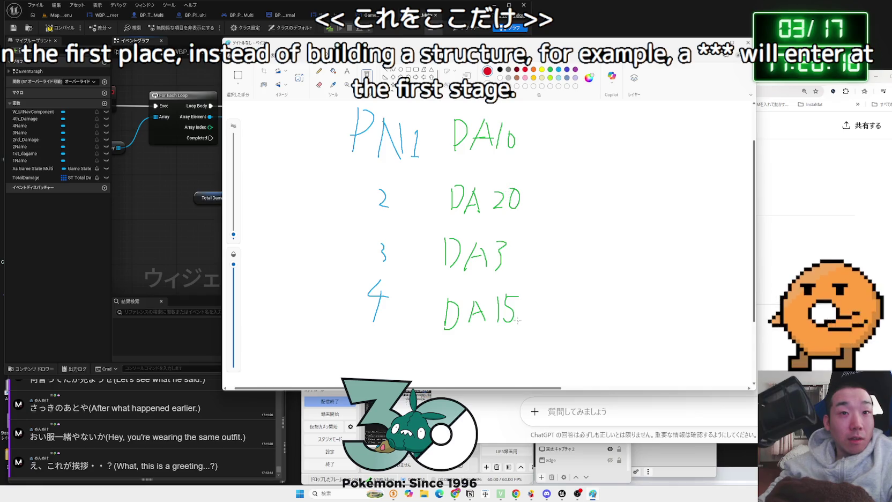
left_click_drag(465, 325, 460, 111)
Close the red circle and write the descending list DA20, 15, 10, 3 beside it
left_click_drag(524, 305, 524, 321)
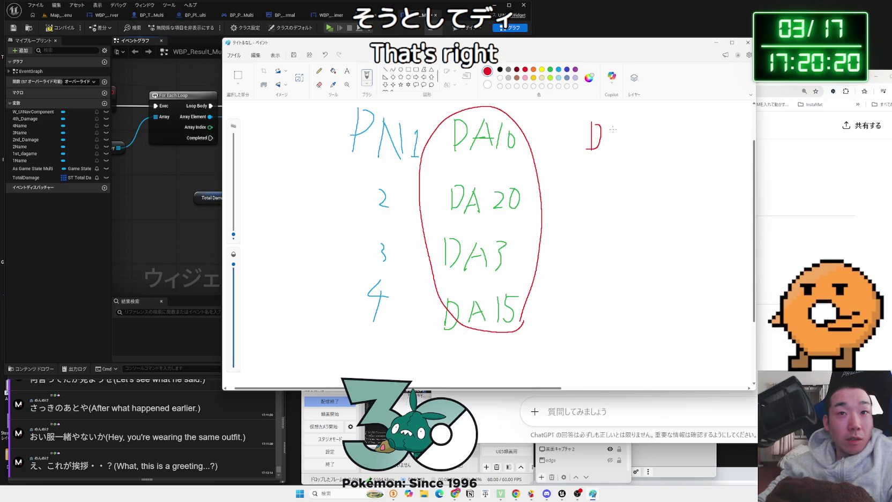
mouse_move(644, 127)
left_mouse_down()
mouse_move(637, 139)
mouse_move(645, 128)
left_mouse_up()
left_click_drag(601, 149, 609, 124)
left_click_drag(609, 131, 614, 151)
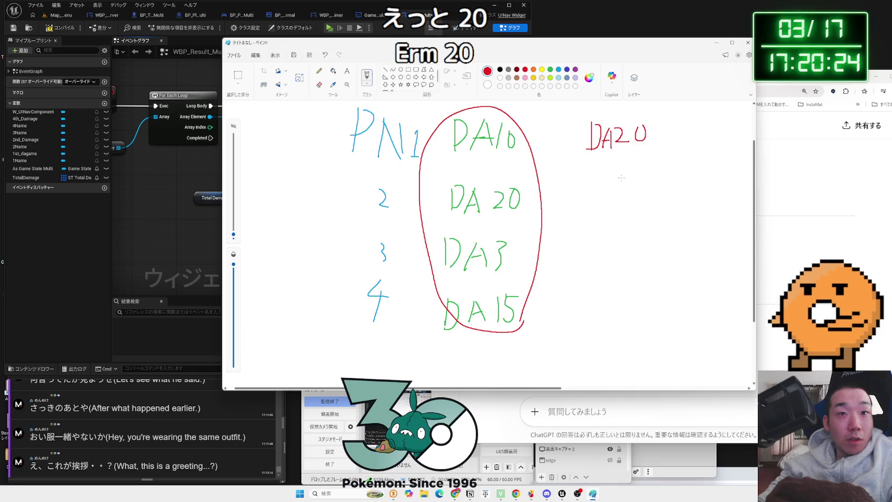
left_click_drag(617, 183, 617, 197)
left_click_drag(618, 182, 631, 180)
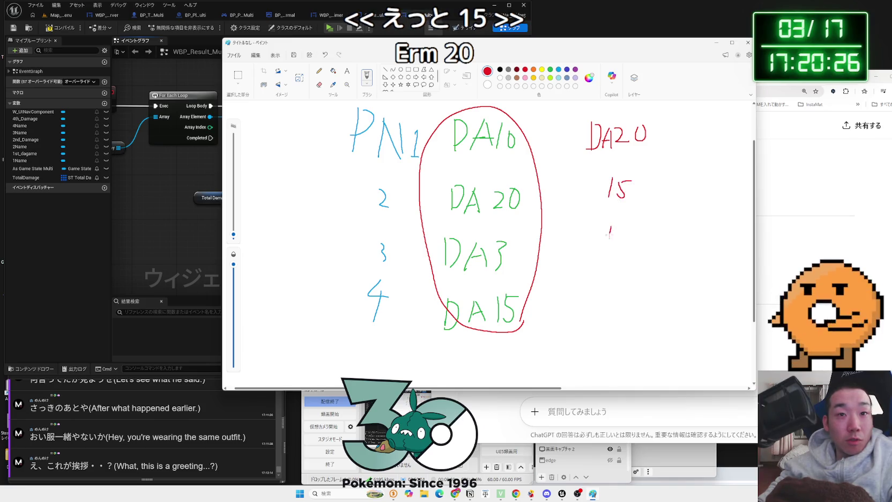
left_click_drag(625, 252, 621, 239)
left_click_drag(612, 290, 610, 320)
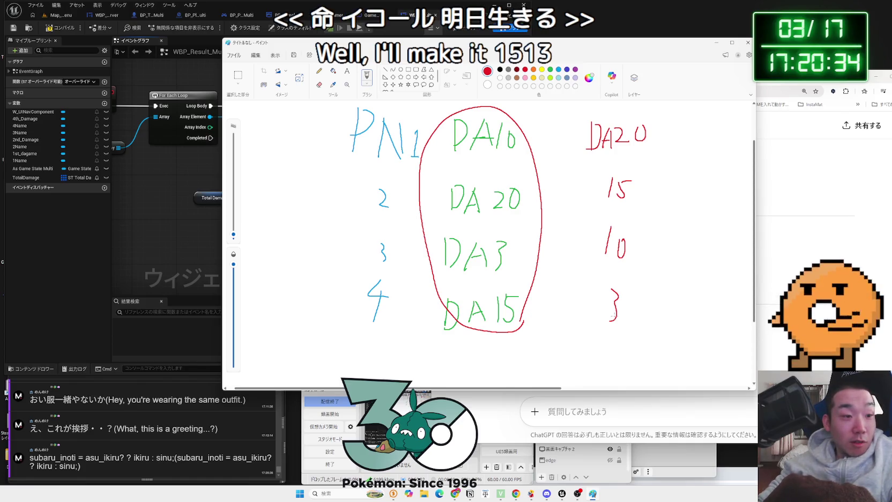
left_click(172, 460)
double_click(141, 457)
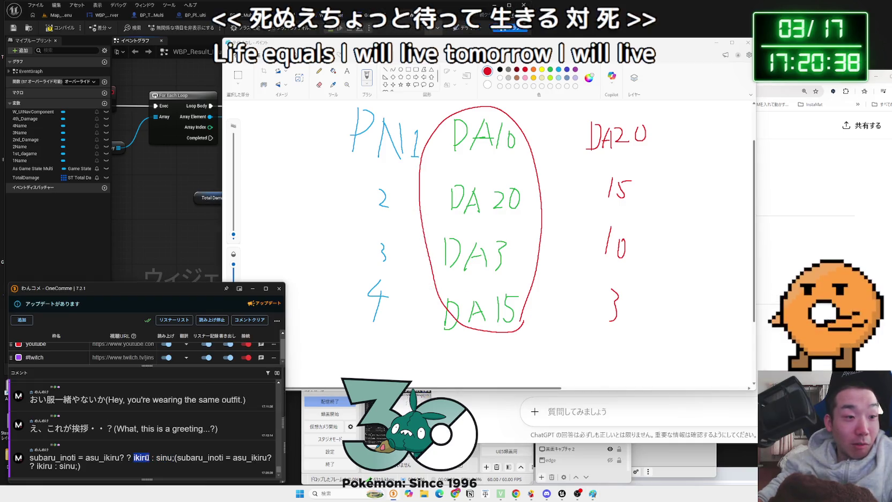
Highlight the ikiru : sinu, ?? and trinomial parts of the viewer's ternary comments
left_click_drag(134, 457, 172, 457)
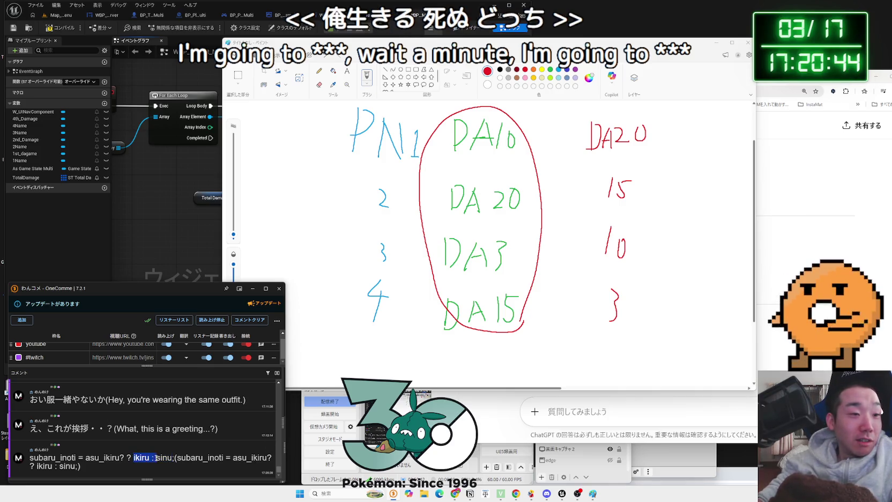
mouse_move(139, 457)
left_mouse_down()
mouse_move(167, 458)
mouse_move(140, 458)
left_mouse_up()
left_click(145, 460)
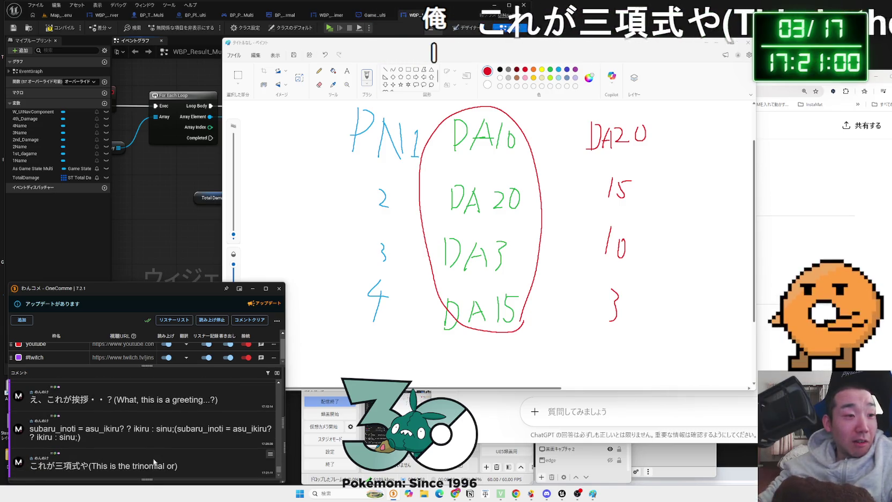
double_click(126, 428)
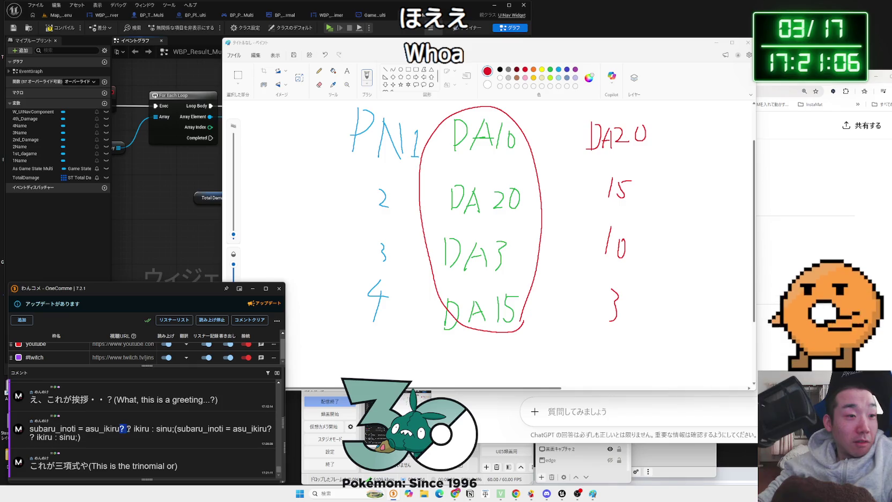
double_click(124, 429)
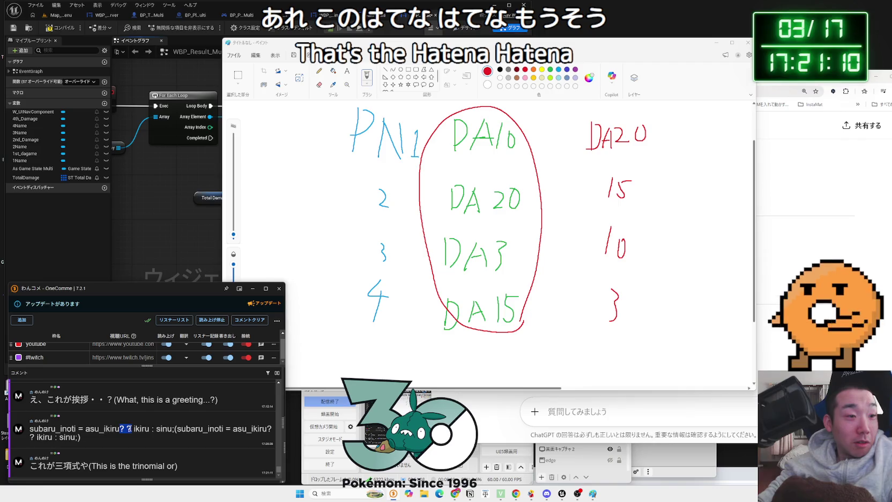
left_click_drag(132, 428, 119, 427)
left_click_drag(174, 429, 80, 435)
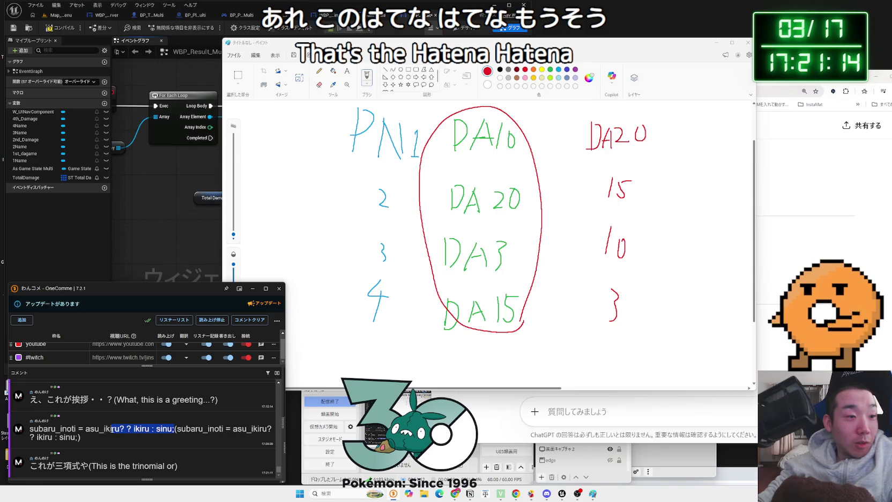
left_click_drag(176, 437, 90, 437)
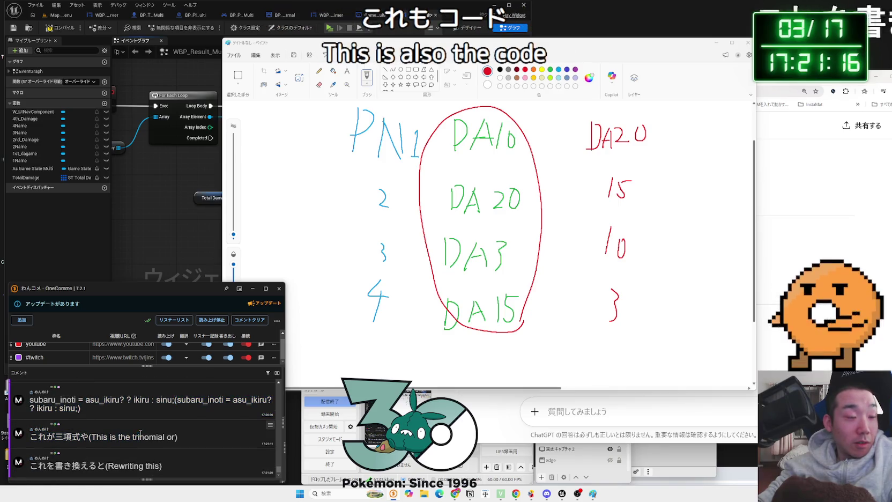
left_click(116, 436)
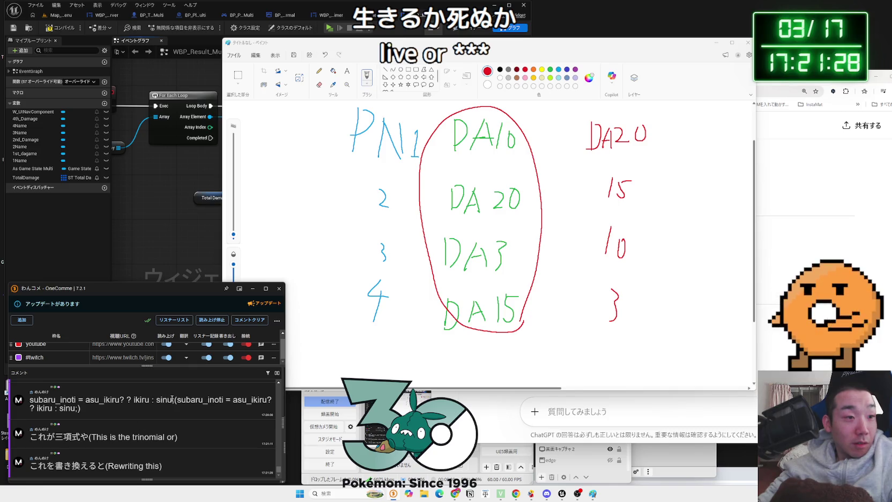
double_click(117, 400)
left_click(121, 399)
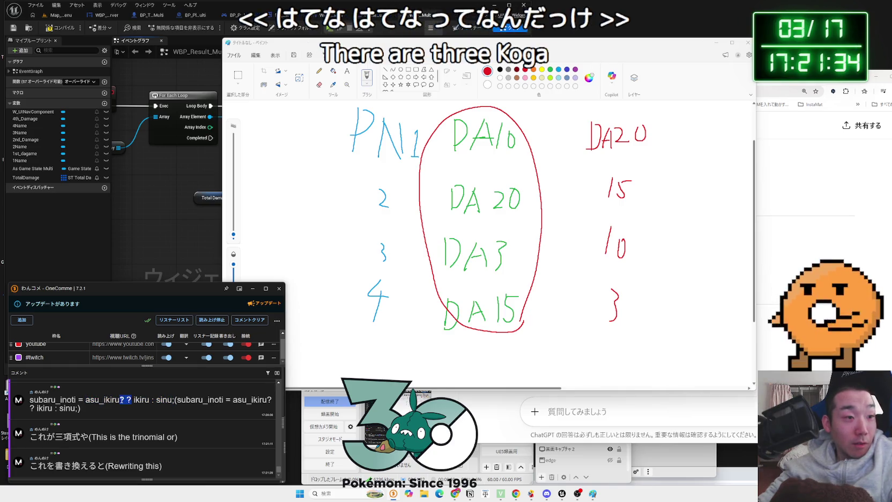
Highlight the condition, asu_ikiru?, else and end parts of the if-else rewrite comment
left_click(126, 400)
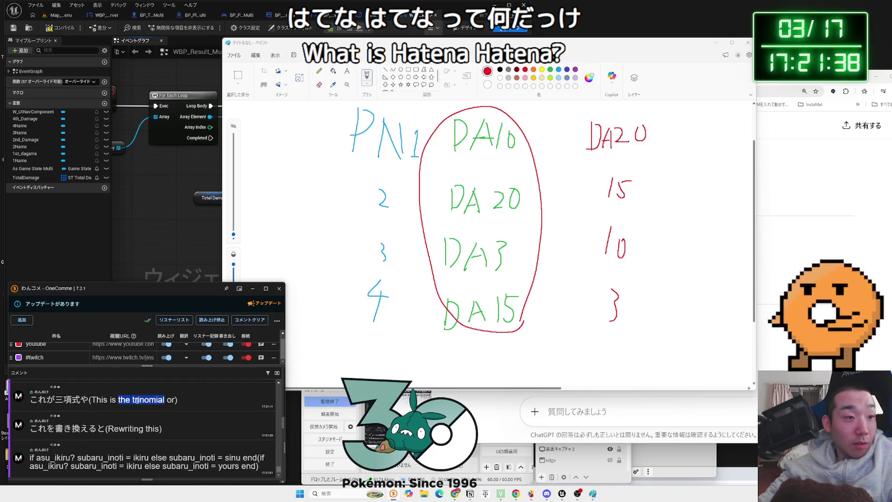
left_click_drag(36, 458, 165, 458)
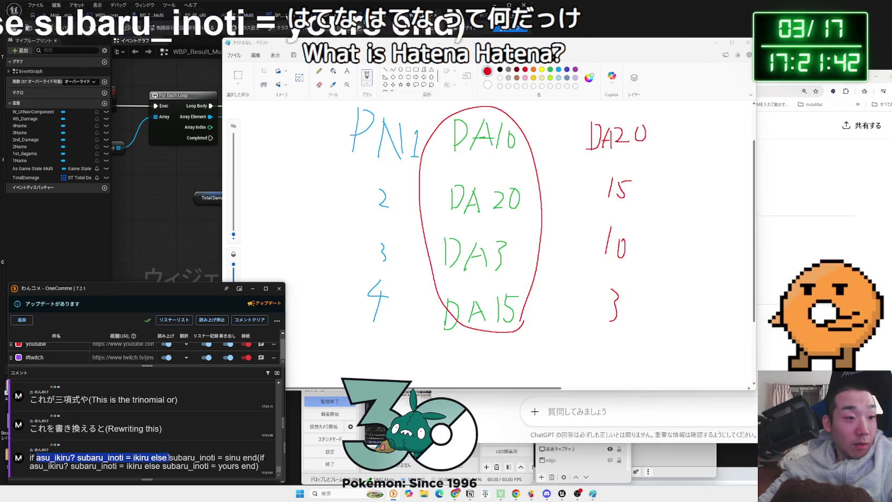
left_click(165, 459)
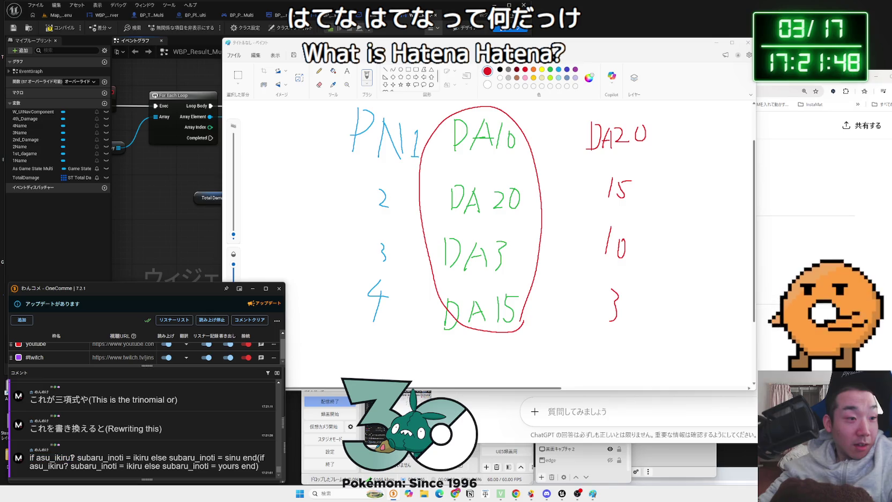
left_click_drag(86, 457, 73, 458)
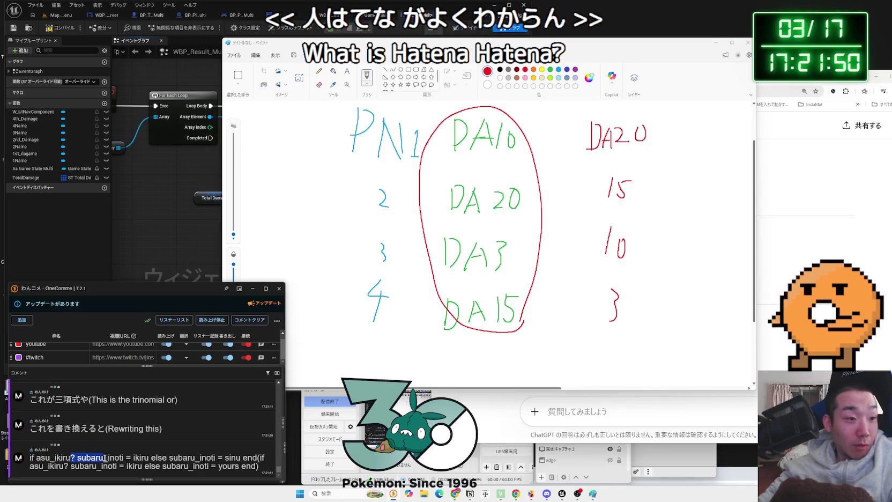
left_click(122, 458)
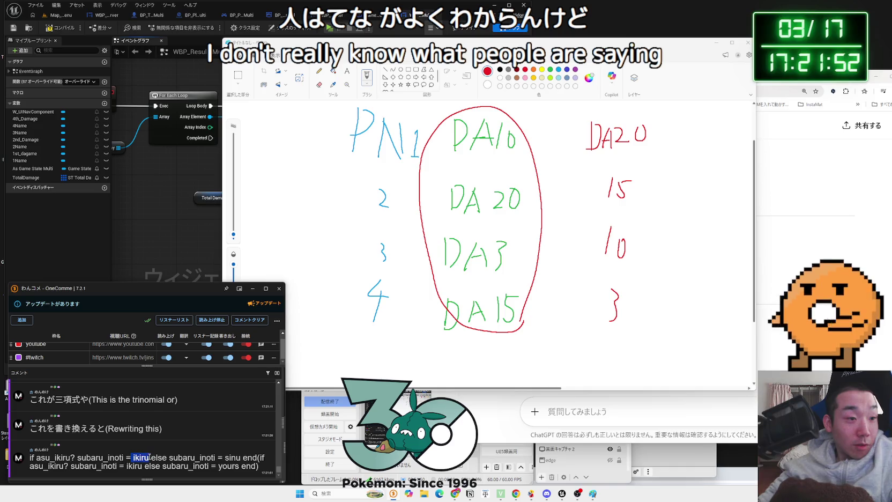
left_click_drag(70, 457, 75, 458)
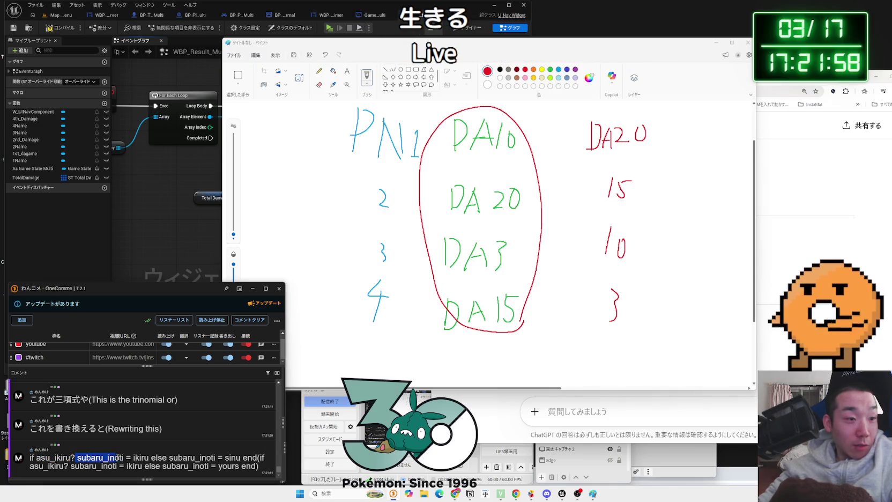
left_click(153, 458)
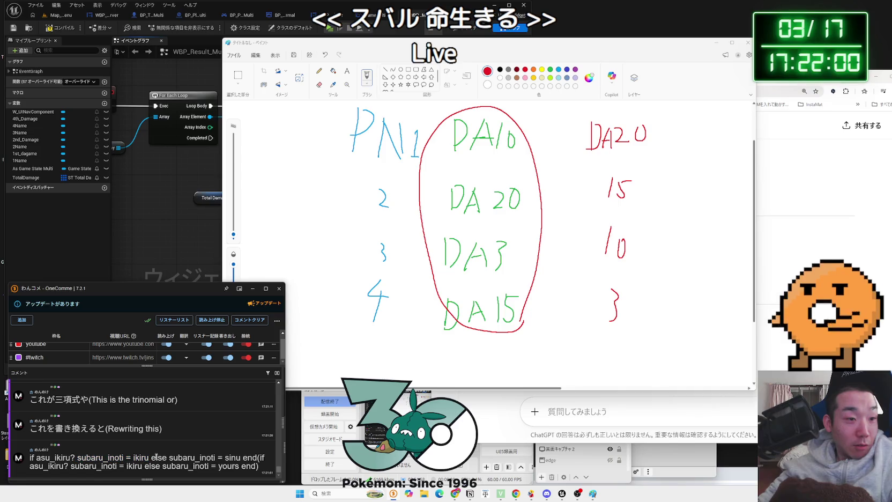
left_click_drag(197, 457, 258, 457)
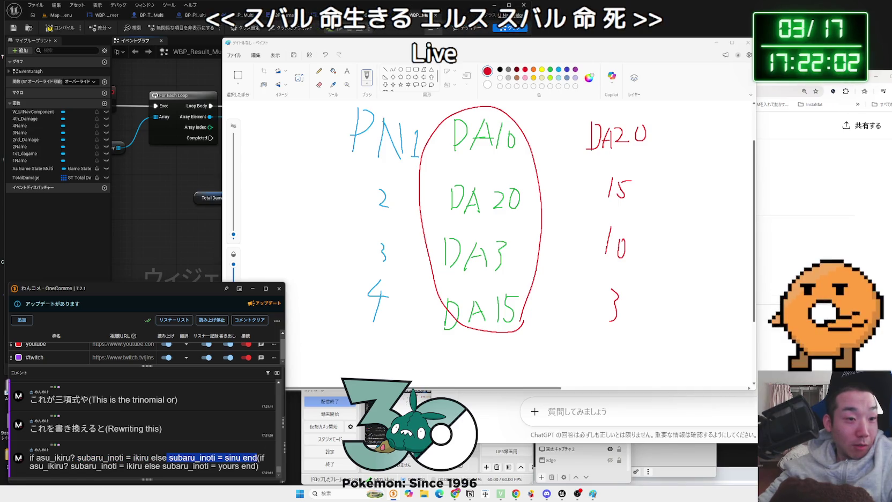
left_click_drag(91, 457, 43, 458)
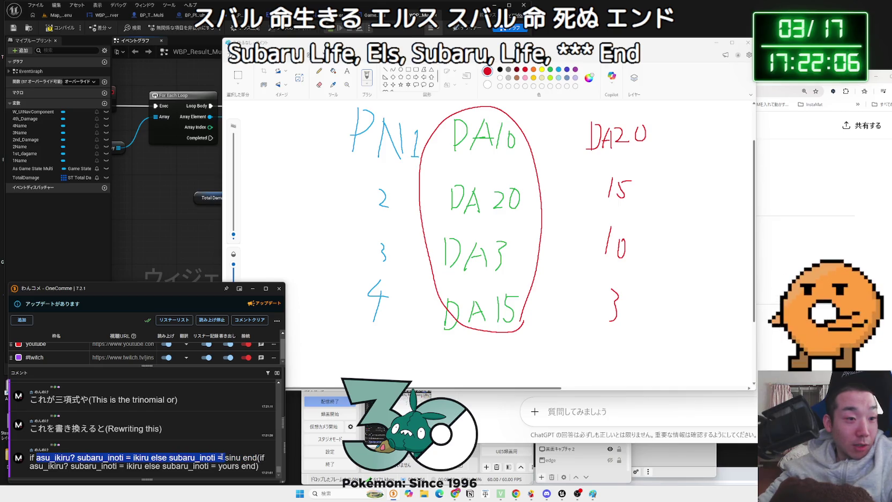
double_click(249, 458)
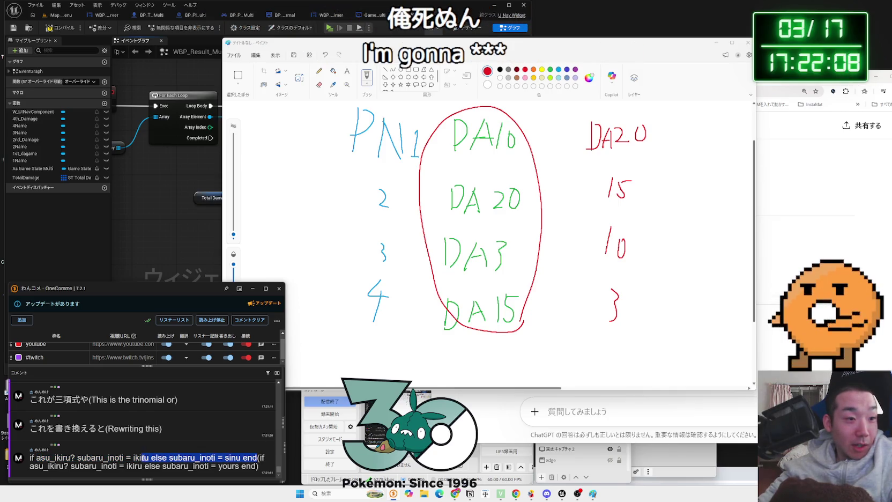
mouse_move(167, 458)
left_mouse_down()
mouse_move(258, 466)
mouse_move(110, 457)
left_mouse_up()
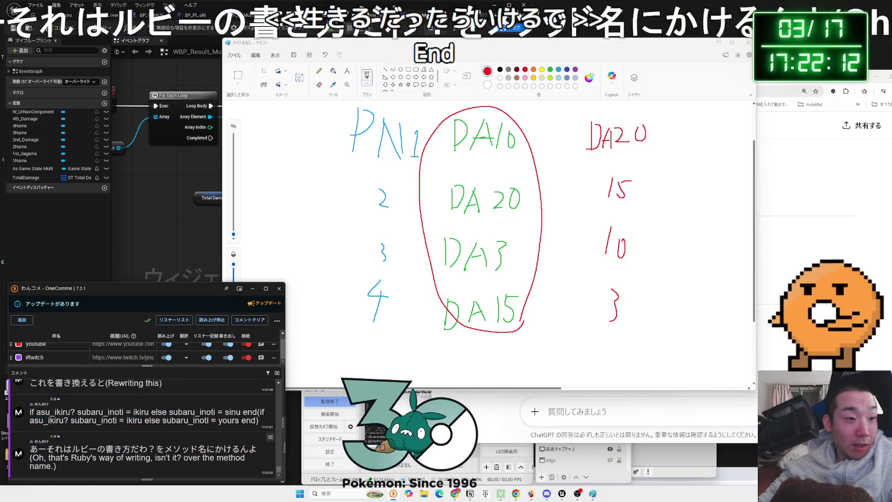
Select メソッド in the Ruby remark and search it on Google
left_click_drag(48, 449, 156, 449)
left_click(154, 449)
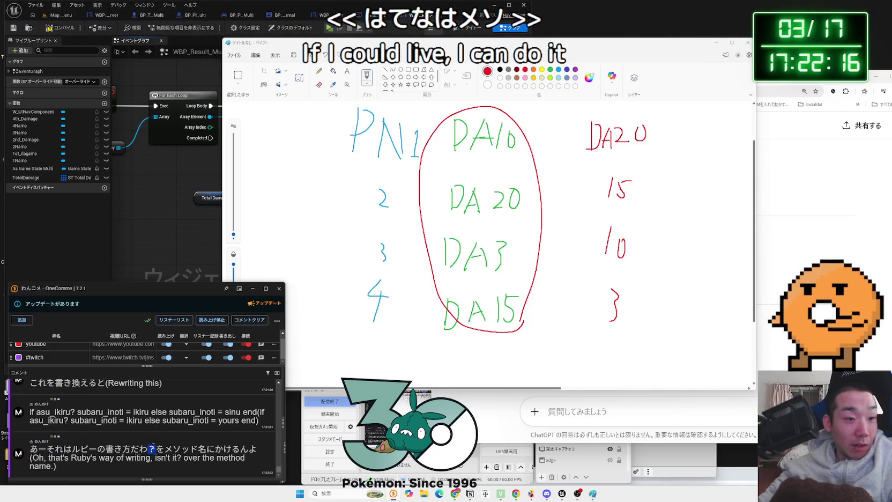
left_click_drag(163, 448, 199, 449)
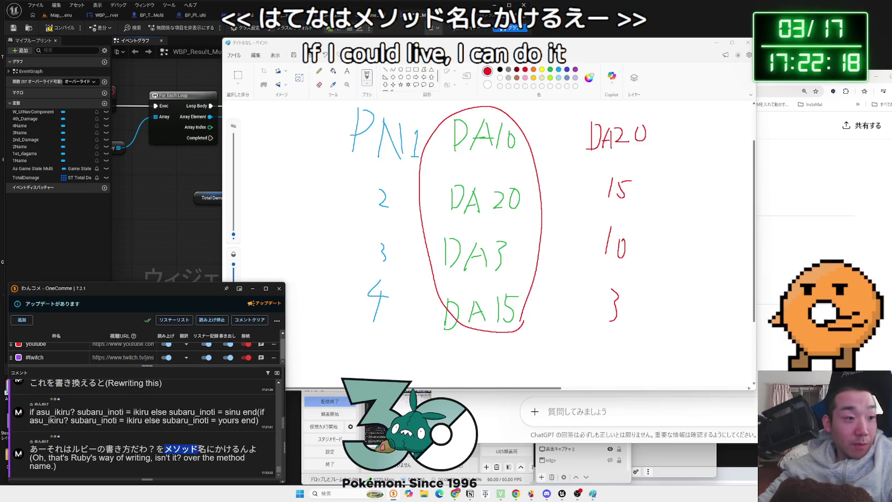
left_click(206, 429)
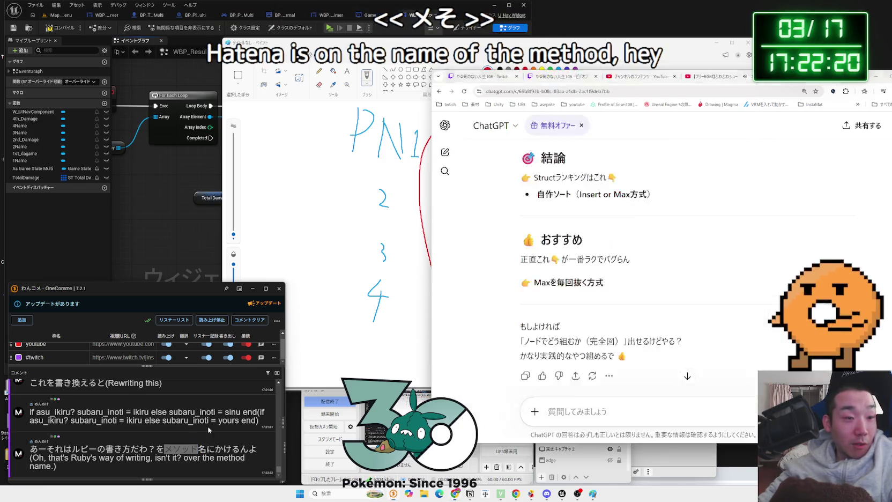
left_click(588, 131)
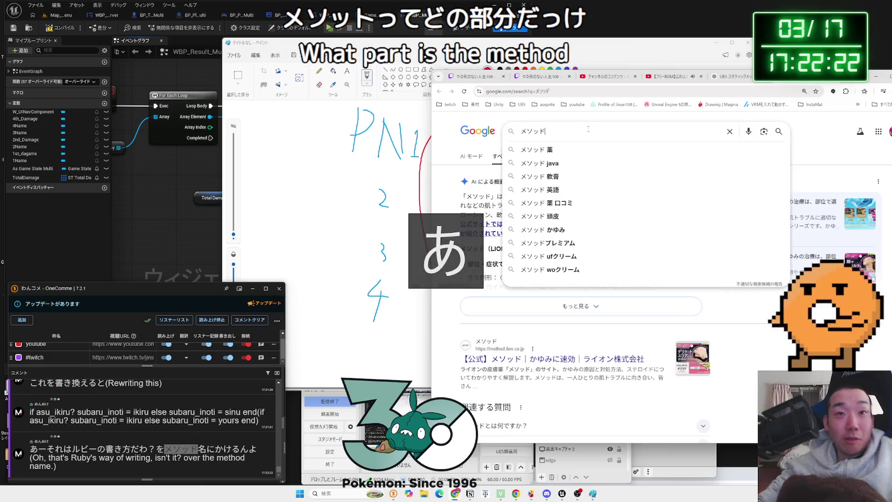
Refine the search to 'メソッド C言語' and view its video and image results
type("C")
type("engo")
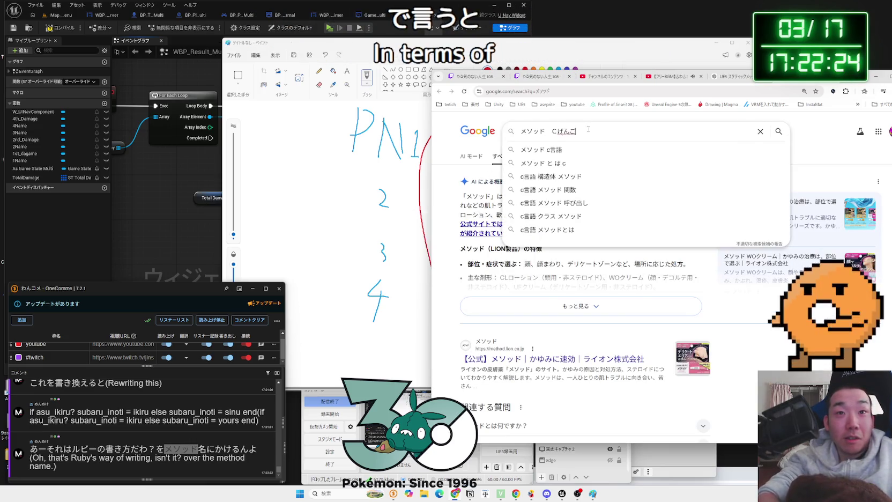
key("Return")
key("Return")
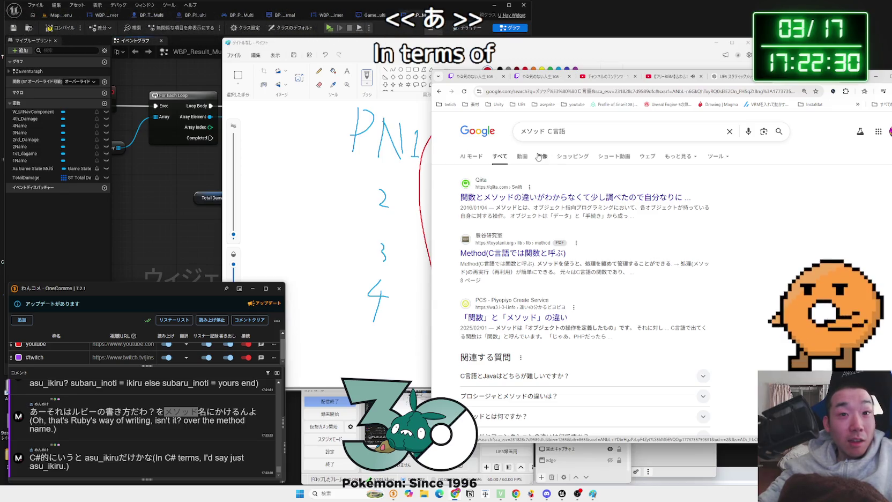
scroll(262, 423, "up", 5)
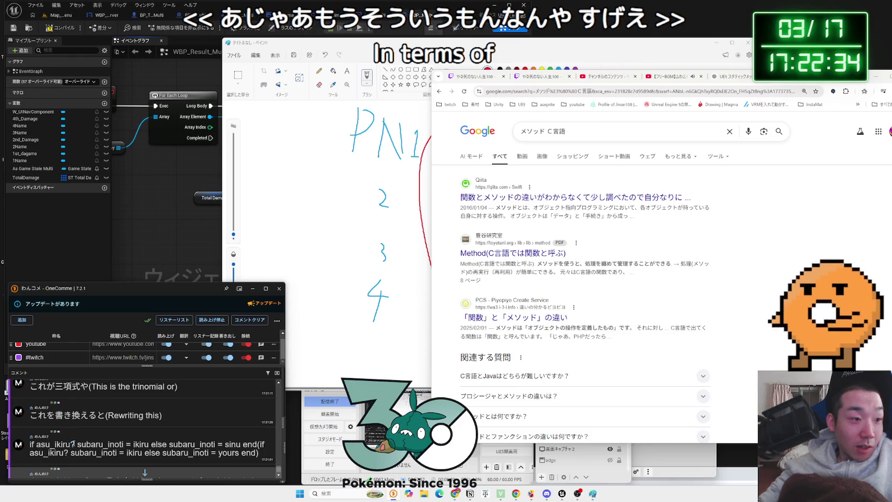
scroll(170, 439, "down", 5)
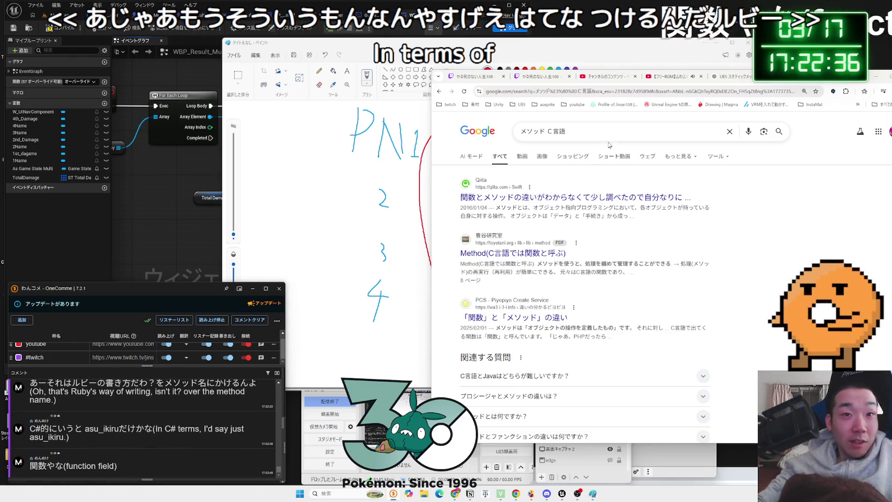
left_click(521, 156)
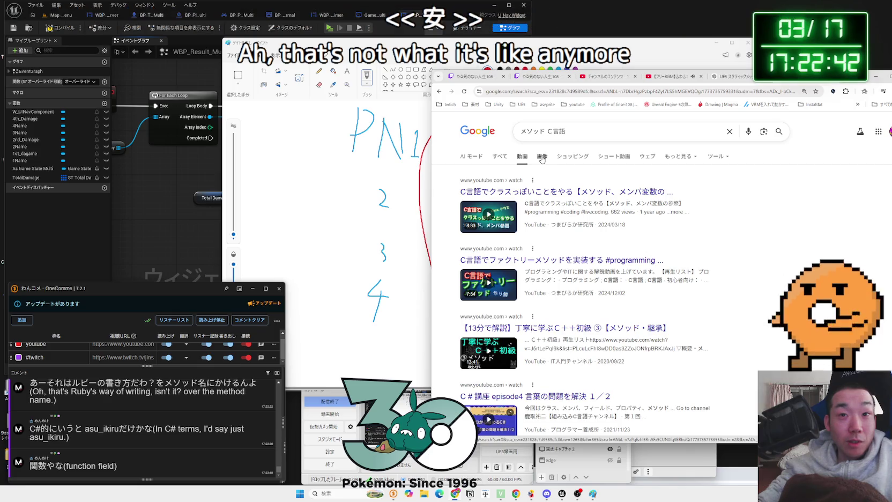
left_click(543, 156)
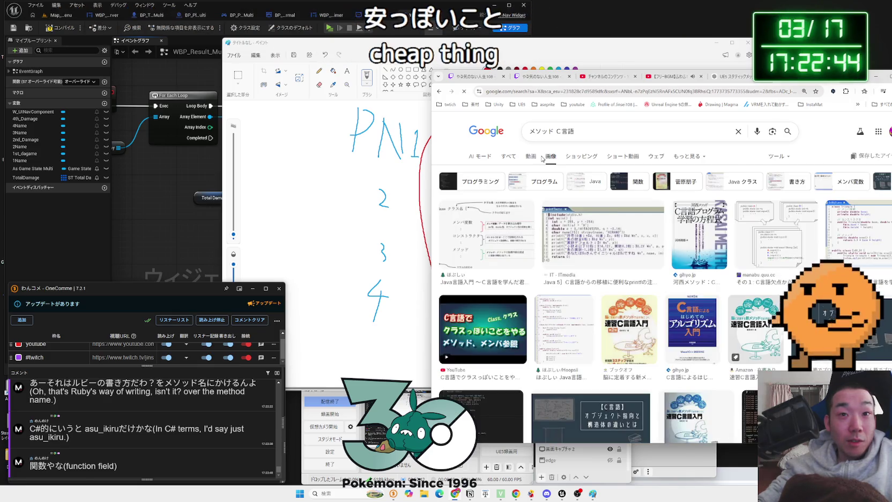
Preview the ITmedia, ほぷしい and IT求人ナビ image results, moving the browser further left
left_click(564, 227)
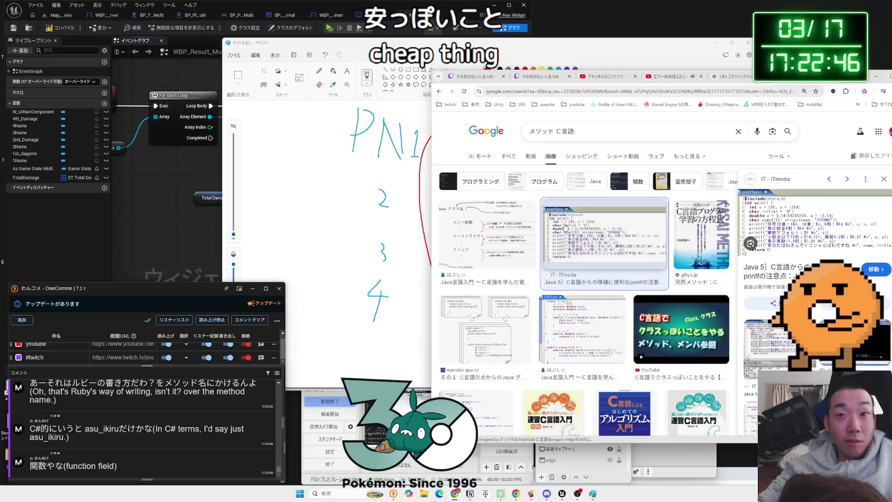
left_click(529, 227)
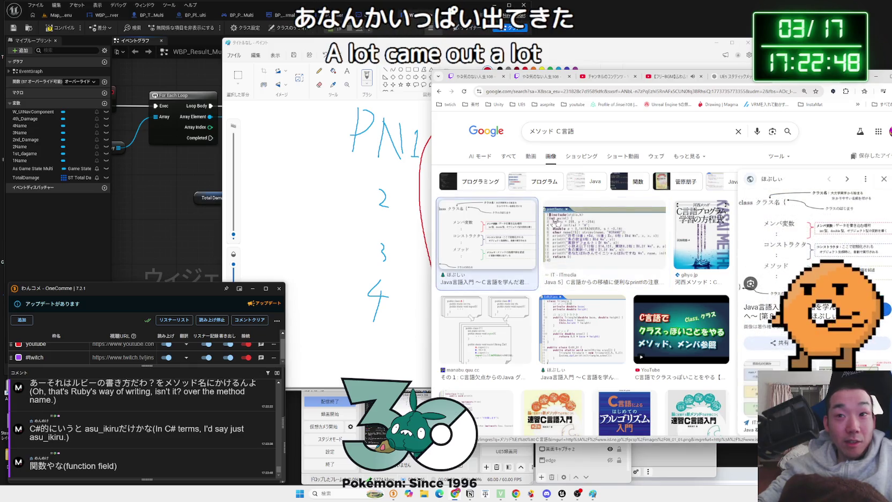
left_click_drag(858, 76, 721, 76)
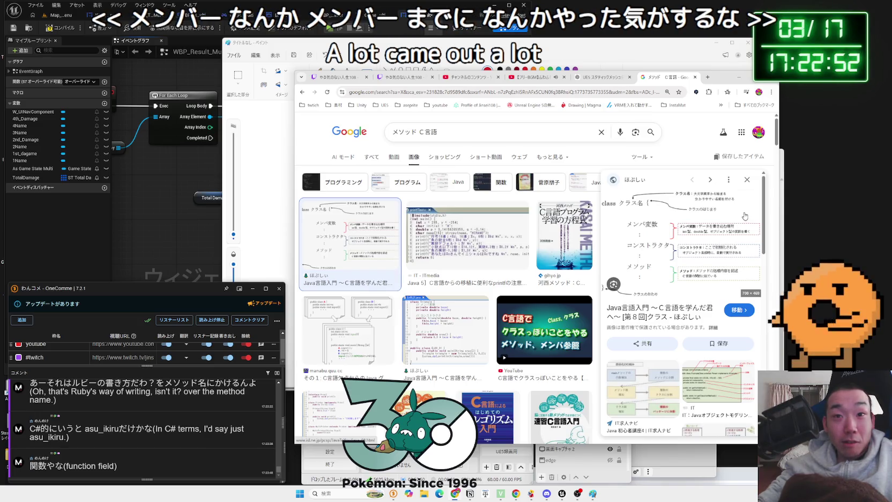
scroll(744, 216, "down", 3)
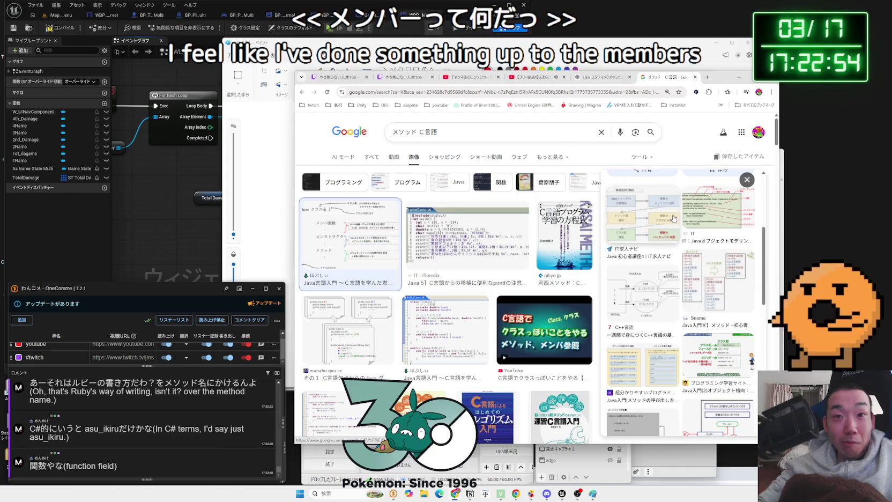
left_click(674, 218)
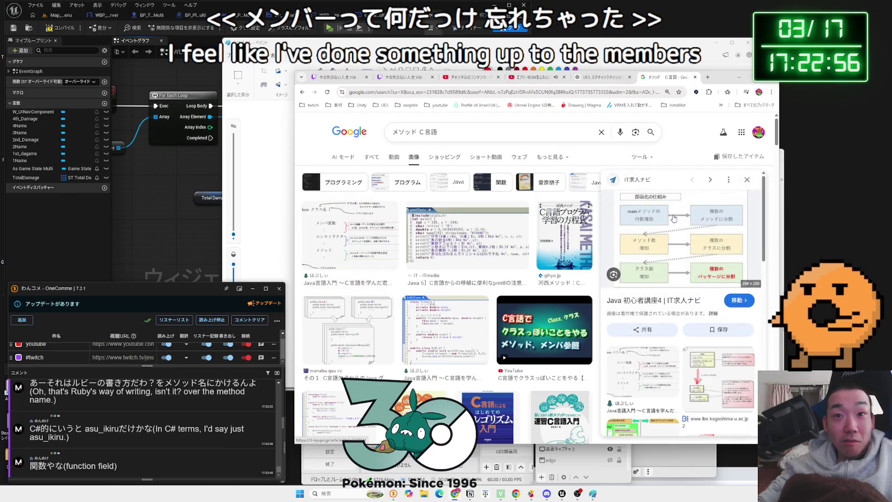
Scroll the results and preview the #include and アミューズメントメディア C code images
scroll(674, 218, "down", 5)
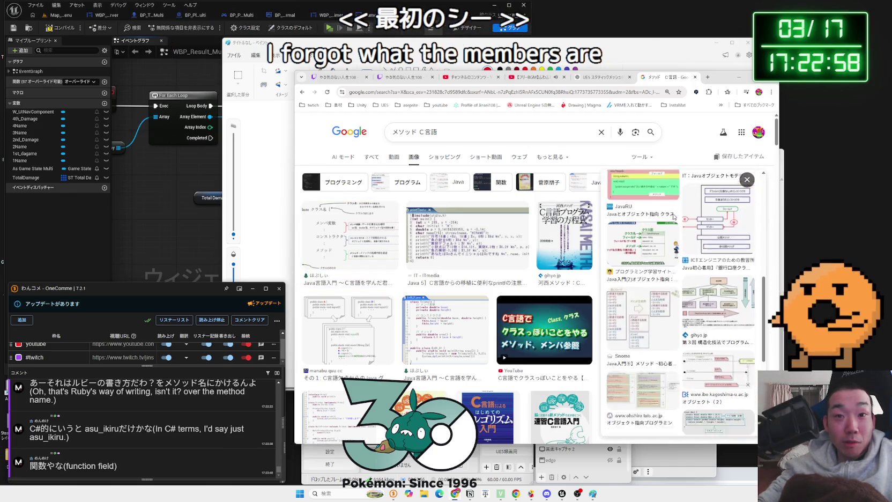
scroll(669, 236, "up", 3)
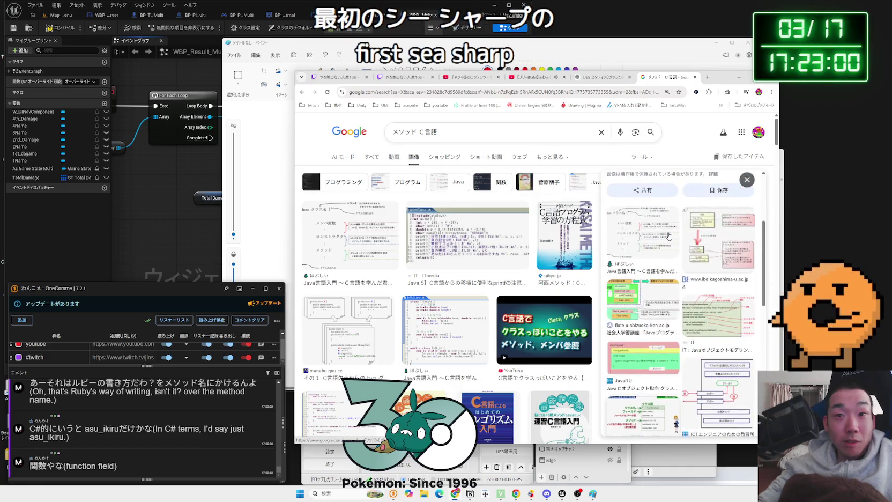
scroll(669, 236, "up", 2)
scroll(512, 246, "down", 4)
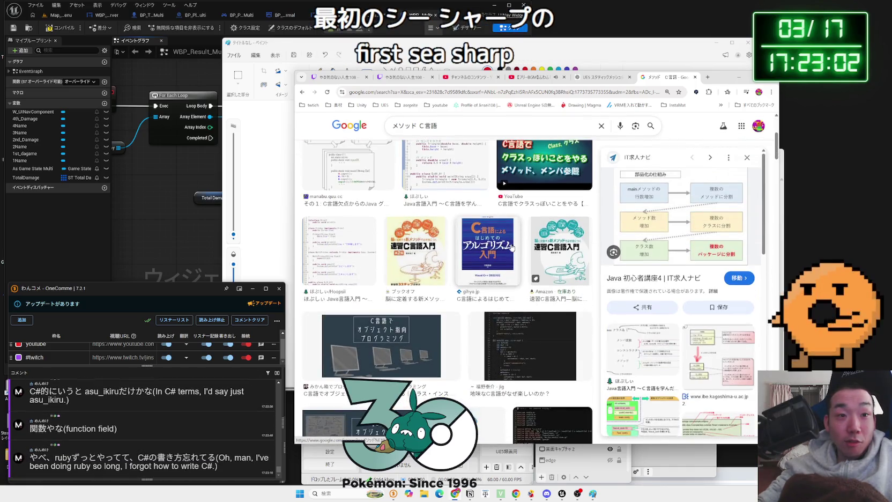
scroll(512, 247, "down", 3)
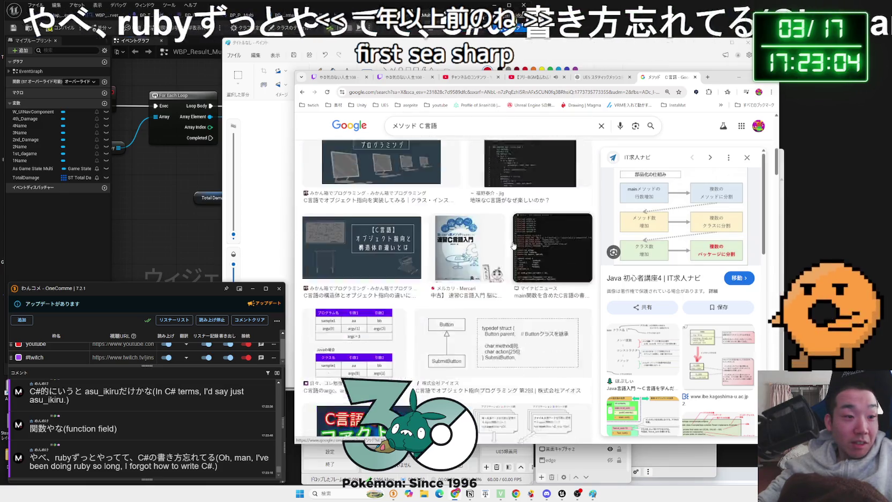
scroll(513, 246, "down", 4)
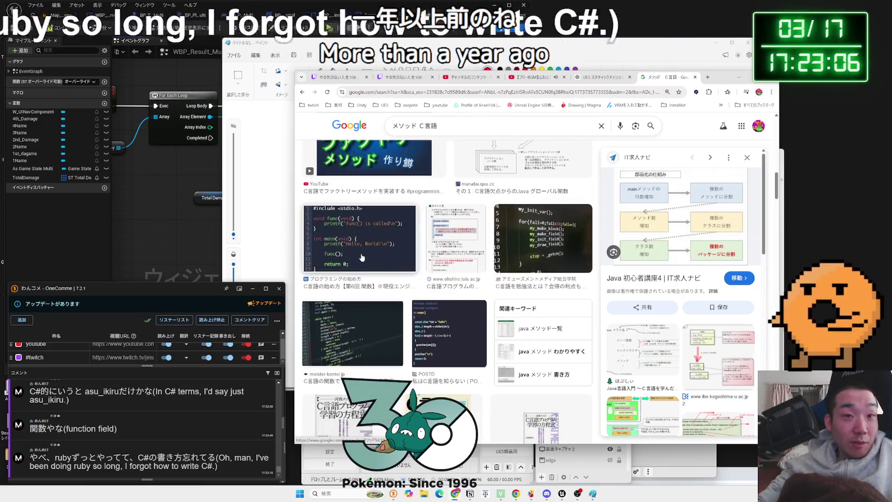
left_click(361, 256)
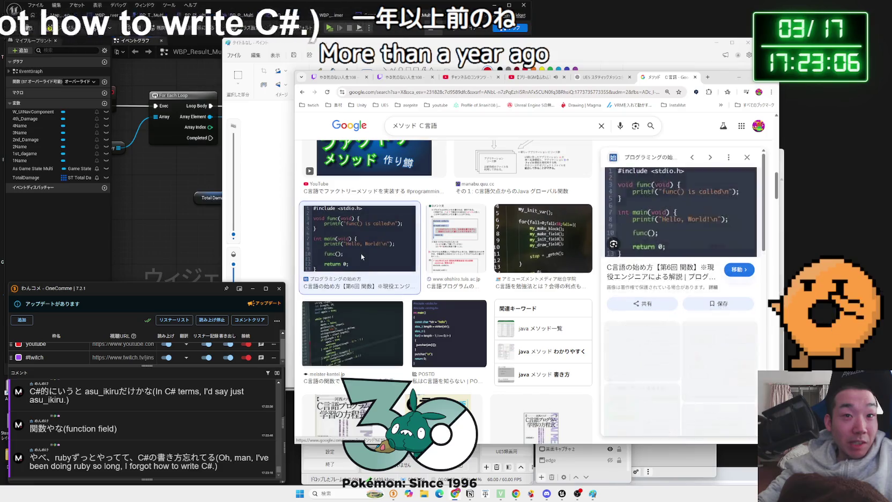
left_click(542, 246)
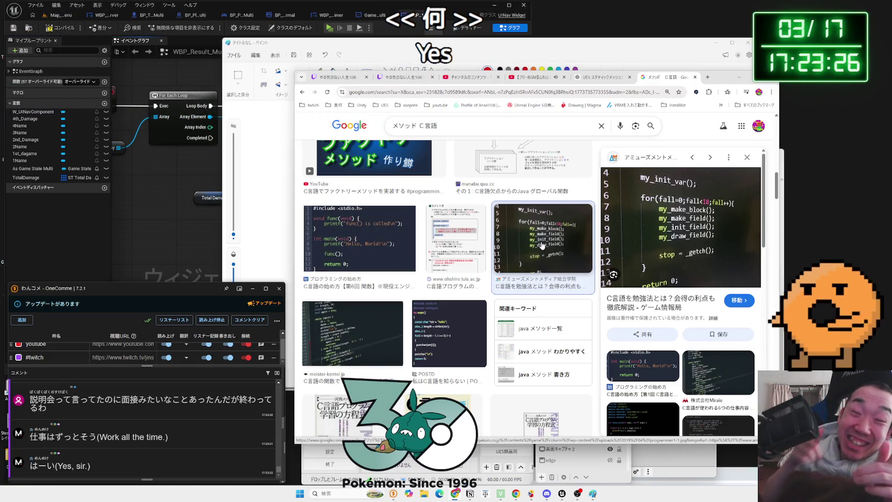
Close the Google tab, move the browser up-right, highlight the first comment up to こと, and show ChatGPT's answer
left_click(695, 78)
left_click_drag(719, 76, 791, 49)
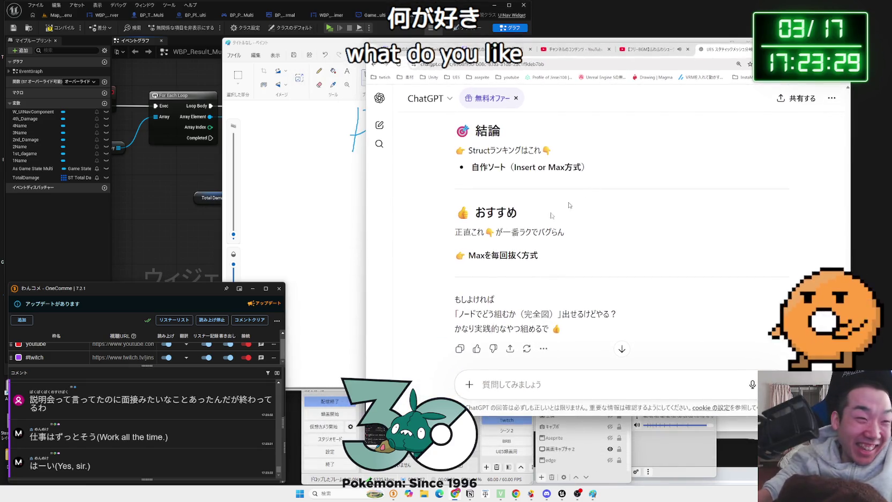
triple_click(161, 406)
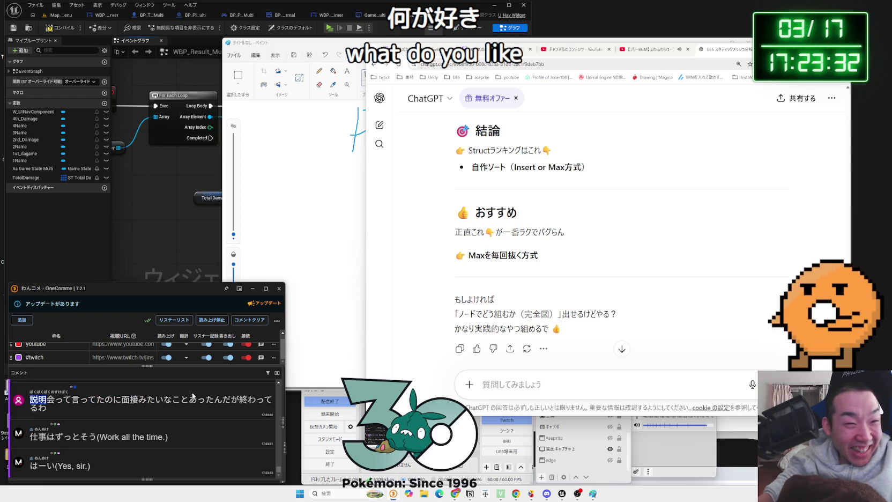
left_click_drag(153, 408, 52, 402)
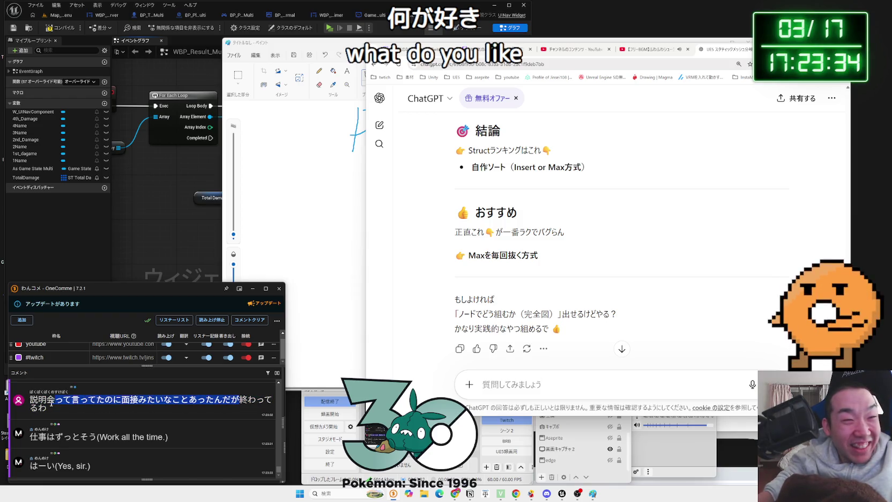
left_click_drag(240, 403, 192, 403)
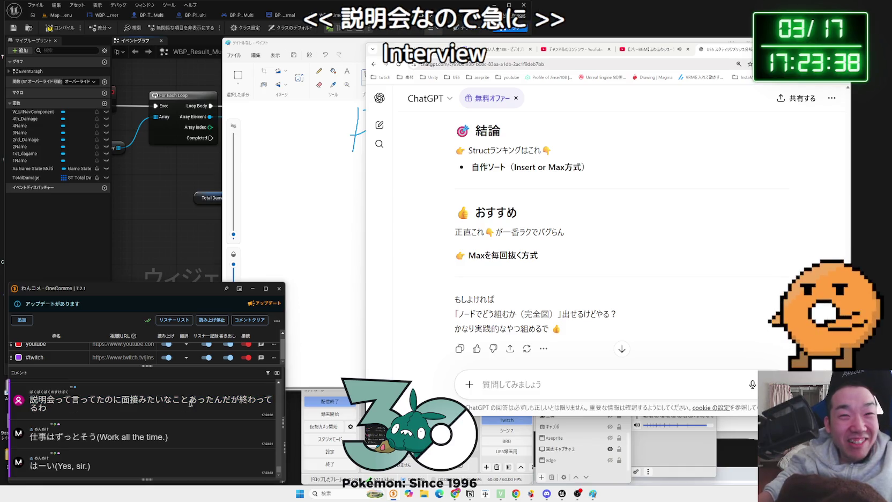
left_click(601, 262)
left_click(276, 41)
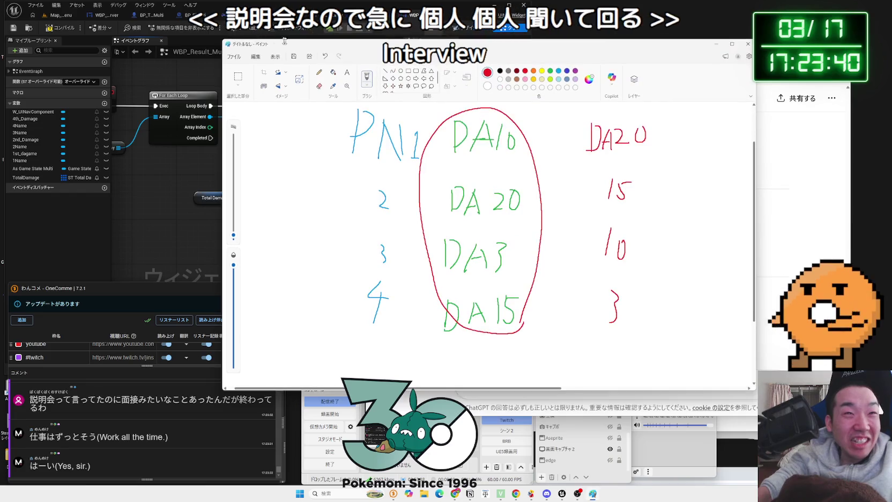
Move the Paint ranking sketch left, widen its window, then shift it back right
left_click_drag(298, 44, 167, 44)
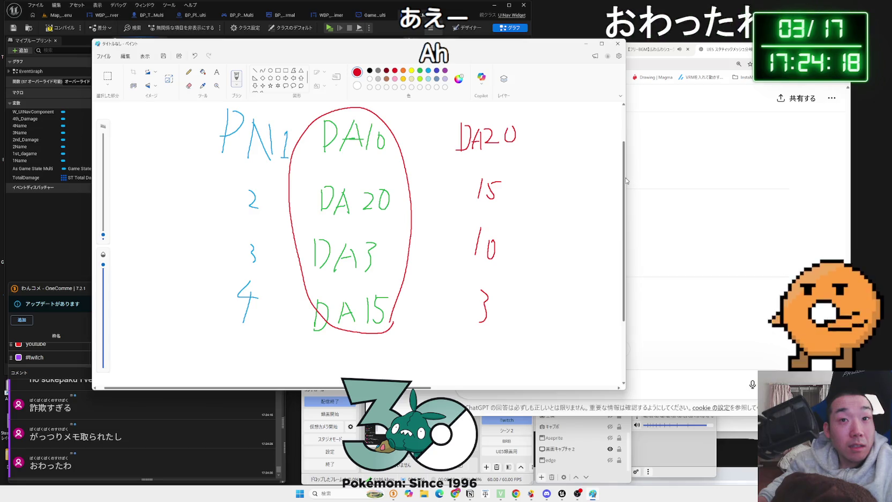
left_click_drag(626, 180, 799, 174)
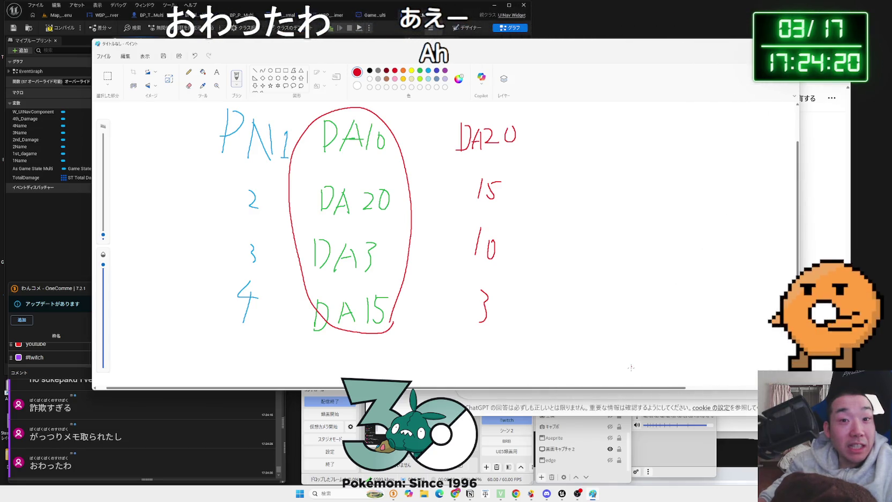
left_click_drag(626, 388, 675, 386)
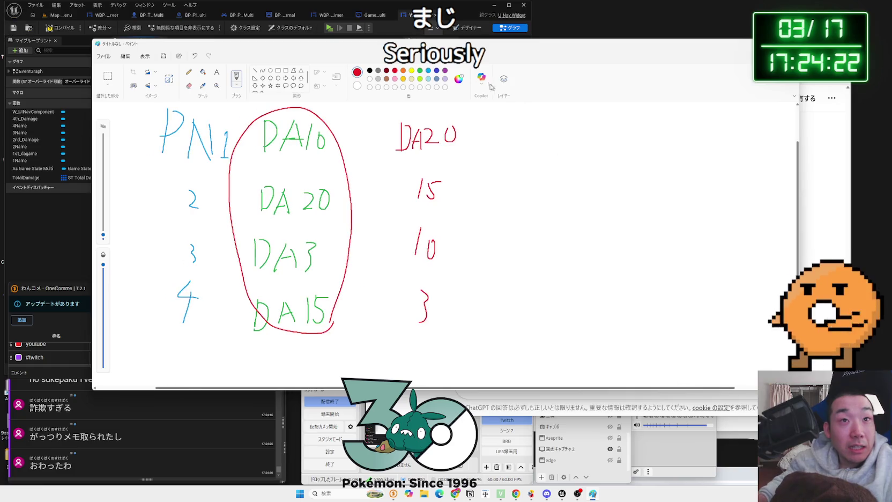
mouse_move(463, 45)
left_mouse_down()
mouse_move(679, 46)
mouse_move(580, 47)
left_mouse_up()
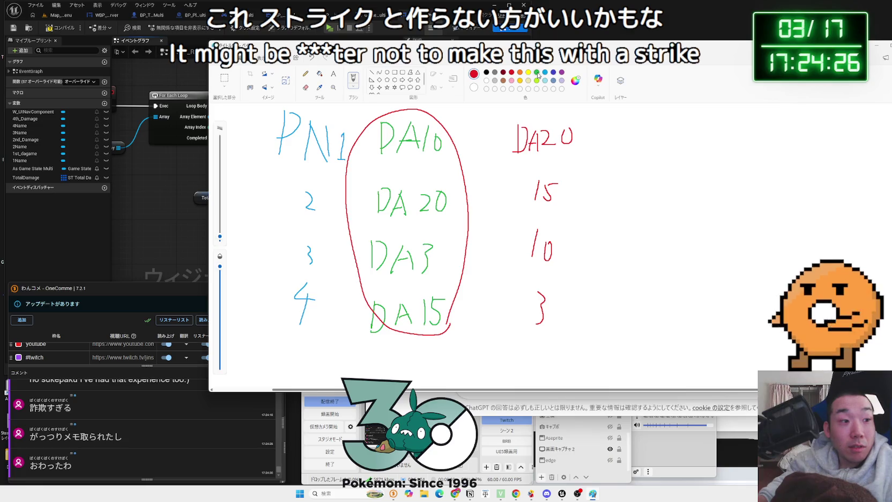
mouse_move(571, 161)
left_mouse_down()
mouse_move(522, 158)
mouse_move(515, 115)
mouse_move(569, 156)
left_mouse_up()
left_click_drag(631, 138, 631, 139)
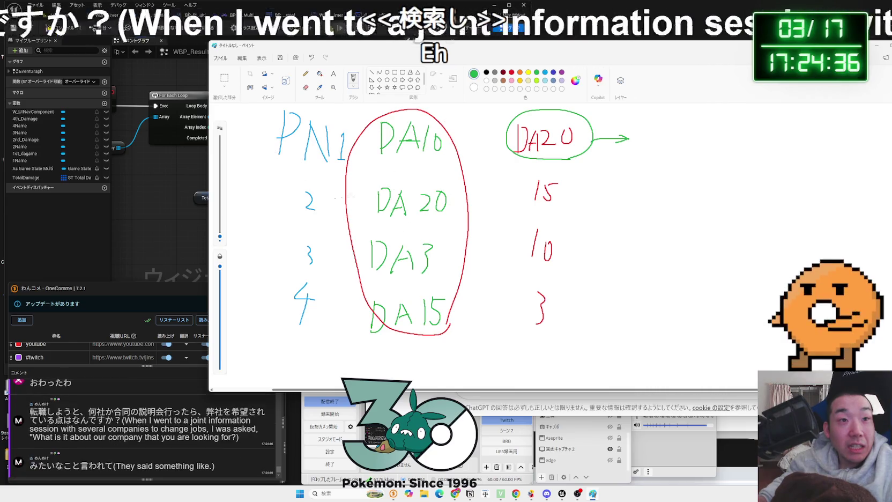
left_click_drag(652, 131, 685, 154)
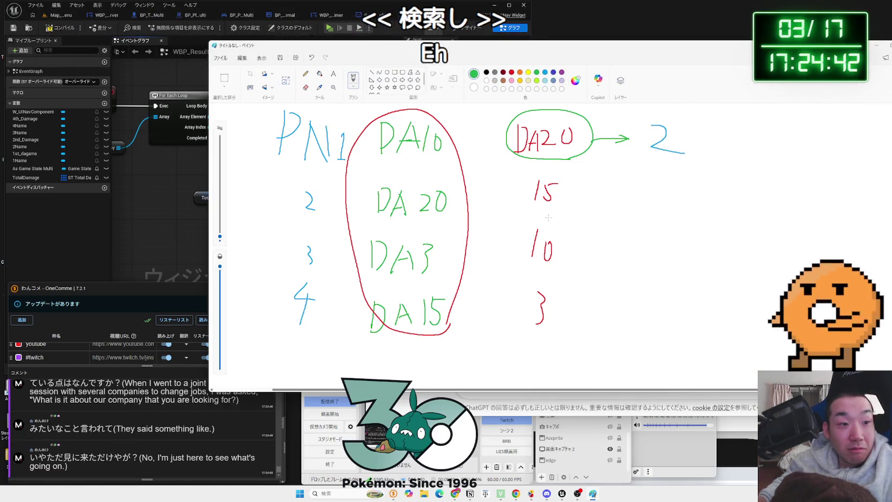
mouse_move(562, 216)
left_mouse_down()
mouse_move(523, 179)
mouse_move(572, 200)
mouse_move(626, 189)
left_mouse_up()
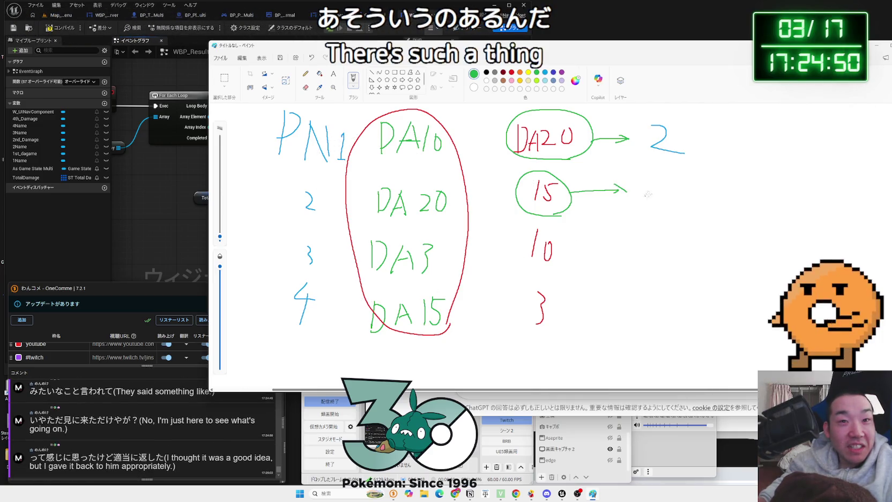
mouse_move(658, 176)
left_mouse_down()
mouse_move(681, 197)
mouse_move(654, 225)
left_mouse_up()
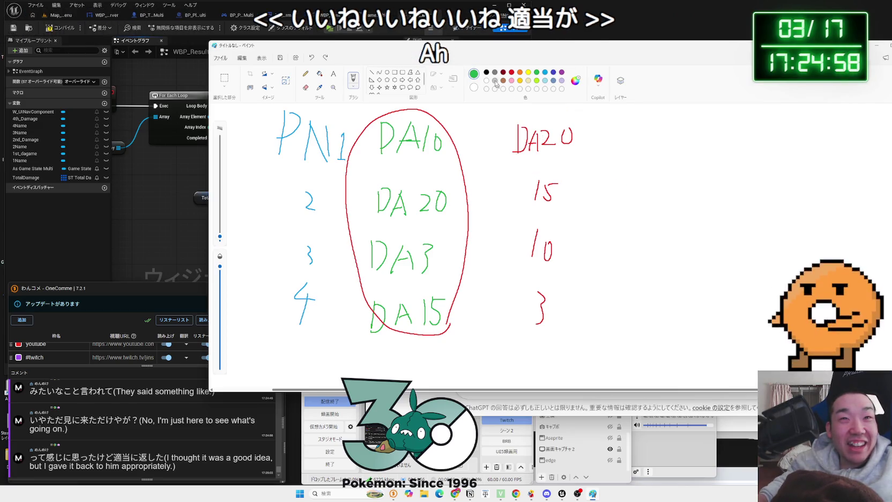
left_click_drag(277, 238, 159, 181)
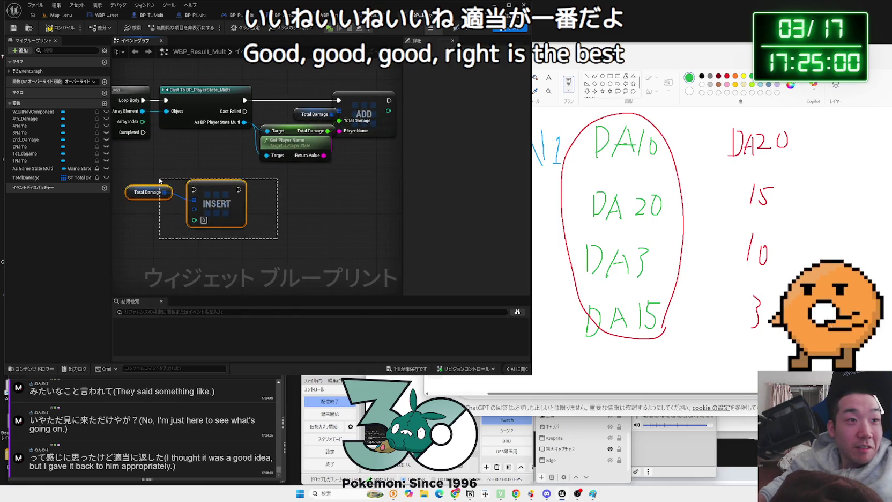
Delete the spare Total Damage getter and INSERT node, check the sketch, and clear the selection
key("Delete")
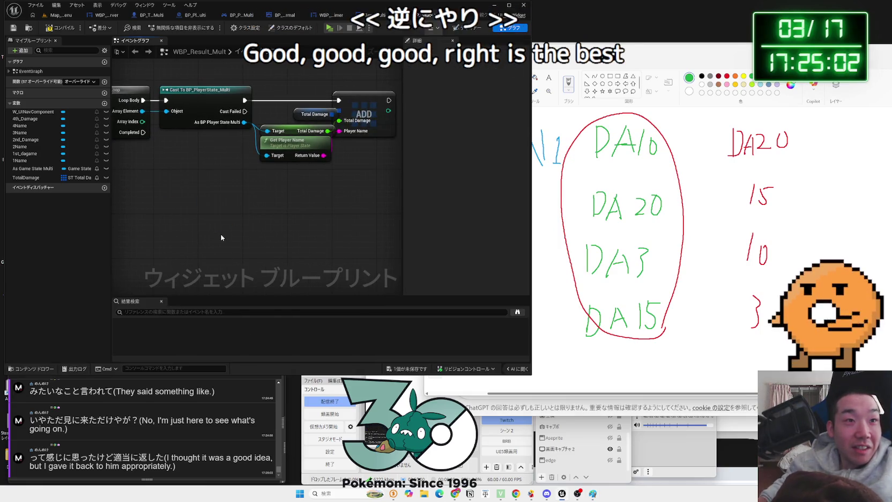
left_click_drag(265, 155, 261, 159)
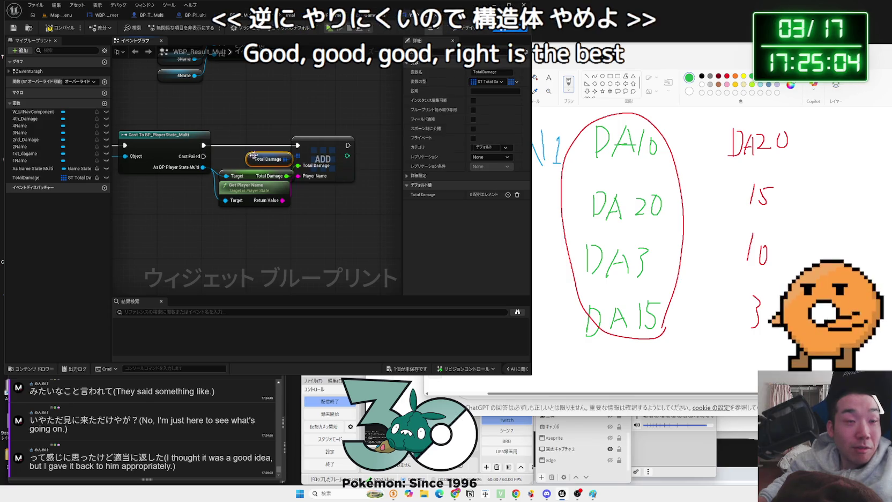
left_click(257, 162)
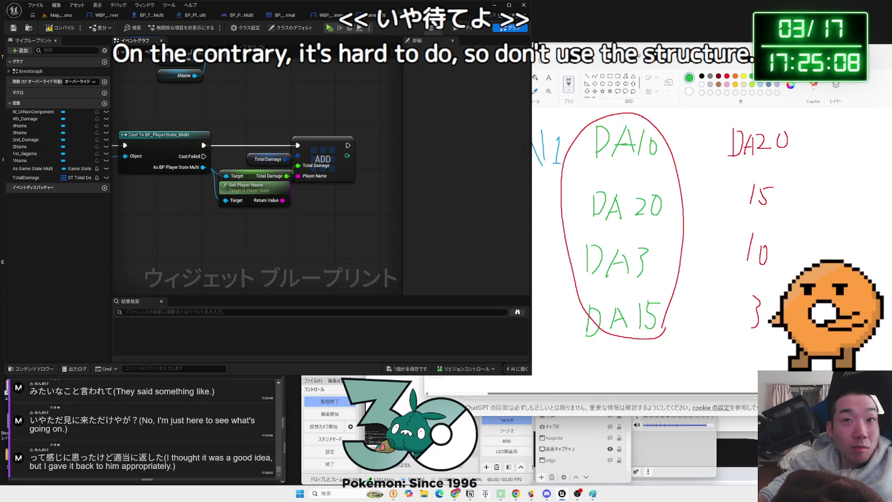
left_click(654, 161)
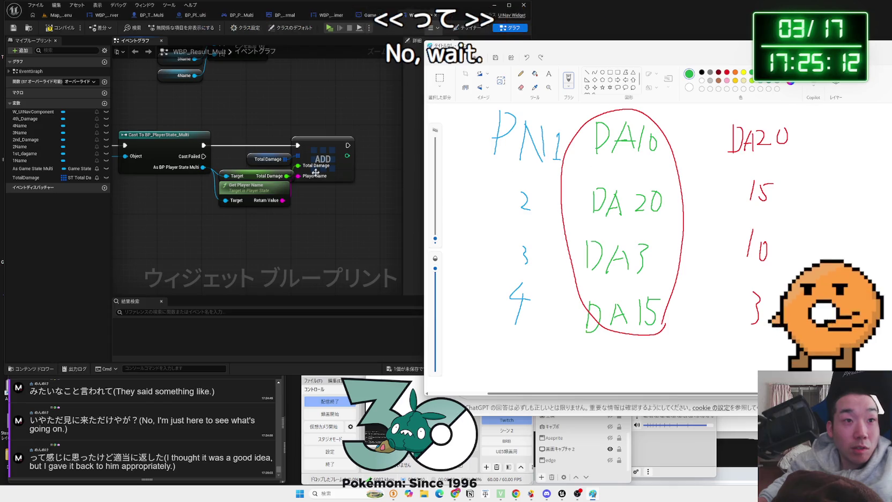
left_click(314, 146)
left_click(261, 160)
left_click(332, 196)
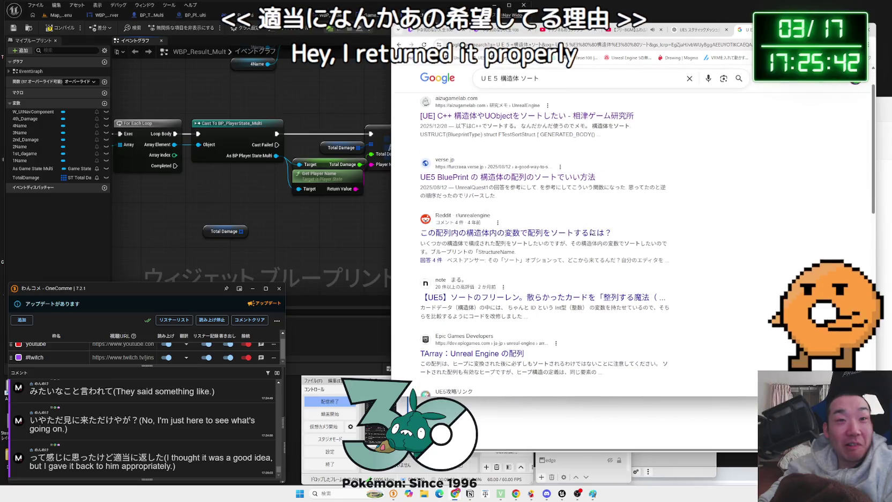
Open the Reddit struct-array sorting thread, view its node screenshot, and scroll to the replies
left_click(552, 234)
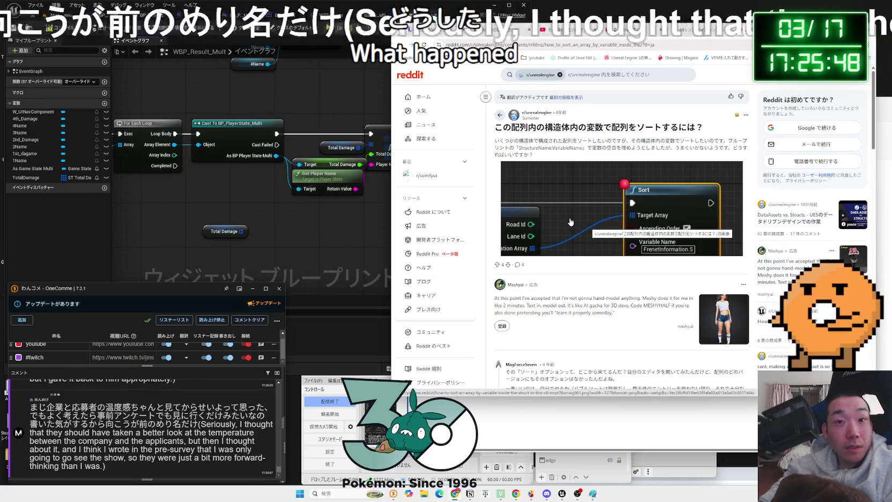
left_click(571, 221)
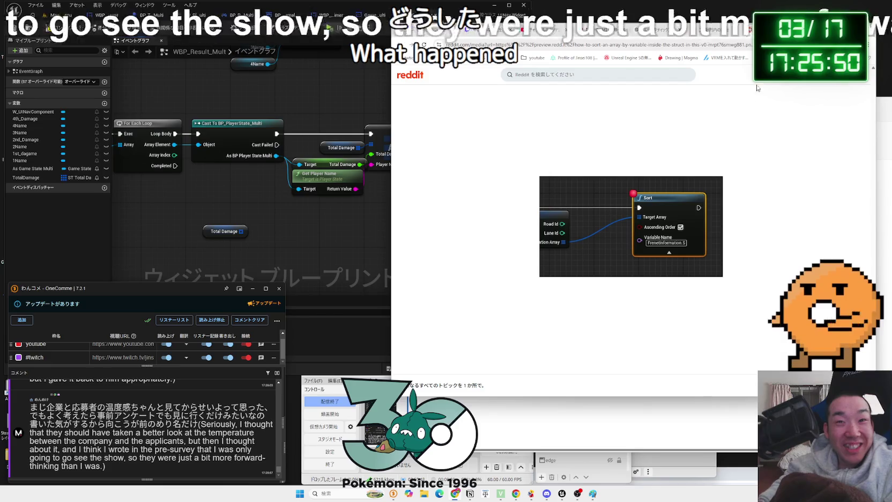
key("ctrl+w")
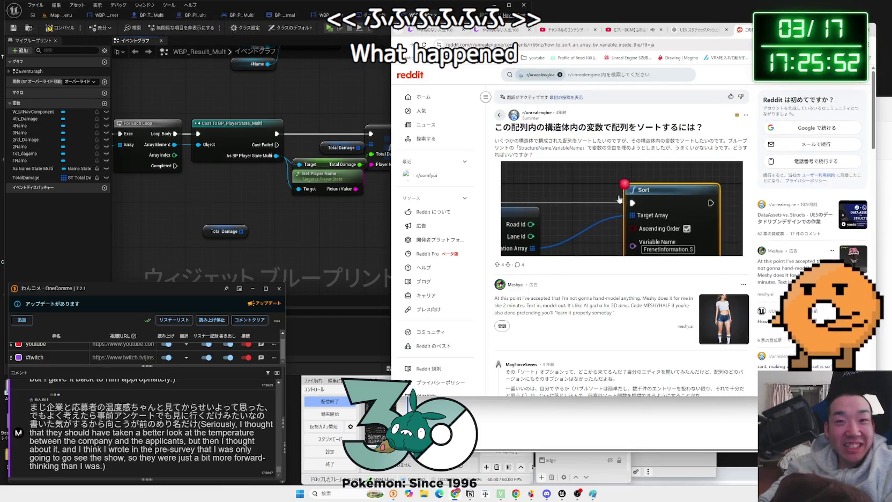
scroll(619, 199, "down", 4)
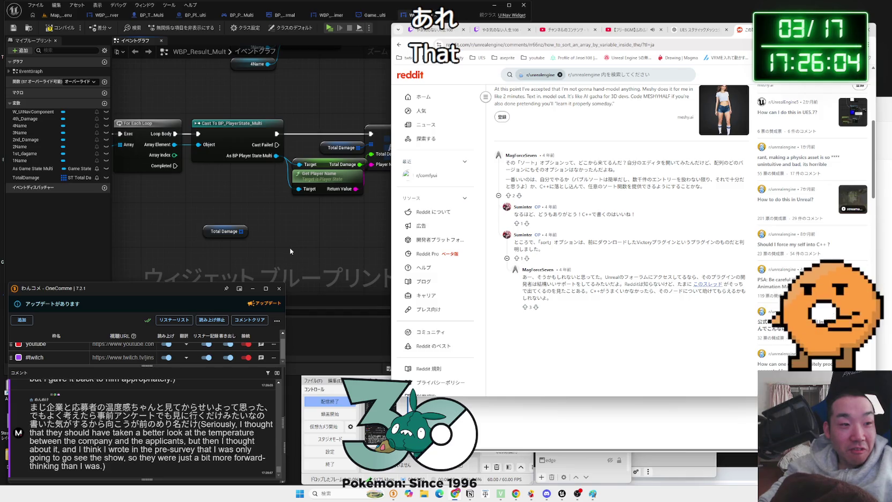
left_click(290, 250)
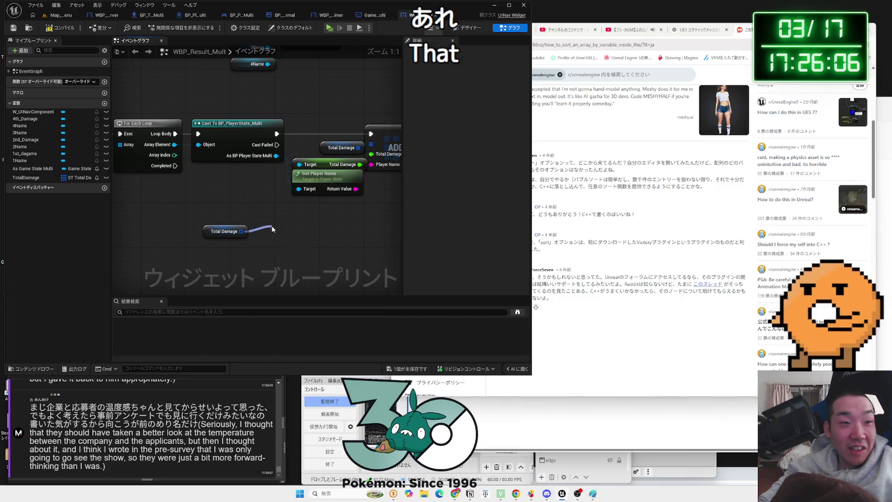
Search 'sort' from the Total Damage pin with Context Sensitive turned off
left_click_drag(273, 229, 272, 228)
type("sort")
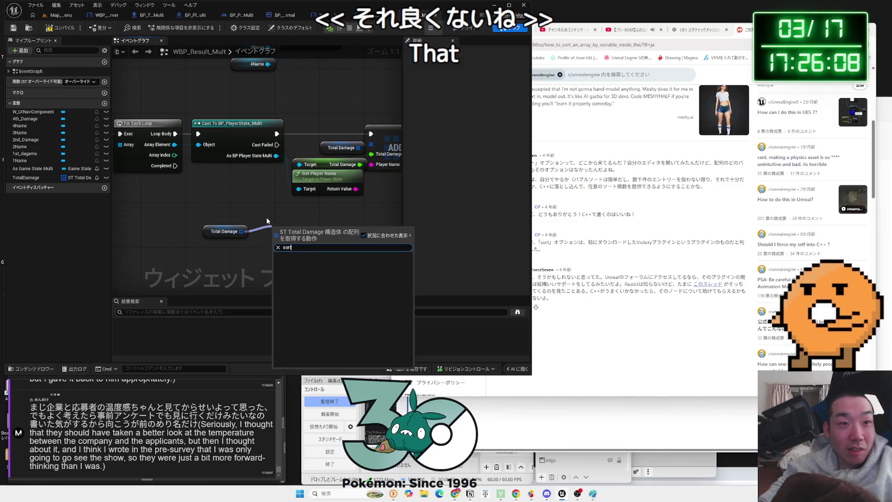
left_click(363, 236)
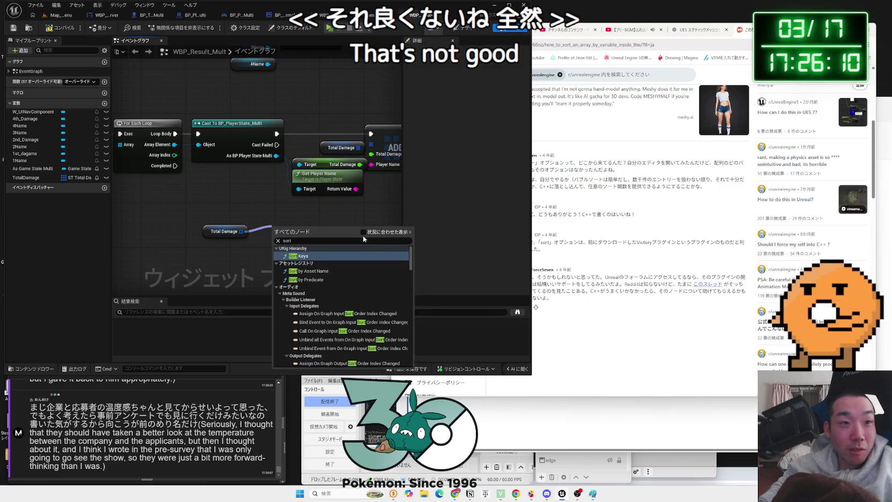
left_click(236, 231)
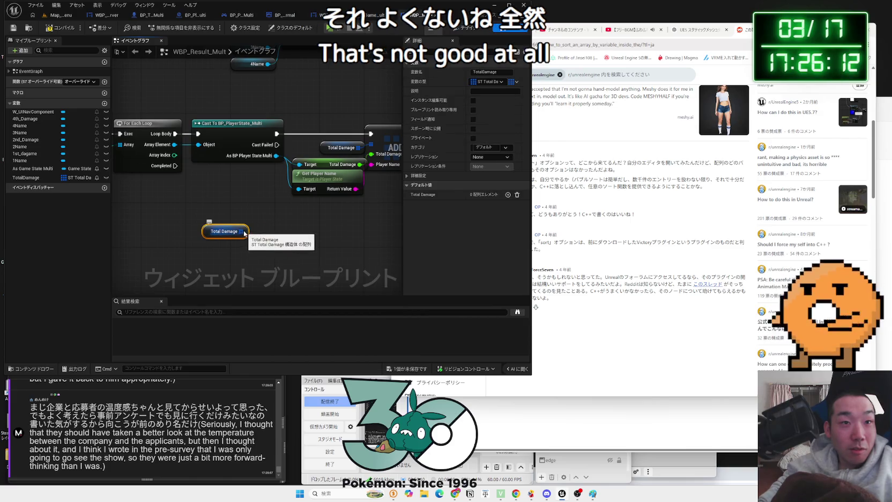
left_click_drag(242, 231, 286, 230)
Browse the array actions, add an Add Items node and delete it again
scroll(319, 299, "down", 5)
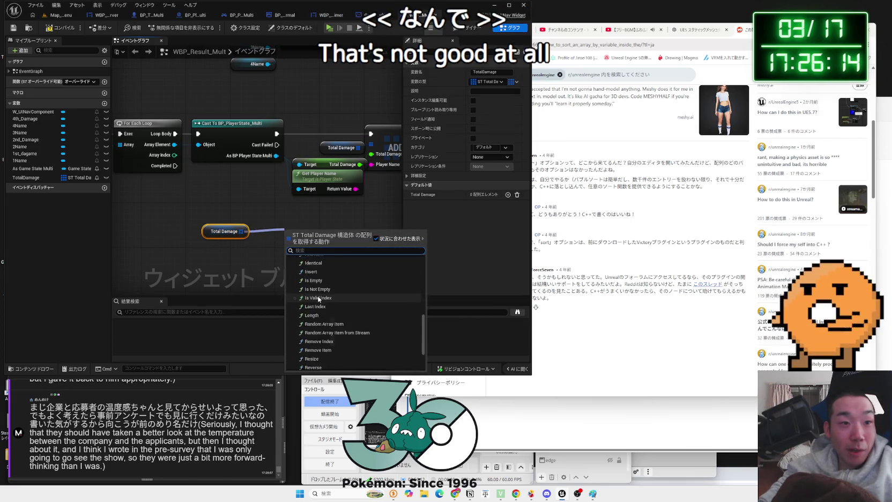
scroll(316, 344, "down", 3)
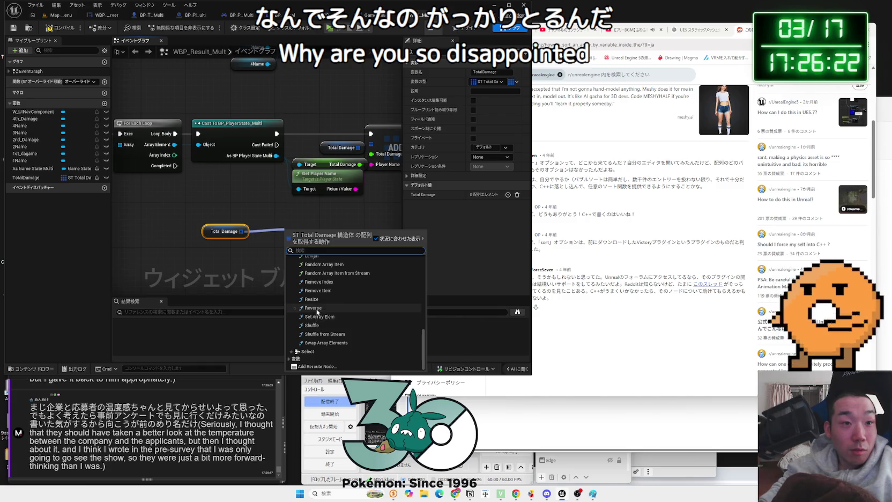
scroll(316, 302, "up", 1)
scroll(322, 317, "up", 2)
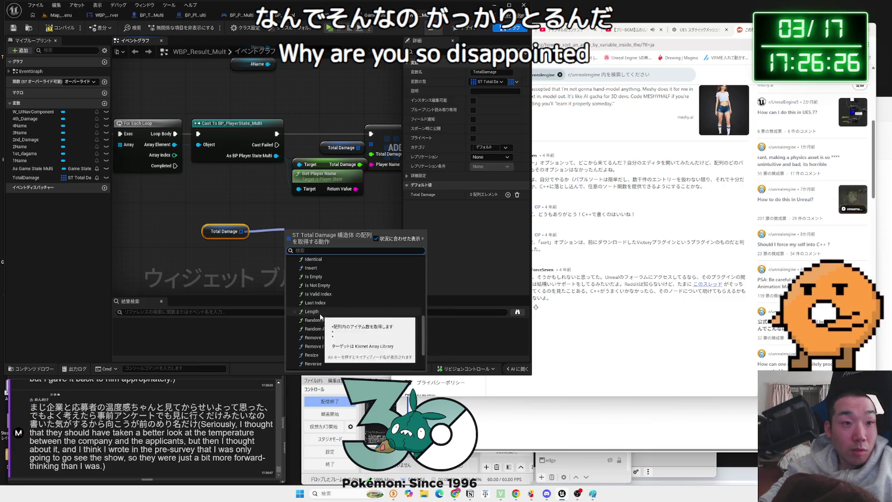
scroll(322, 314, "up", 3)
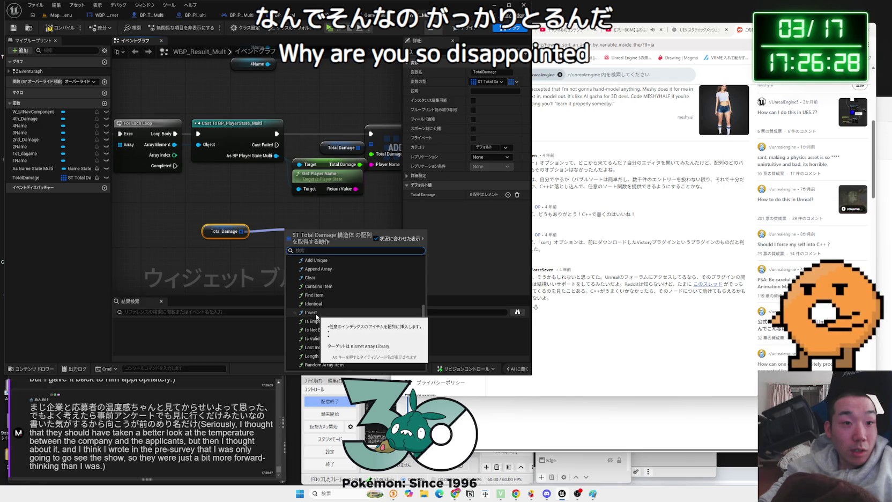
scroll(322, 319, "up", 3)
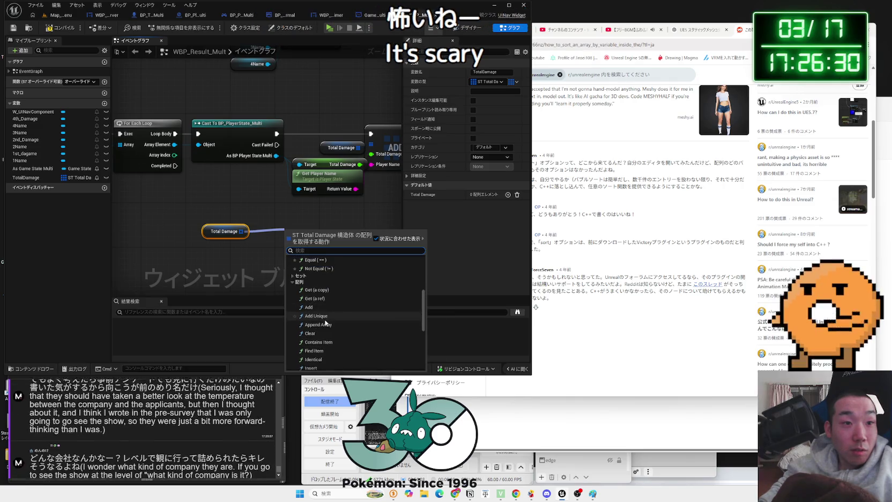
left_click(293, 275)
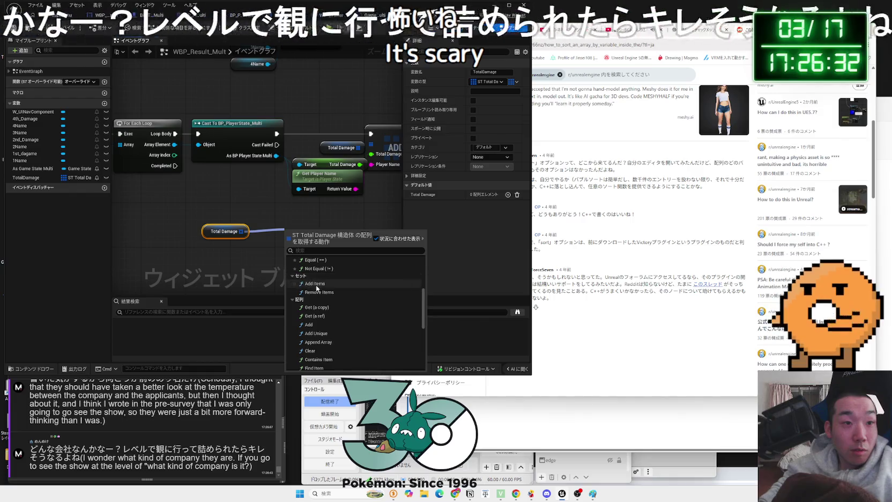
left_click(317, 284)
key("Delete")
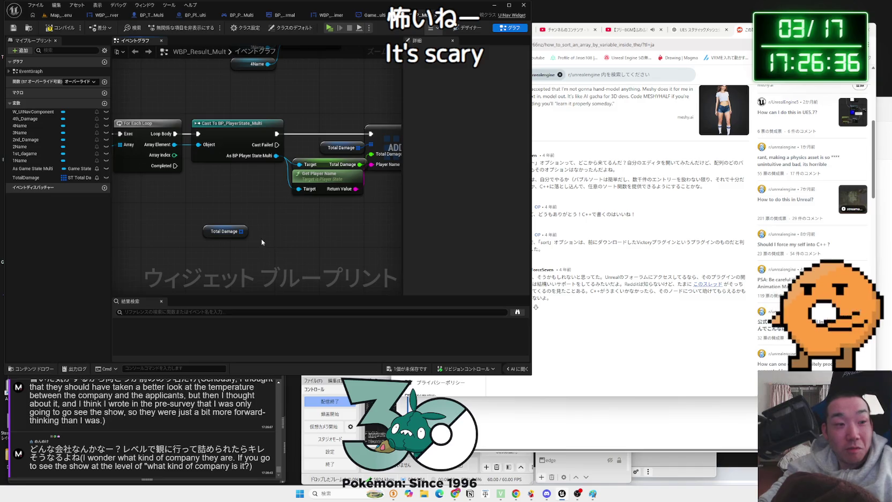
left_click_drag(242, 231, 288, 244)
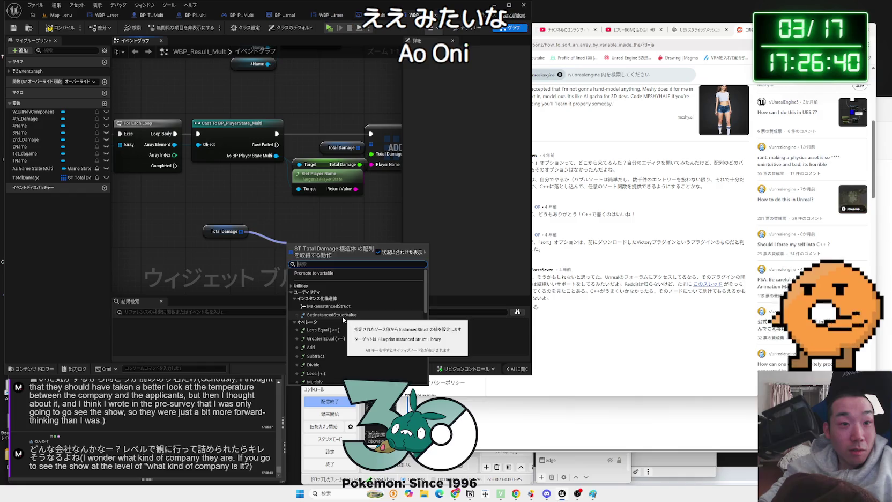
left_click(337, 315)
left_click_drag(317, 250, 307, 238)
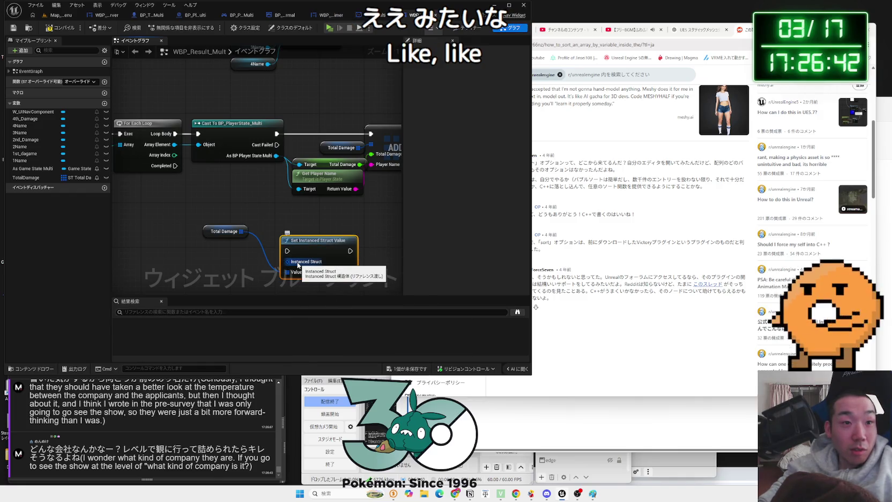
key("Delete")
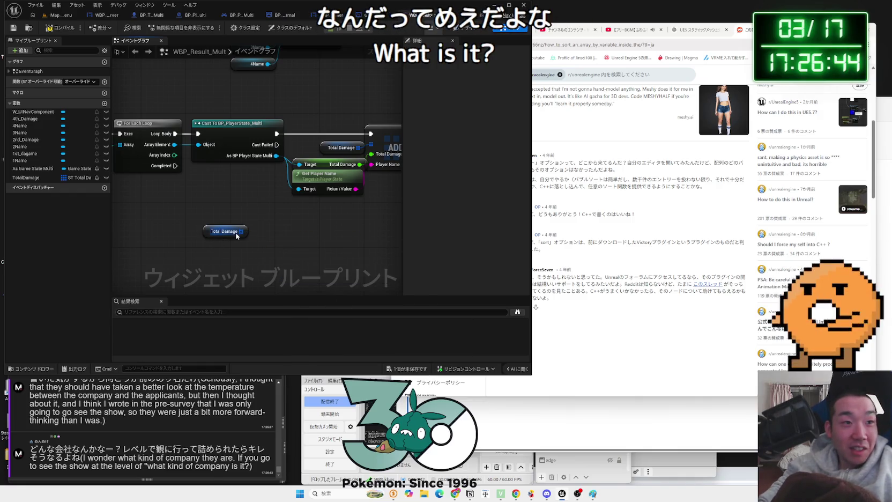
left_click_drag(239, 232, 270, 238)
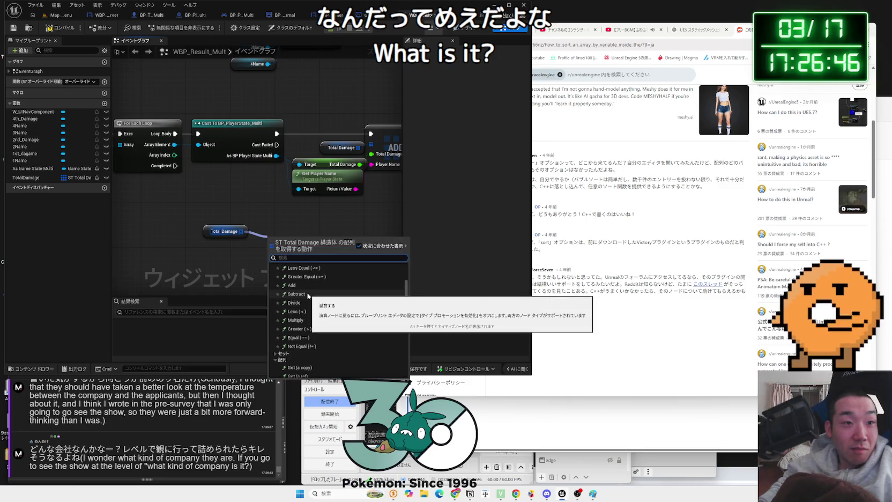
scroll(308, 295, "down", 3)
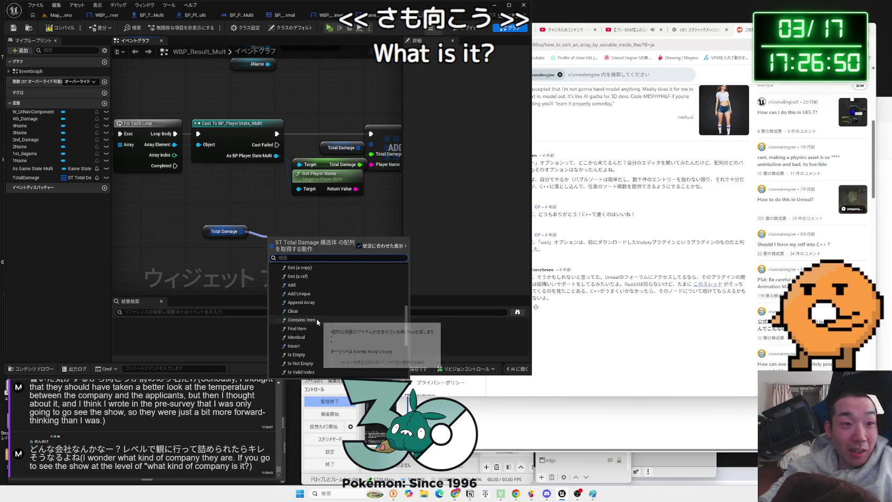
scroll(301, 301, "down", 2)
scroll(301, 301, "down", 1)
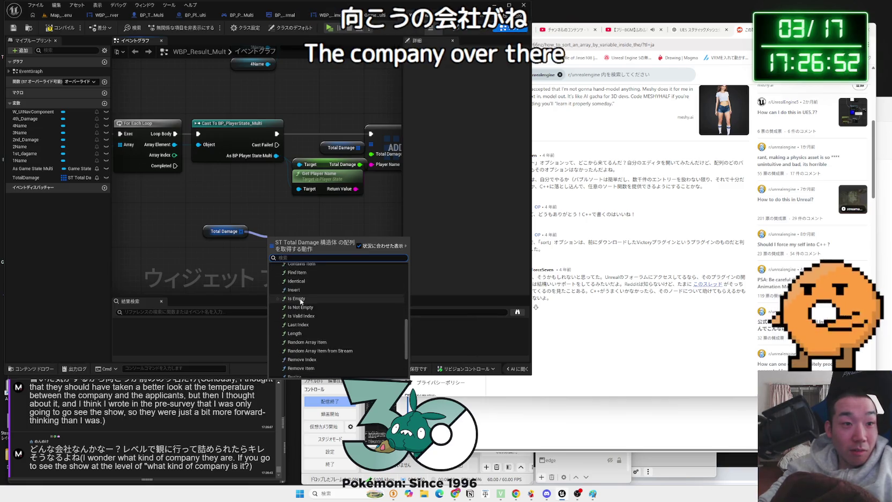
scroll(308, 317, "down", 3)
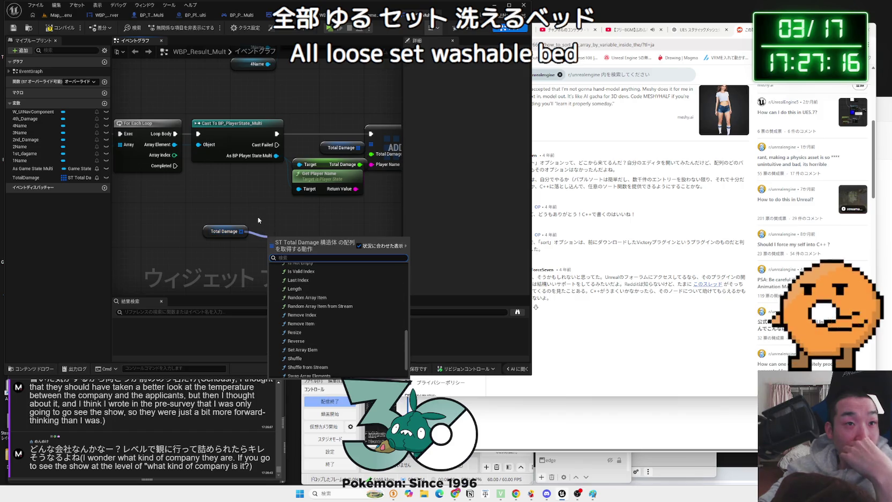
scroll(301, 334, "down", 2)
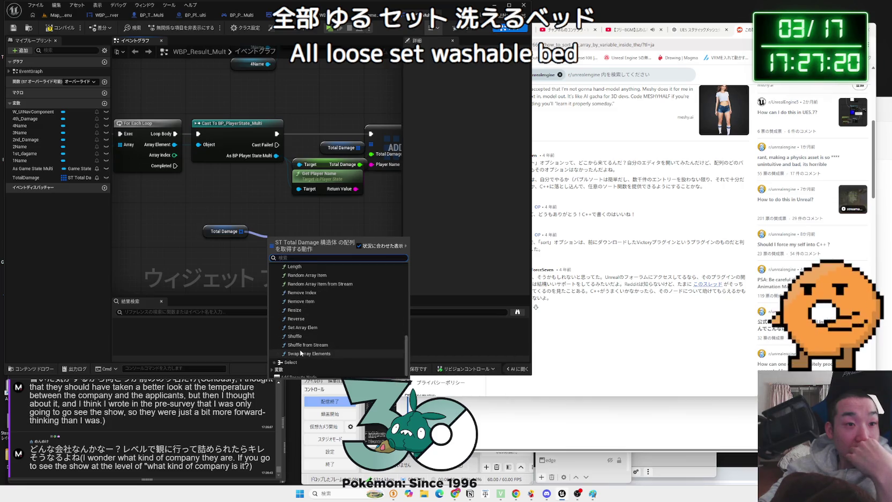
scroll(302, 355, "down", 1)
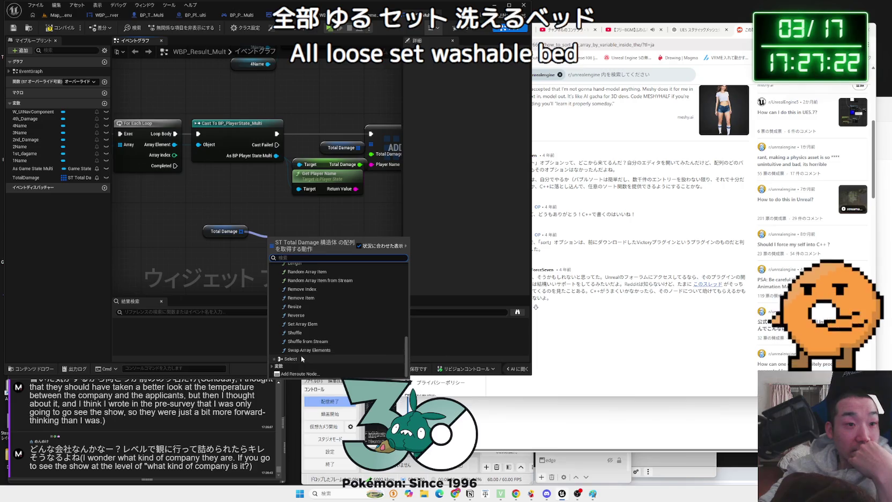
mouse_move(241, 200)
left_mouse_down()
mouse_move(248, 222)
mouse_move(164, 231)
left_mouse_up()
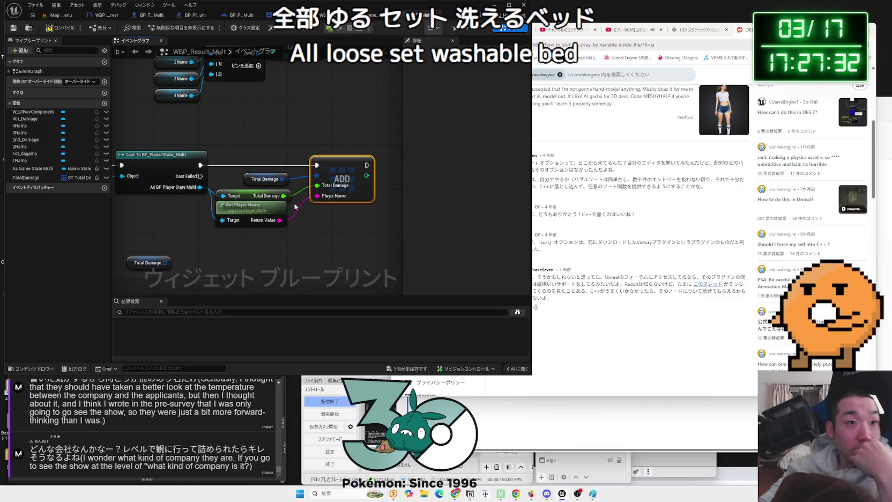
Delete the ADD node, both Total Damage getters and the Get Player Name node
key("Delete")
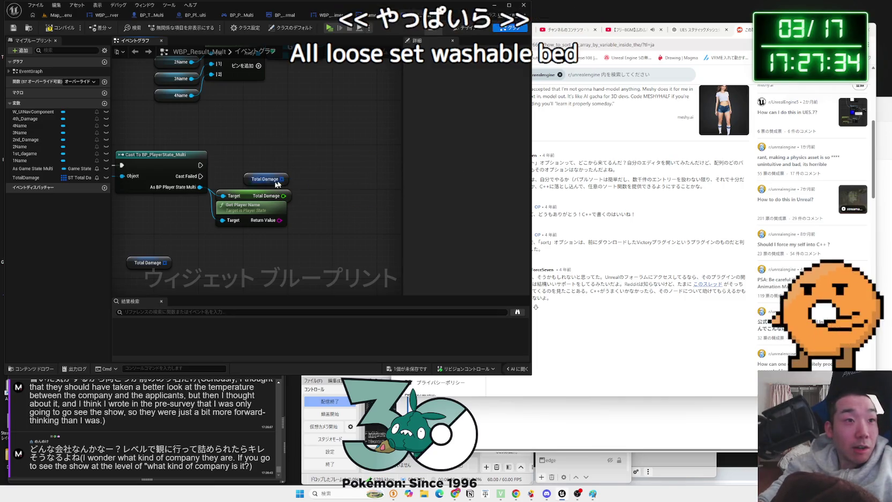
left_click(255, 182)
key("Delete")
left_click(144, 266)
key("Delete")
left_click(244, 215)
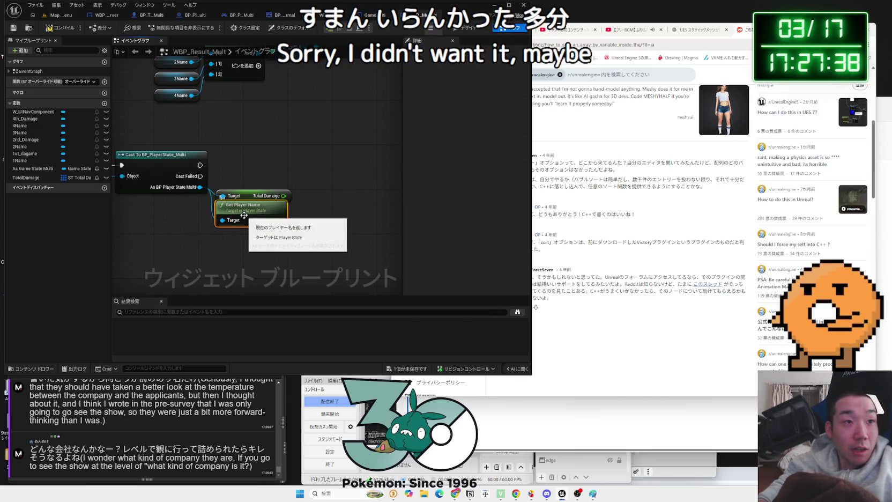
key("Delete")
Remove the TotalDamage variable and switch to the Map_MainMenu level editor
left_click(20, 177)
key("Delete")
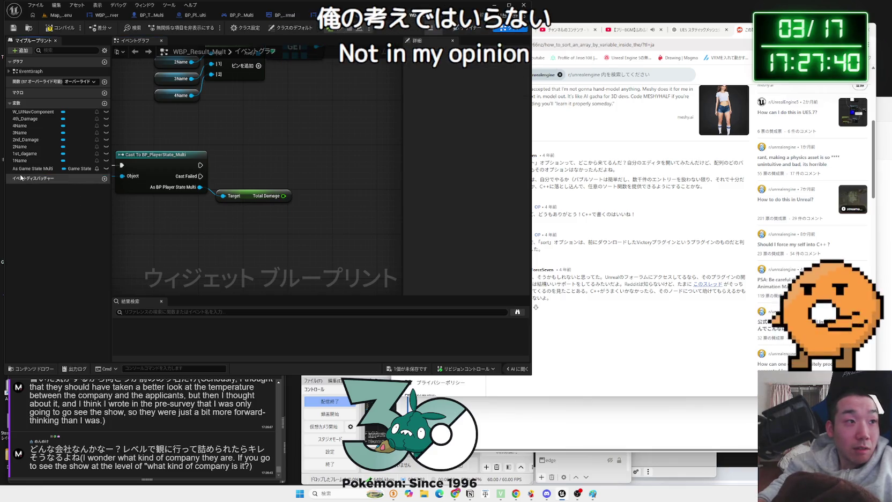
left_click(58, 18)
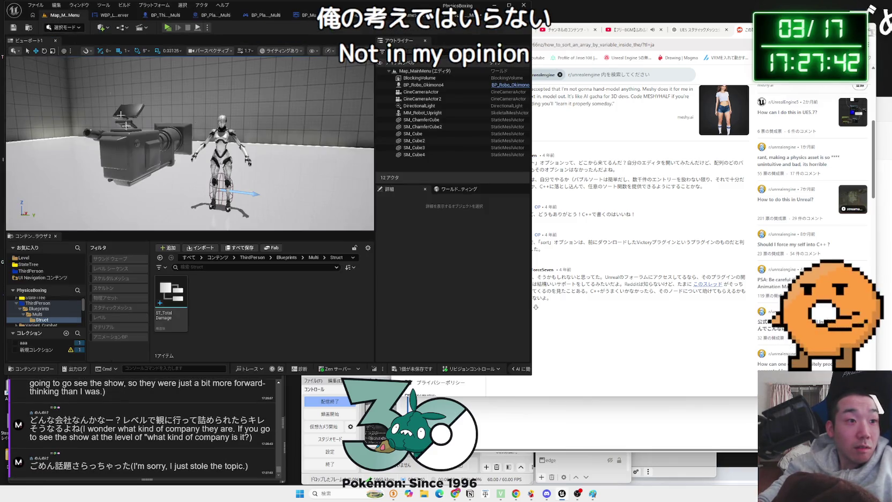
Try deleting the Struct folder from the Multi folder, then dismiss the delete-assets warning
key("alt+Left")
right_click(172, 296)
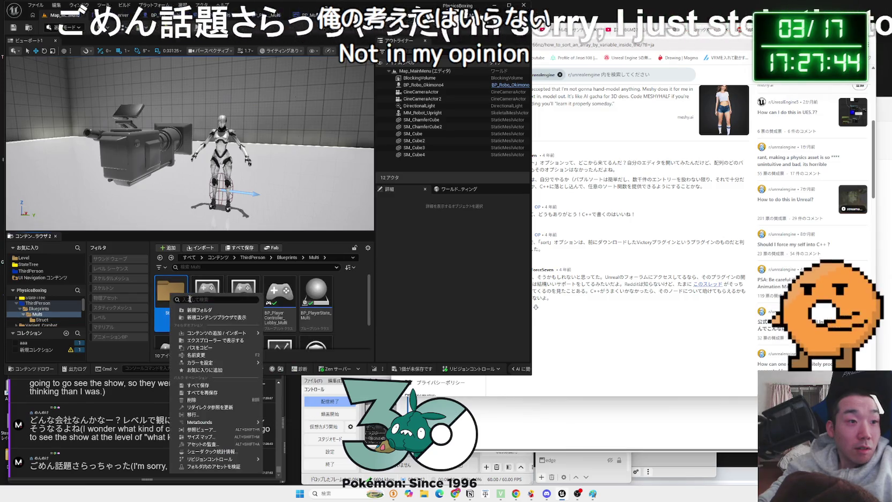
left_click(192, 400)
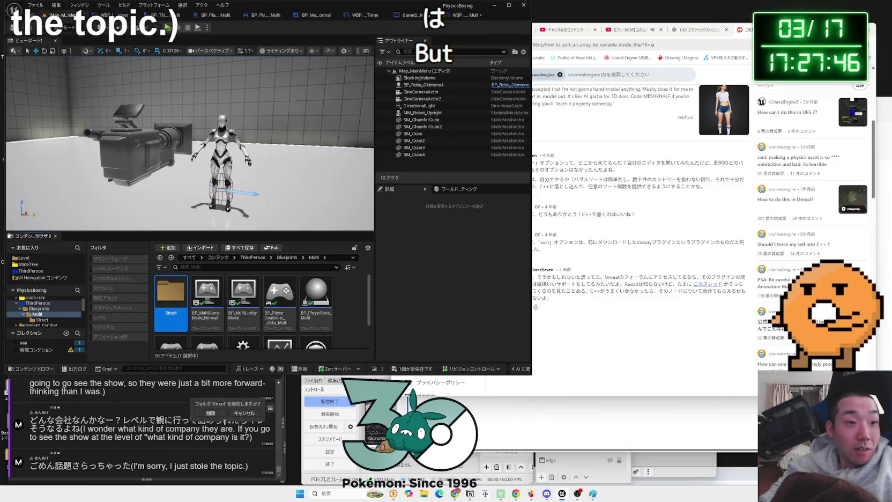
left_click(211, 413)
left_click(457, 356)
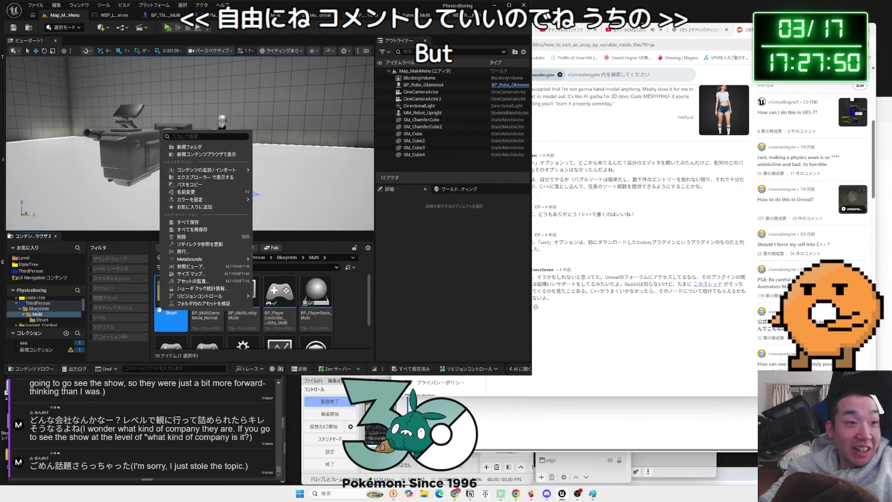
Delete the Struct folder again and force-delete the referenced ST_TotalDamage struct
right_click(164, 300)
left_click(198, 237)
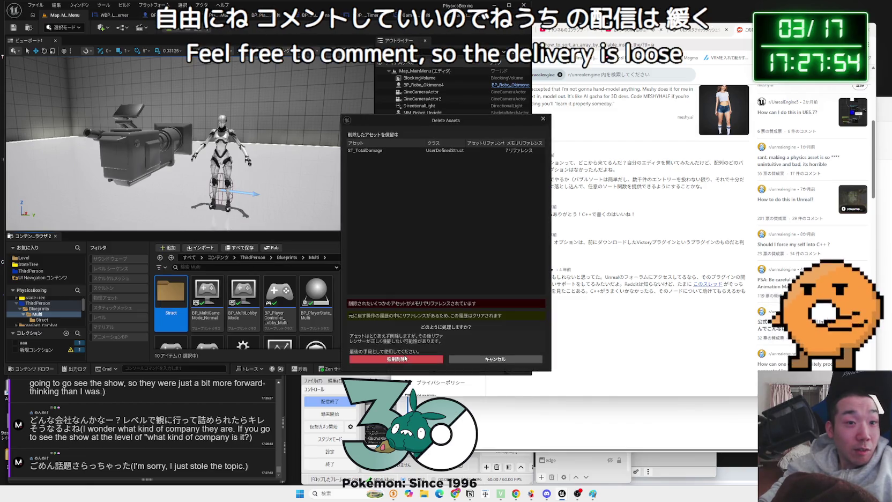
left_click(405, 359)
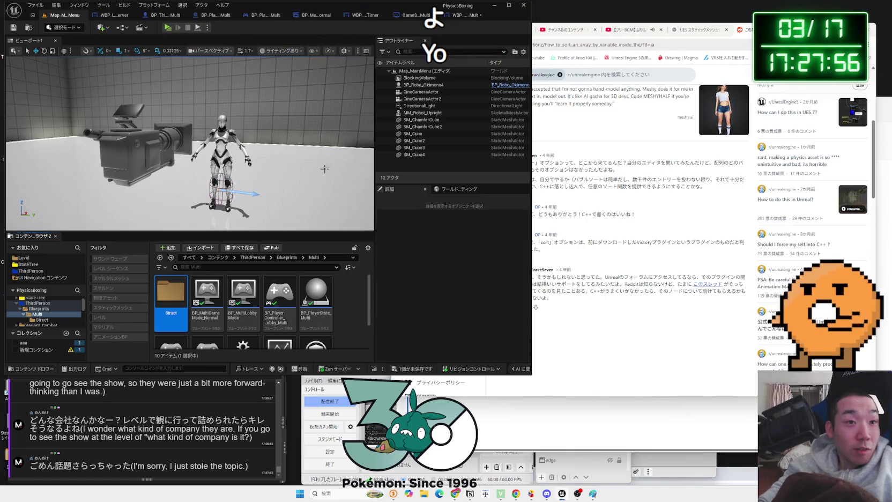
left_click(446, 17)
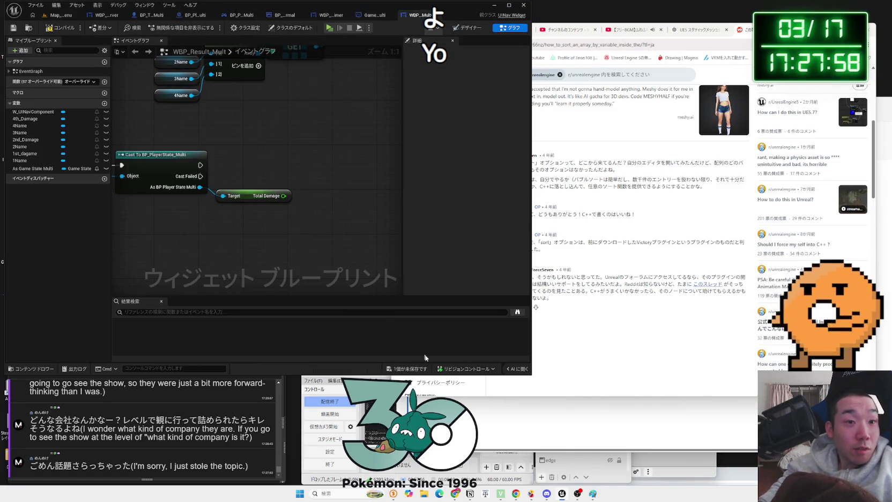
Save all changed assets with Save All and confirm
left_click(406, 369)
left_click(493, 327)
scroll(166, 421, "up", 10)
scroll(166, 411, "down", 2)
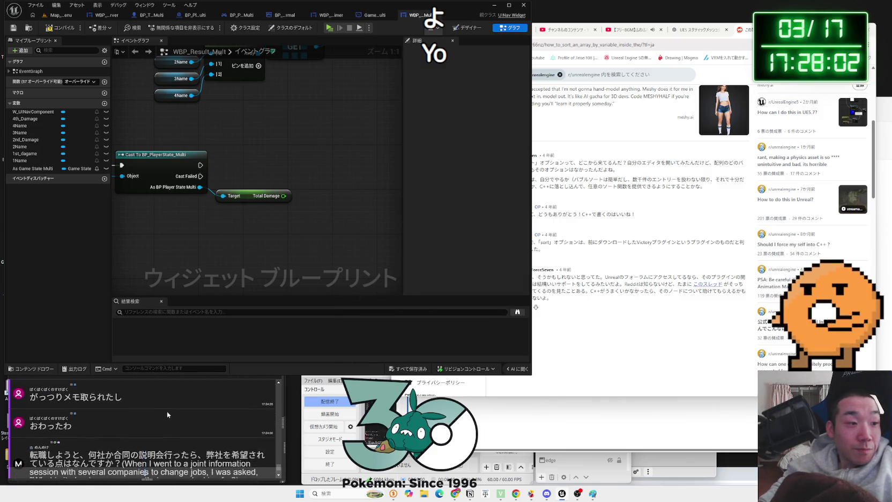
scroll(167, 411, "up", 3)
scroll(169, 410, "down", 1)
scroll(177, 403, "down", 5)
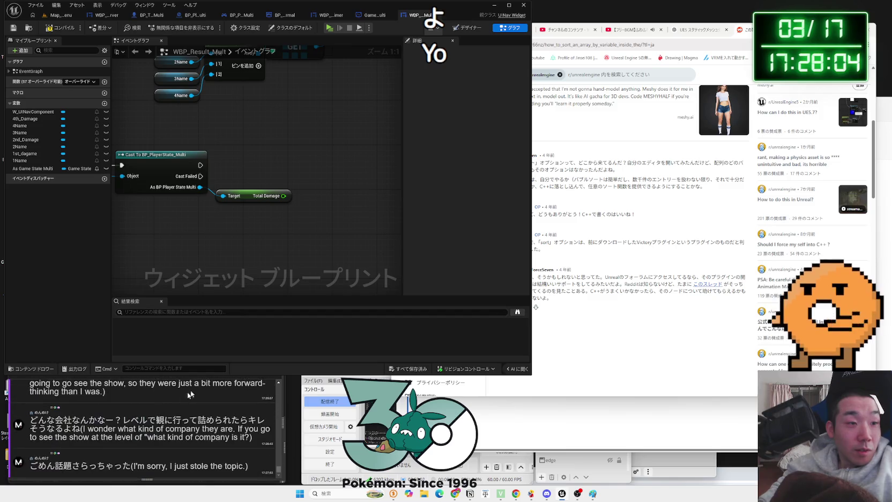
Pull connections from the Total Damage output, then cancel the action list
left_click_drag(279, 199, 313, 183)
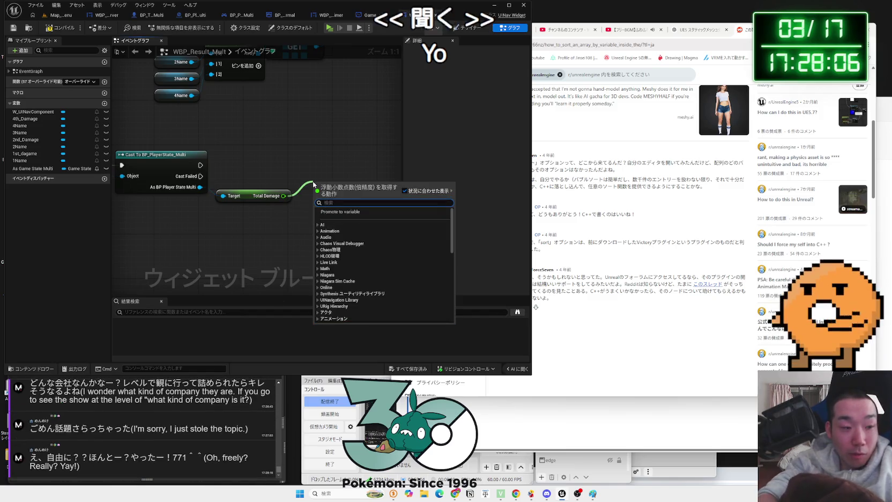
left_click(334, 165)
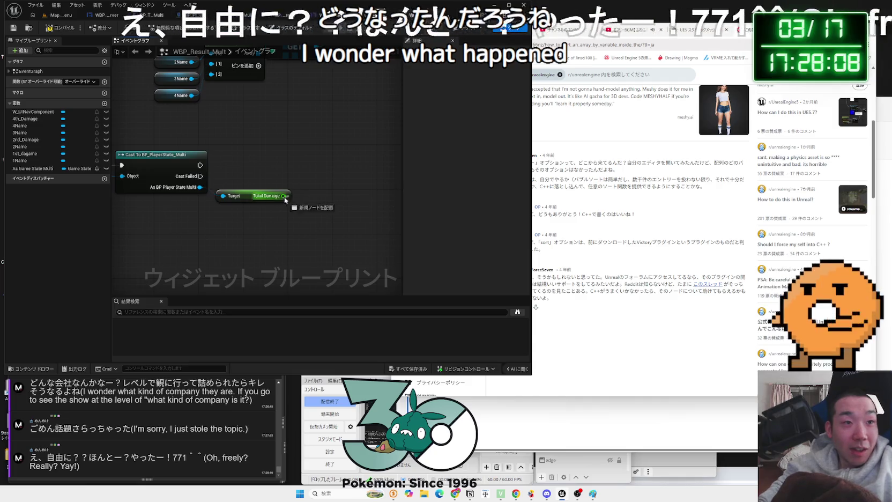
left_click_drag(283, 196, 331, 190)
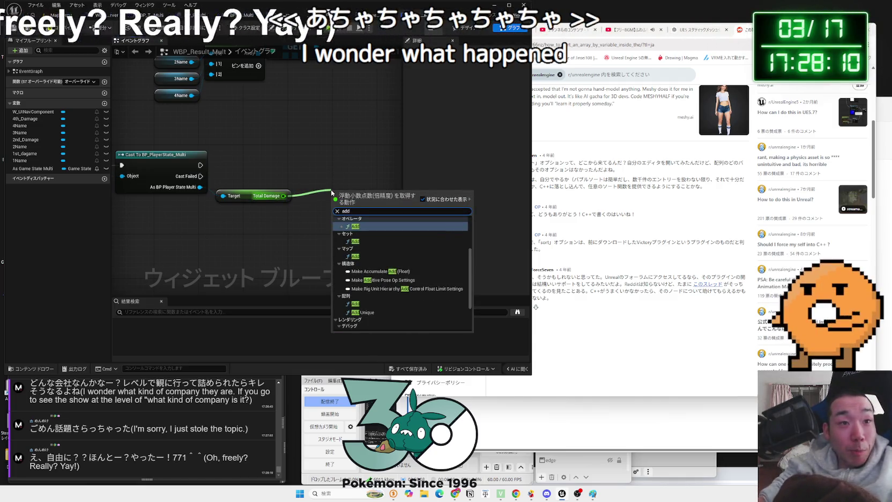
key("Escape")
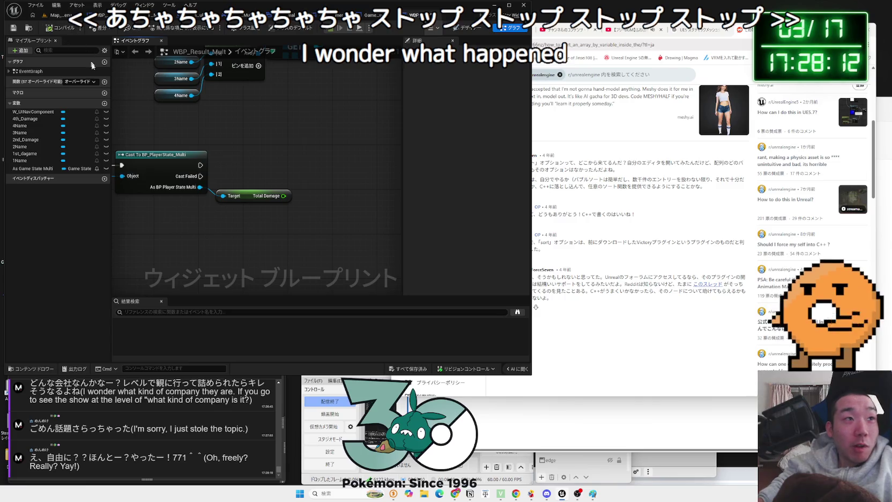
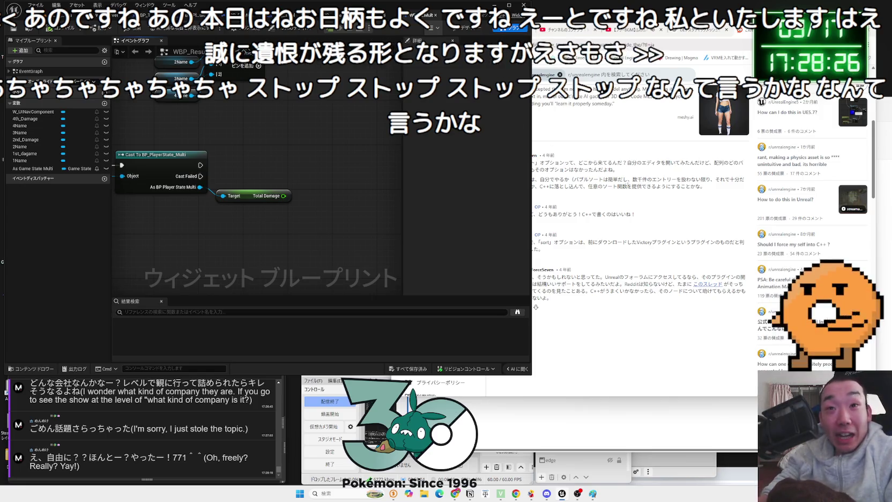
Open the Meshy 3D model generator ad from the Reddit thread, then close that tab
scroll(725, 189, "up", 2)
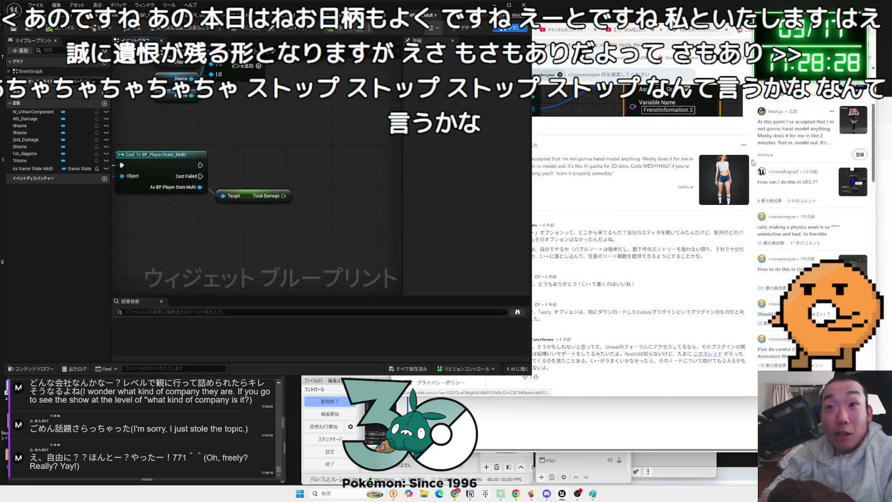
scroll(819, 205, "up", 2)
left_click(819, 205)
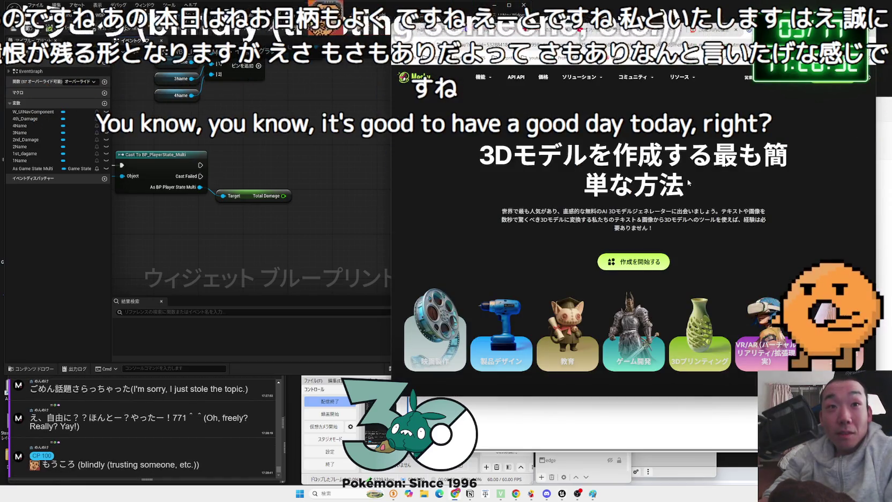
scroll(687, 183, "down", 15)
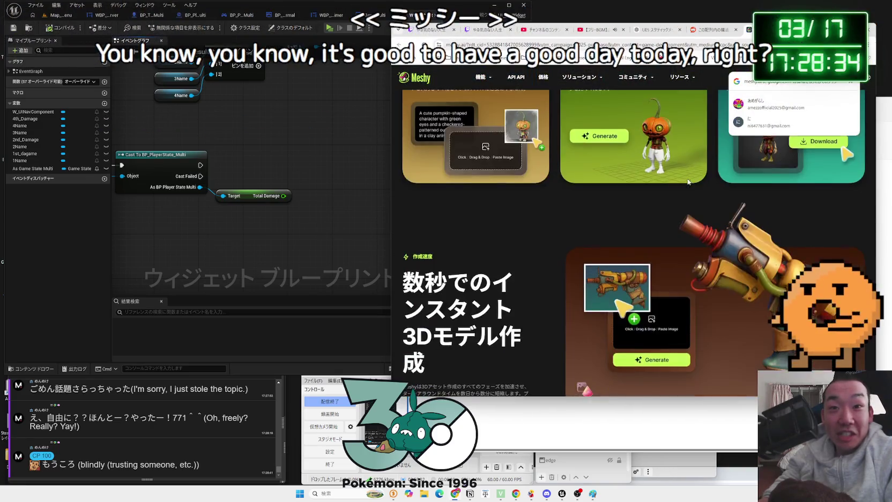
scroll(692, 179, "down", 15)
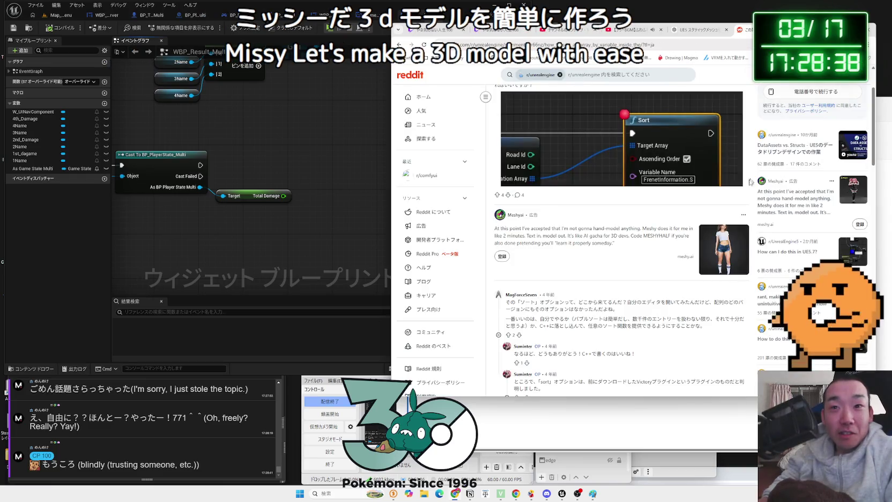
key("ctrl+w")
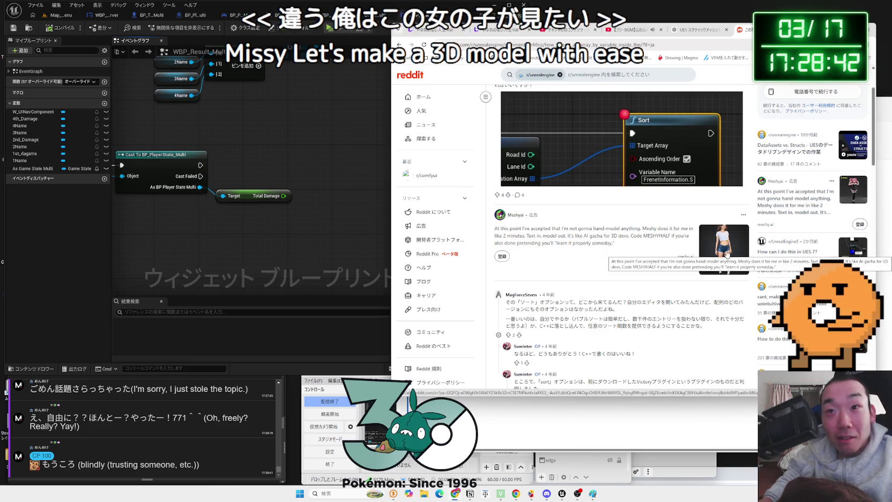
Close the Reddit tab and return to the Unreal blueprint editor
scroll(727, 256, "down", 4)
key("ctrl+w")
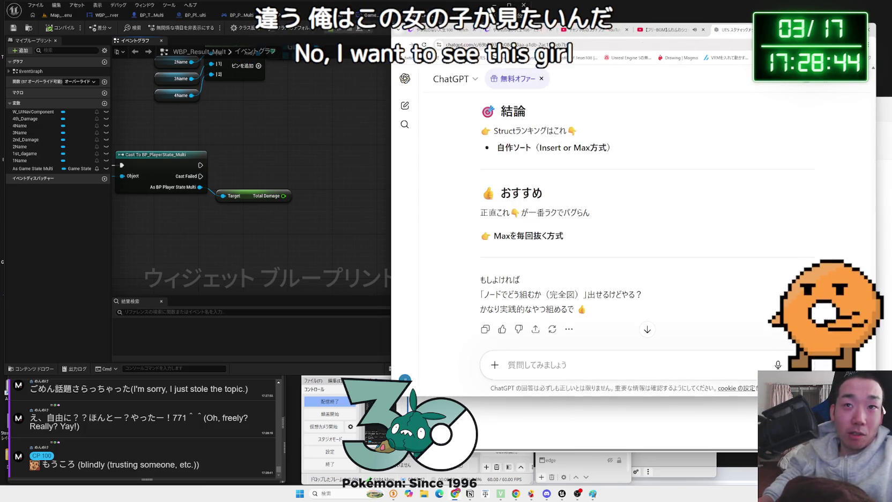
left_click(302, 204)
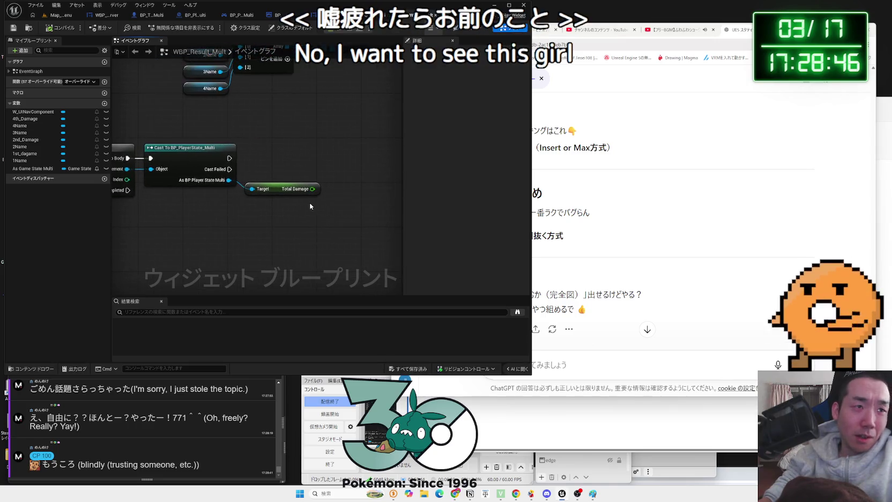
Try pulling an 'add' node off the Total Damage output, then cancel it
left_click_drag(302, 204, 276, 196)
left_click_drag(277, 193, 310, 188)
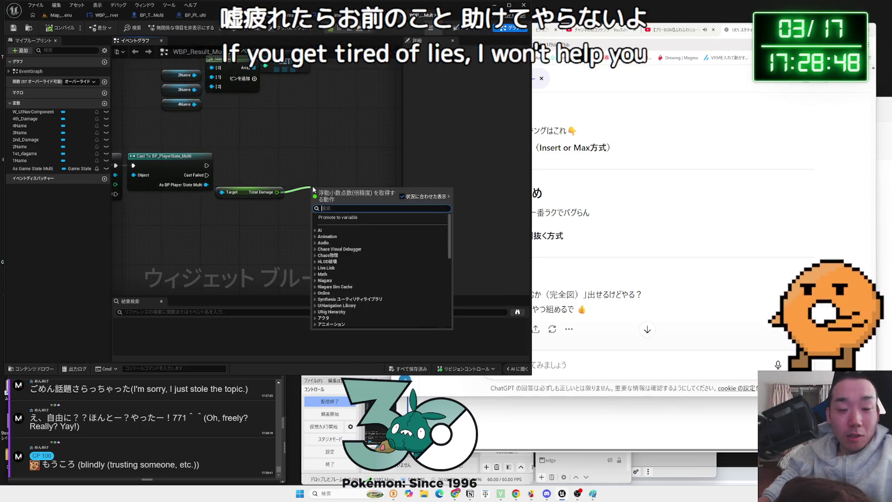
type("add")
key("Escape")
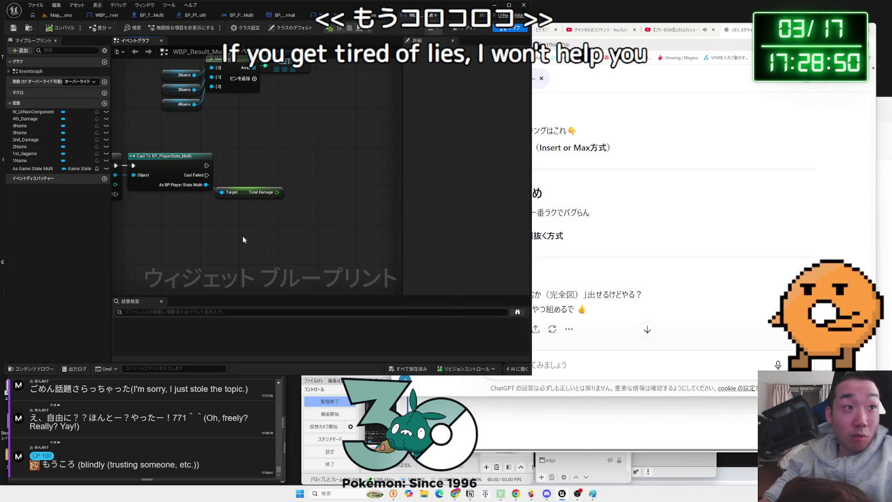
left_click_drag(277, 192, 322, 176)
key("Escape")
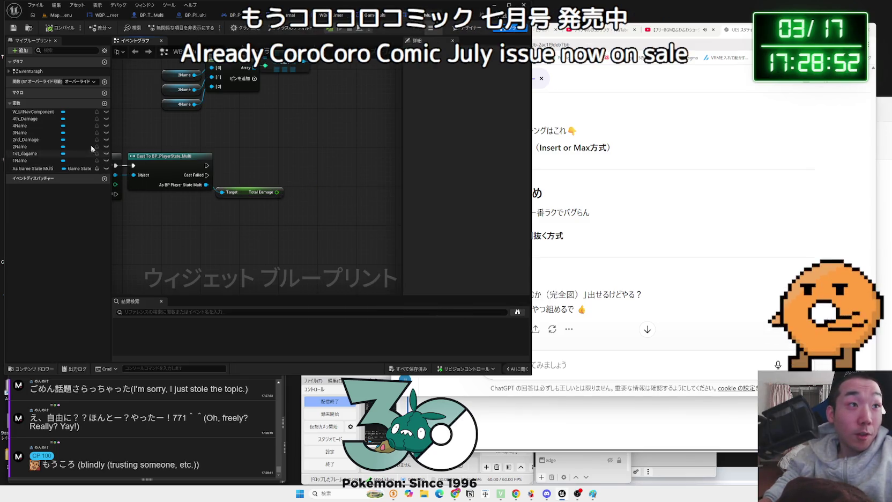
Add a Float array variable named TotalDamgeArray and save the blueprint
left_click(104, 104)
left_click(83, 179)
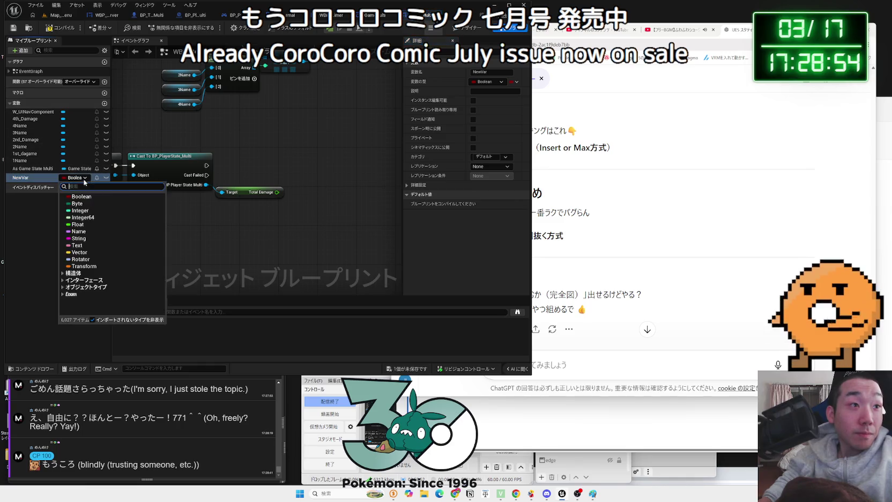
left_click(78, 224)
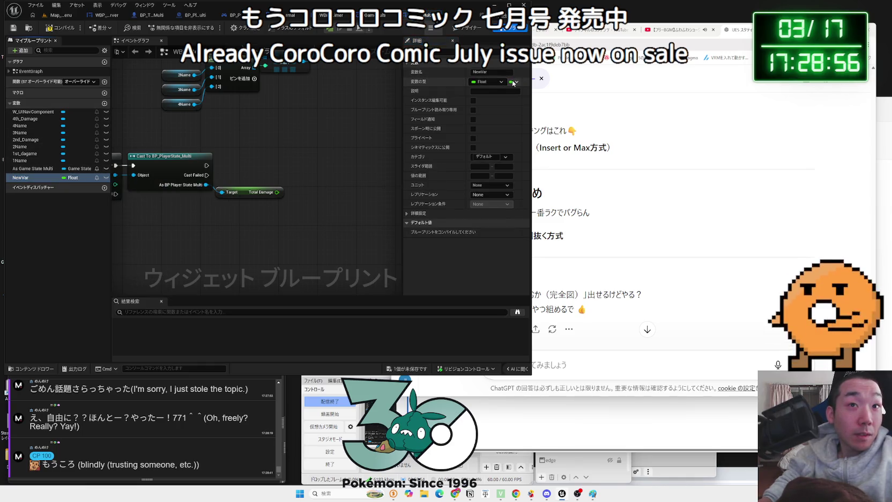
left_click(507, 102)
double_click(30, 177)
key("BackSpace")
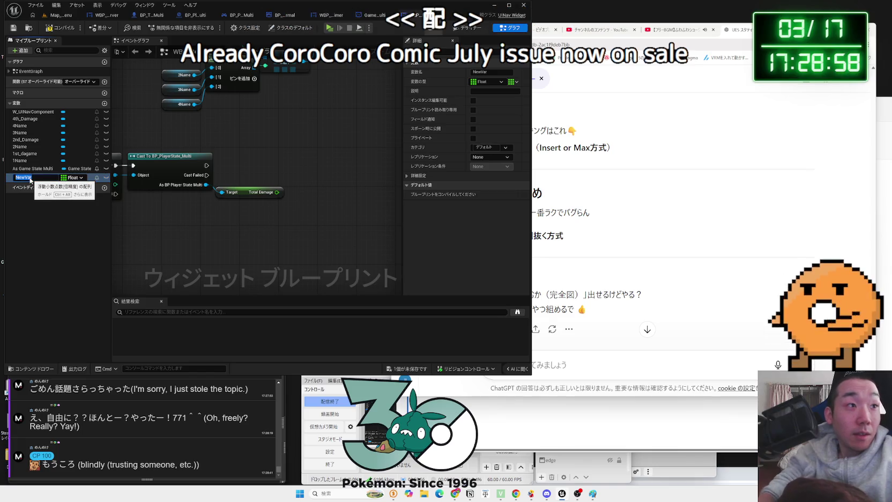
type("TotalDamgeArray")
key("Return")
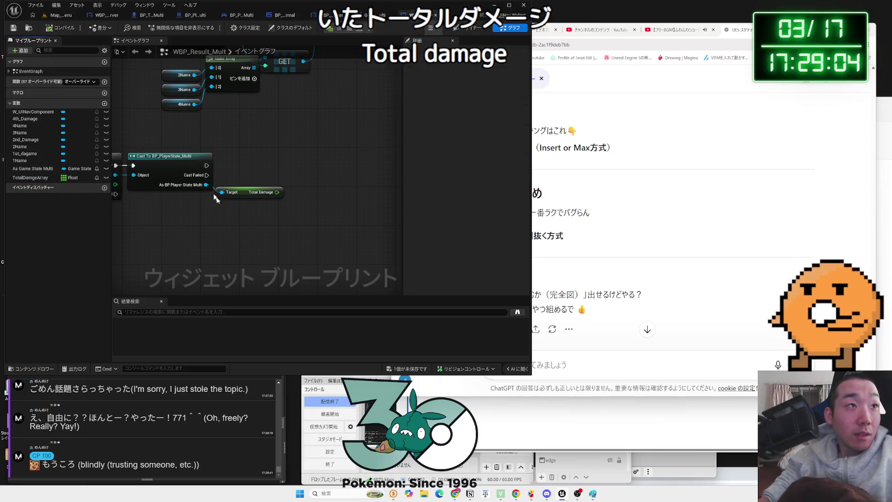
left_click(403, 369)
left_click(450, 309)
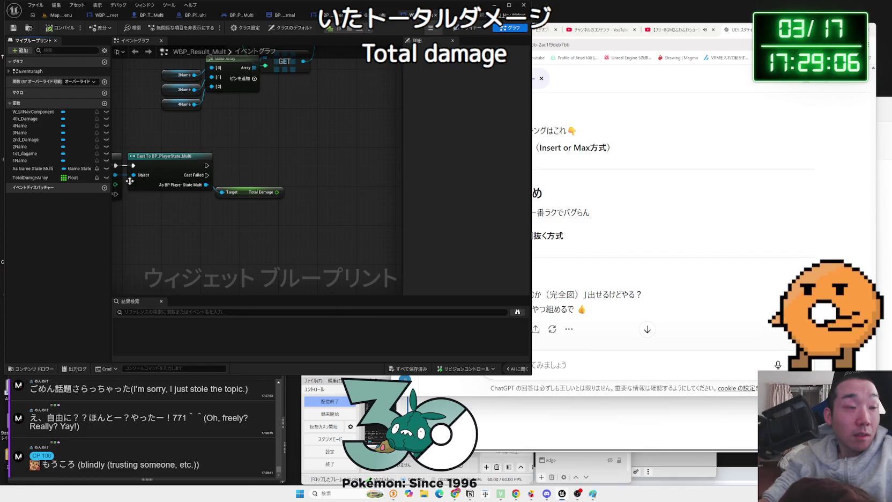
Drop a TotalDamgeArray setter into the graph, then delete it
mouse_move(24, 181)
left_mouse_down()
mouse_move(299, 199)
mouse_move(333, 181)
left_mouse_up()
left_click(309, 217)
key("Delete")
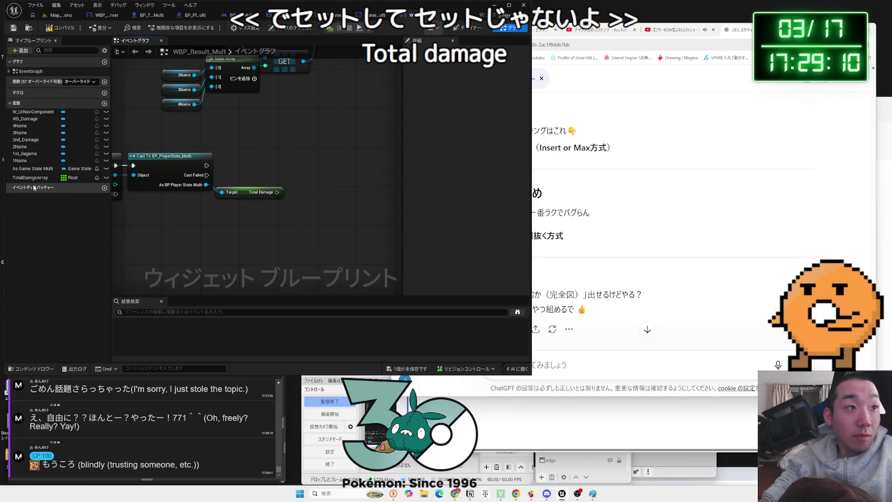
Add Total Damage into TotalDamgeArray with an Add node that runs after the cast succeeds
left_click(39, 181)
left_click_drag(39, 180, 327, 171)
left_click(309, 184)
type("add")
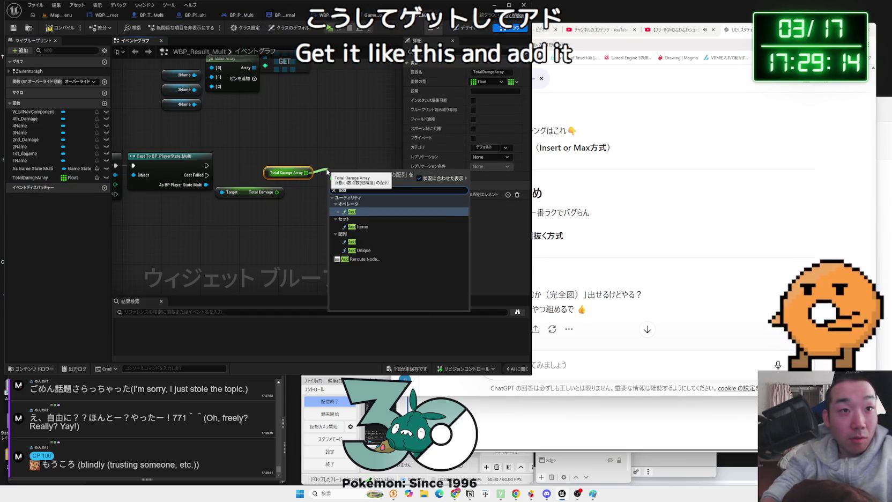
left_click(372, 242)
mouse_move(271, 195)
left_mouse_down()
mouse_move(349, 197)
mouse_move(337, 167)
left_mouse_up()
left_click_drag(282, 174, 321, 166)
left_click(331, 164)
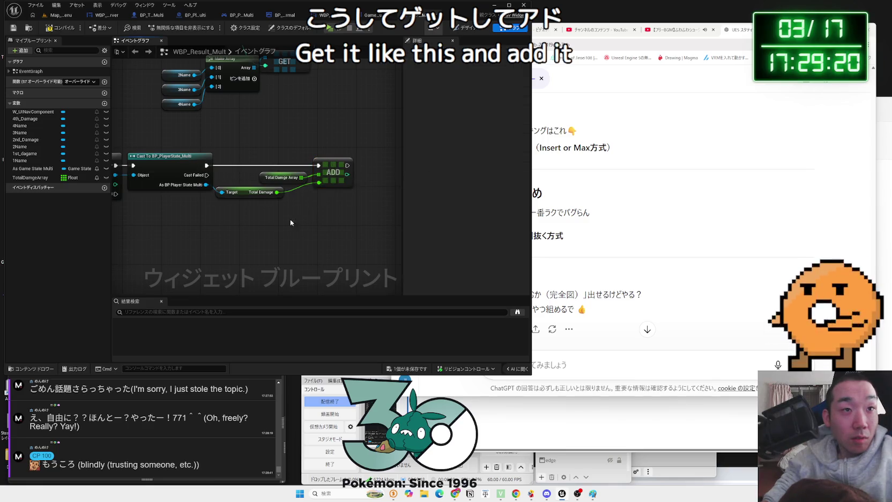
Sort TotalDamgeArray with a Sort Float Array node triggered by the loop's Completed pin
left_click_drag(292, 223, 355, 215)
left_click_drag(180, 187, 235, 230)
left_click(133, 209)
mouse_move(38, 177)
left_mouse_down()
mouse_move(204, 217)
mouse_move(277, 220)
mouse_move(268, 216)
left_mouse_up()
left_click(225, 225)
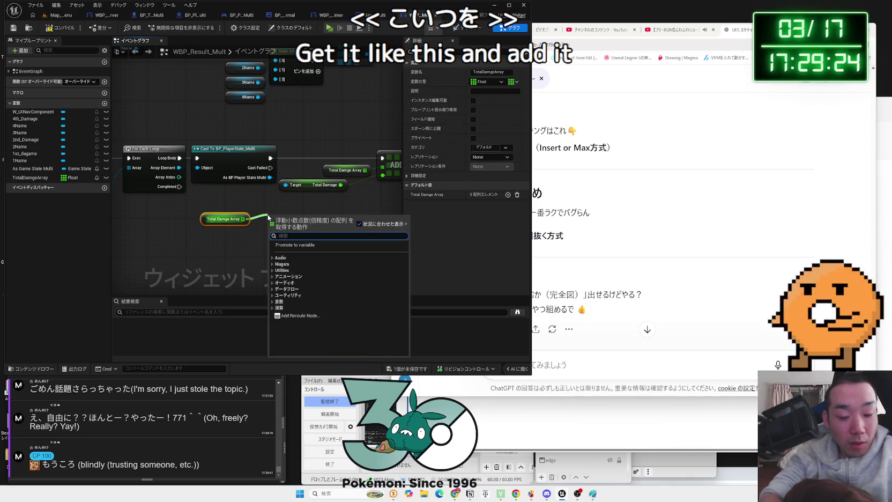
type("sort")
left_click(307, 263)
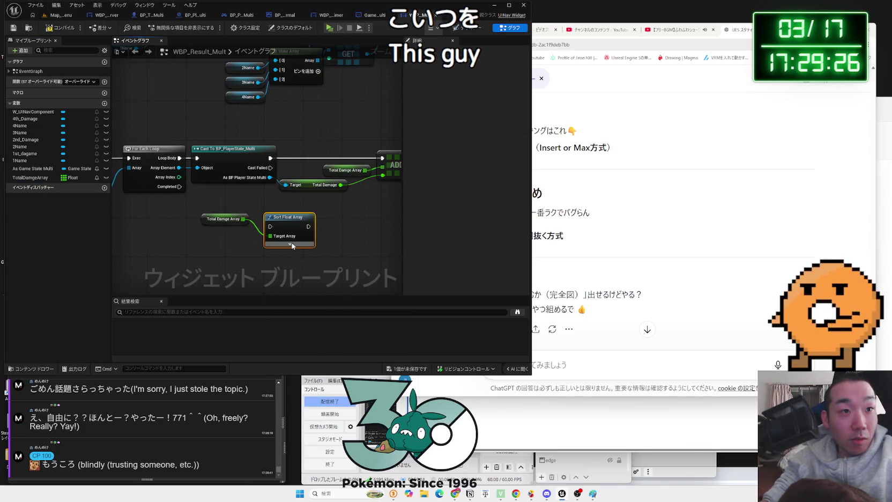
left_click(293, 245)
left_click_drag(220, 219, 224, 249)
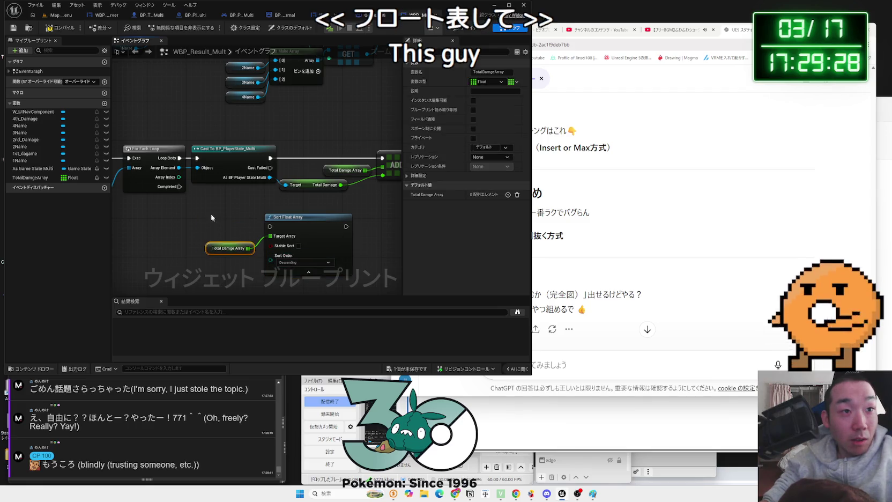
mouse_move(180, 186)
left_mouse_down()
mouse_move(270, 226)
mouse_move(281, 207)
left_mouse_up()
left_click_drag(234, 257, 157, 223)
left_click_drag(208, 195, 187, 194)
Inspect the Player Array node feeding the existing For Each Loop
left_click_drag(143, 239, 240, 236)
left_click_drag(181, 194, 213, 187)
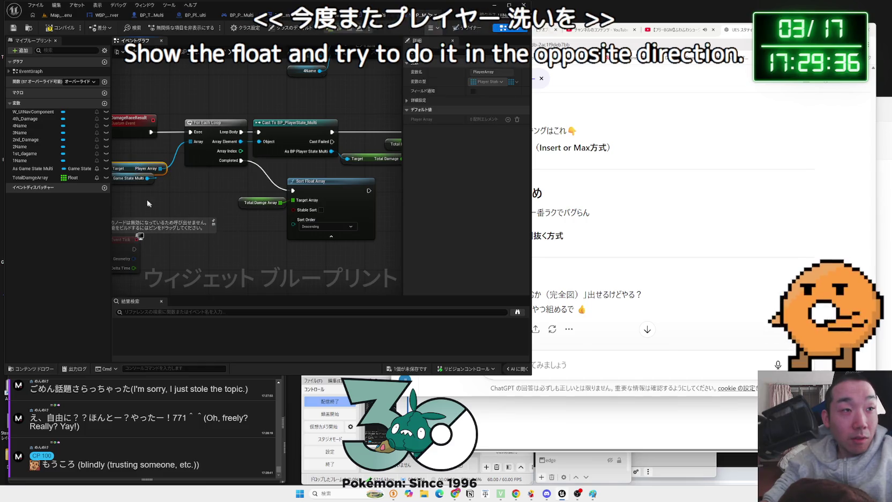
left_click(189, 196)
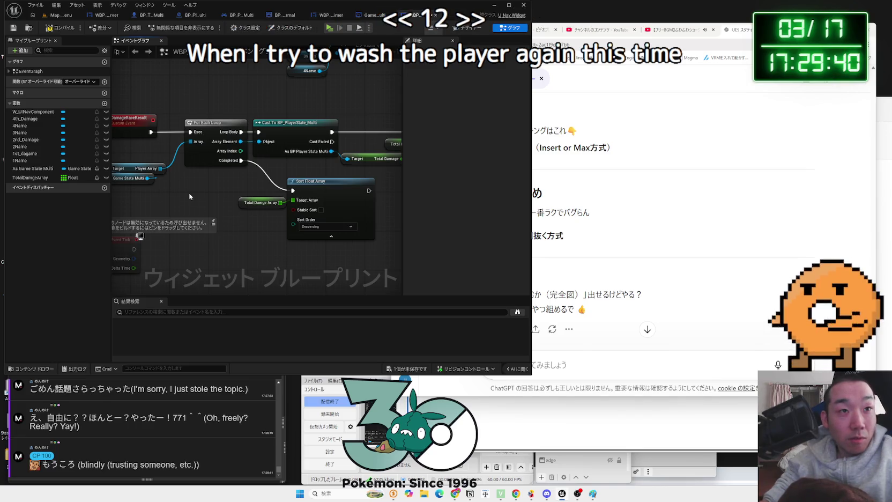
left_click(129, 167)
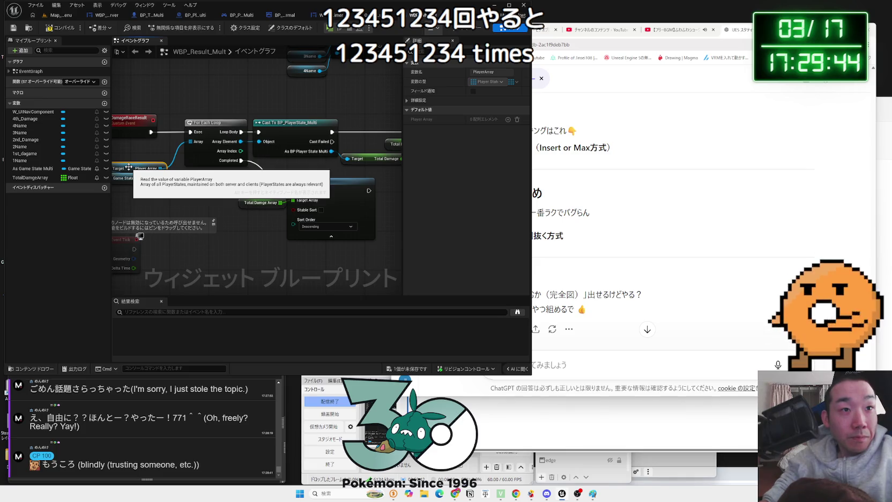
left_click(226, 194)
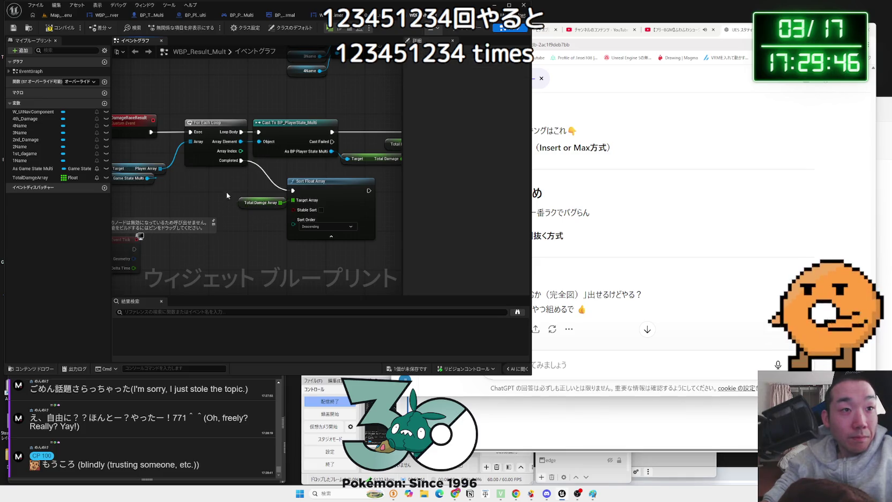
Add a For Each Loop over the pasted TotalDamgeArray getter, running after the sort
left_click_drag(266, 221, 129, 222)
key("ctrl+v")
left_click_drag(300, 232, 312, 215)
type("f")
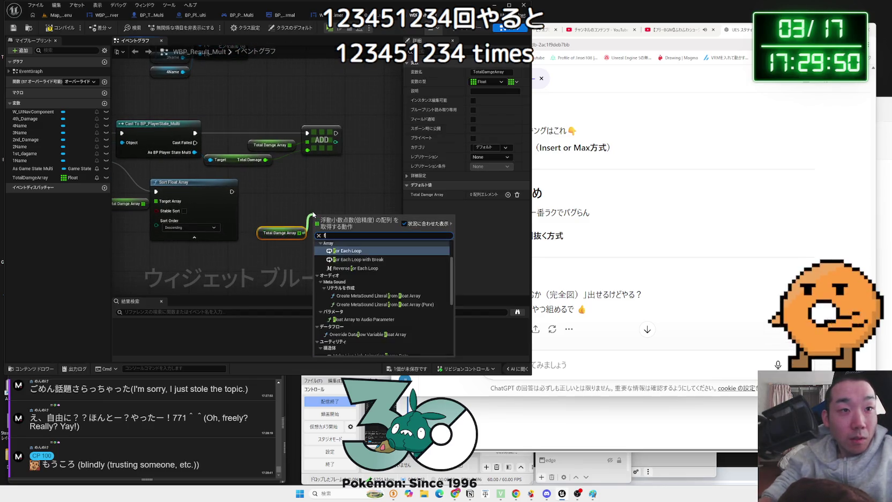
type("or each loop")
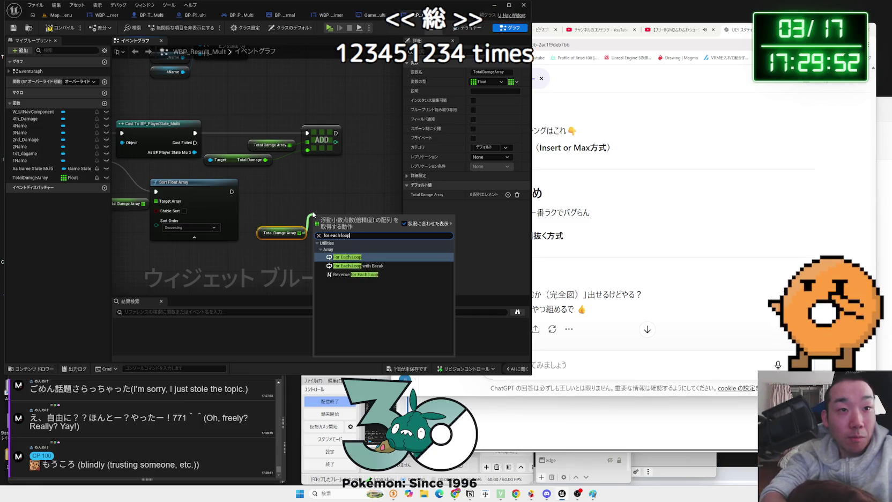
key("Return")
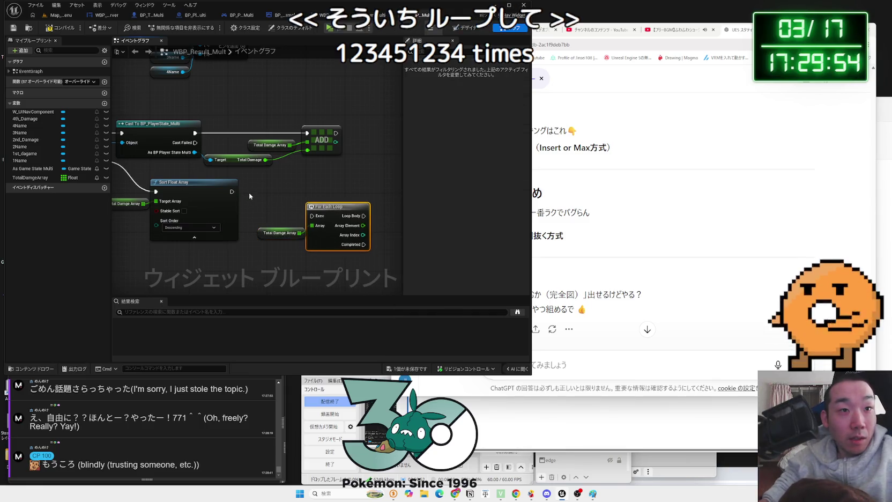
left_click_drag(316, 217, 316, 217)
left_click_drag(333, 207, 338, 183)
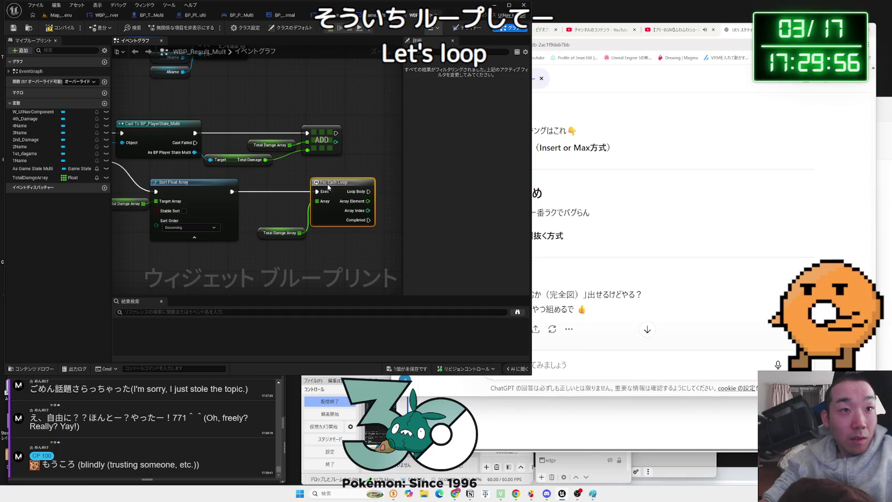
left_click(292, 225)
Paste a copy of the Player Array node and move its target nodes to the right
left_click_drag(153, 170, 280, 172)
left_click(152, 171)
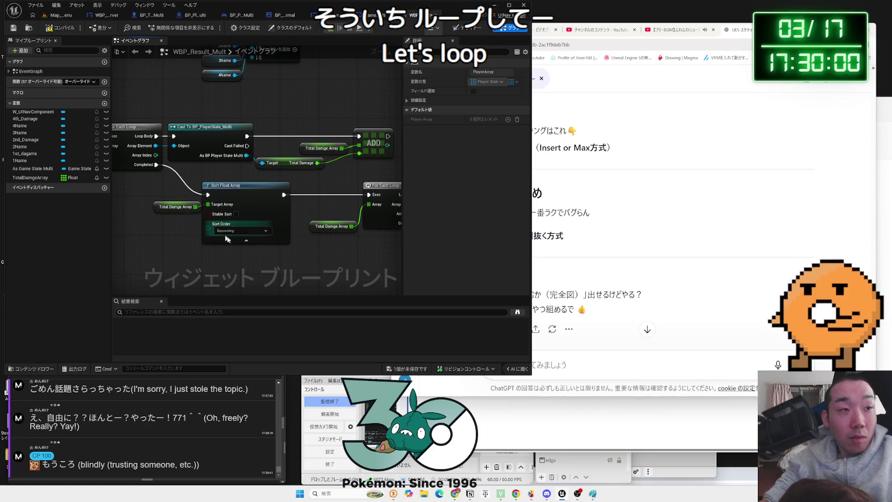
left_click_drag(280, 264, 134, 269)
key("ctrl+v")
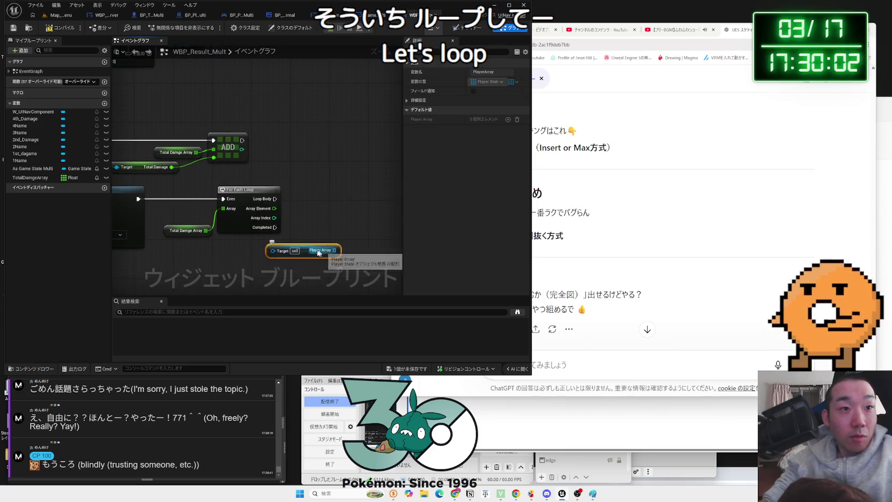
left_click_drag(309, 246, 124, 163)
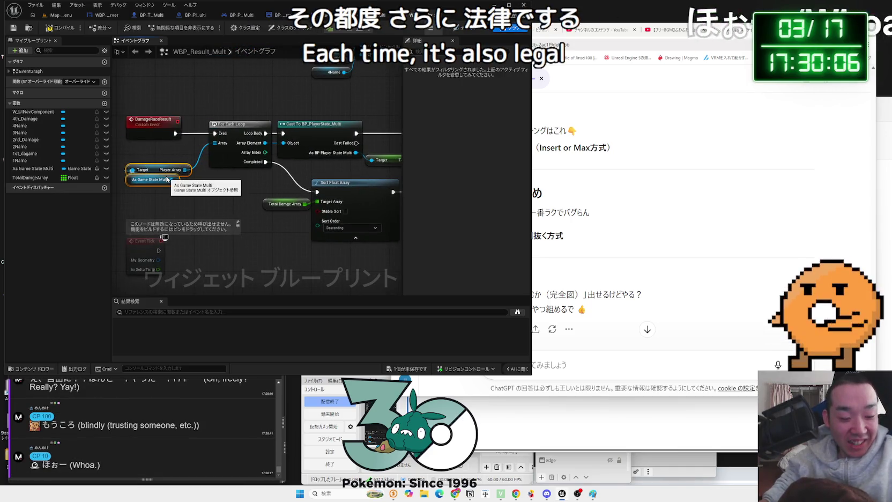
right_click(153, 172)
key("Escape")
mouse_move(152, 173)
left_mouse_down()
mouse_move(231, 200)
mouse_move(272, 181)
mouse_move(321, 174)
left_mouse_up()
Create a For Each Loop over the copied Player Array
type("for each")
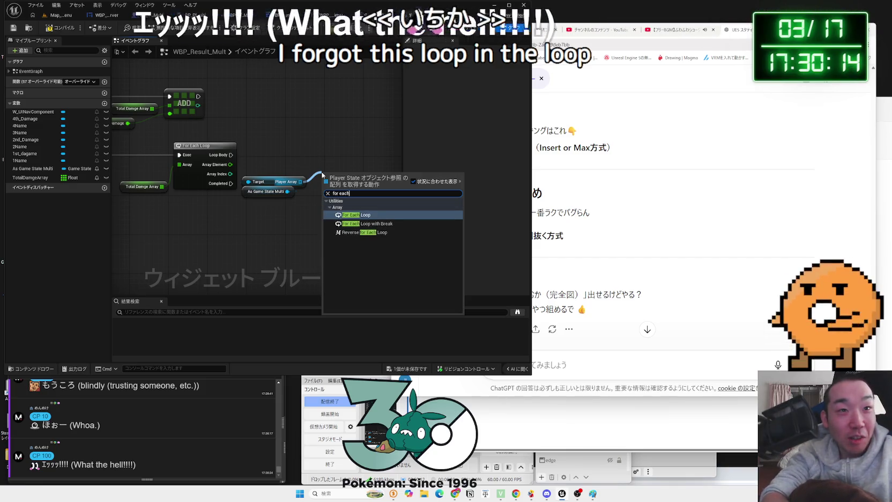
type(" loo")
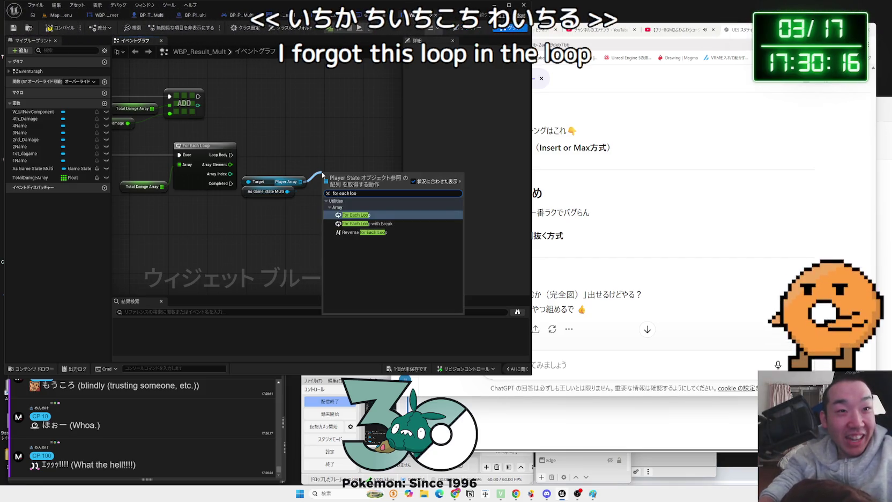
left_click(346, 215)
left_click_drag(261, 166, 273, 217)
mouse_move(318, 174)
left_mouse_down()
mouse_move(308, 197)
mouse_move(339, 195)
left_mouse_up()
left_click(298, 185)
left_click(301, 195)
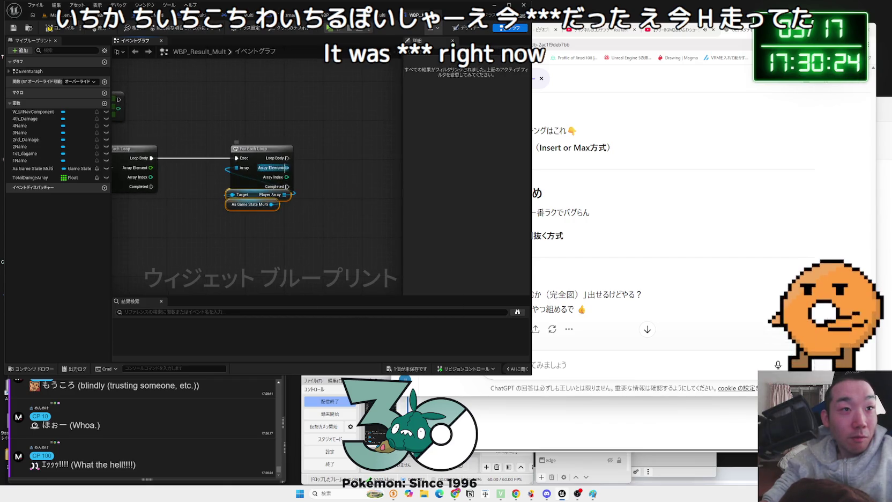
Start a node search from Array Element, cancel it, and pan back to the sort and add nodes
left_click_drag(287, 168, 316, 170)
type("g")
key("BackSpace")
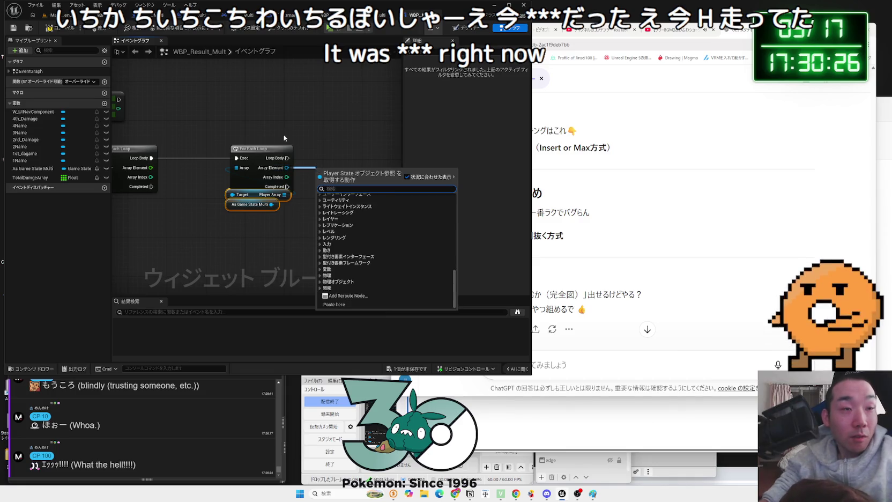
key("Escape")
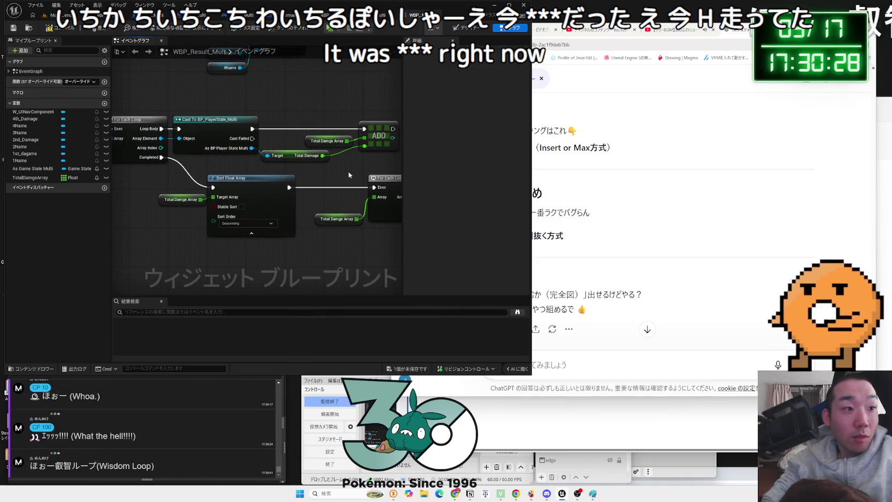
left_click_drag(348, 175, 250, 178)
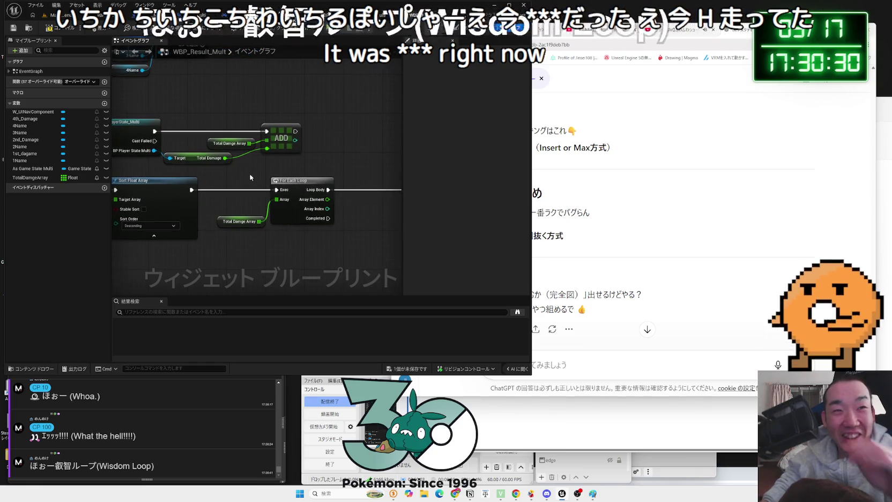
scroll(249, 177, "down", 1)
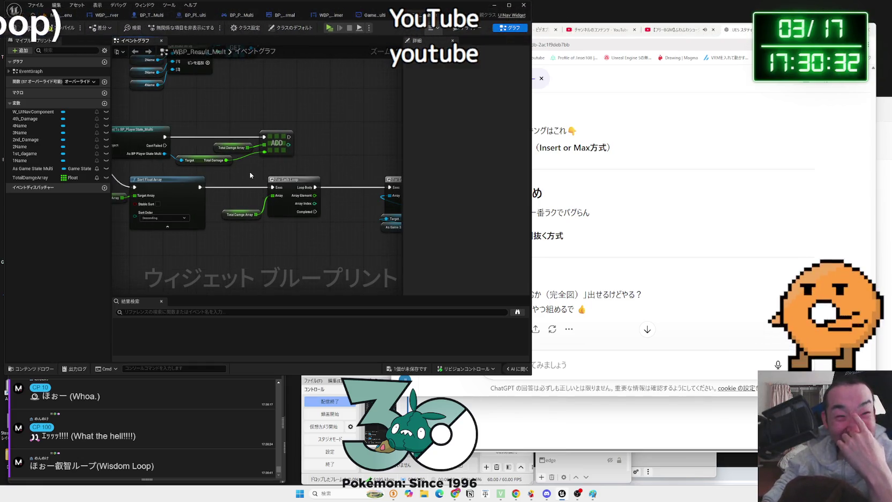
left_click_drag(251, 175, 363, 170)
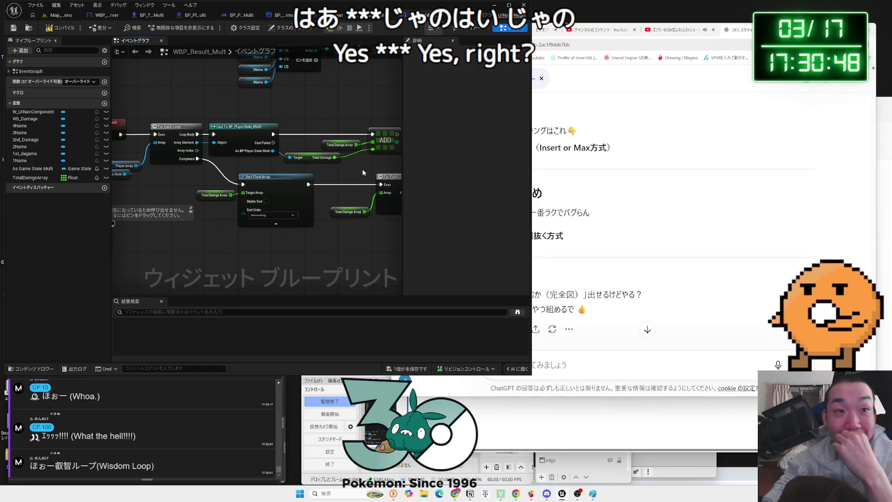
Delete the extra Player Array For Each Loop and its target nodes
left_click_drag(363, 172, 174, 166)
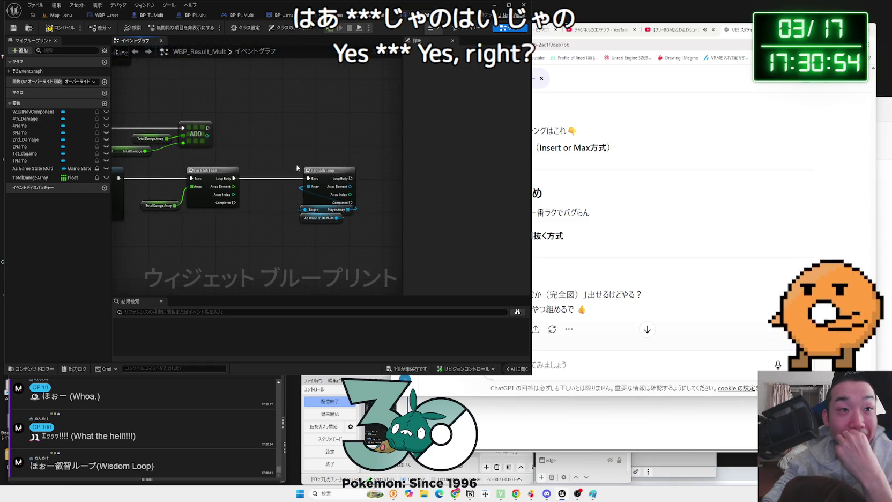
left_click(345, 239)
left_click_drag(326, 152, 329, 170)
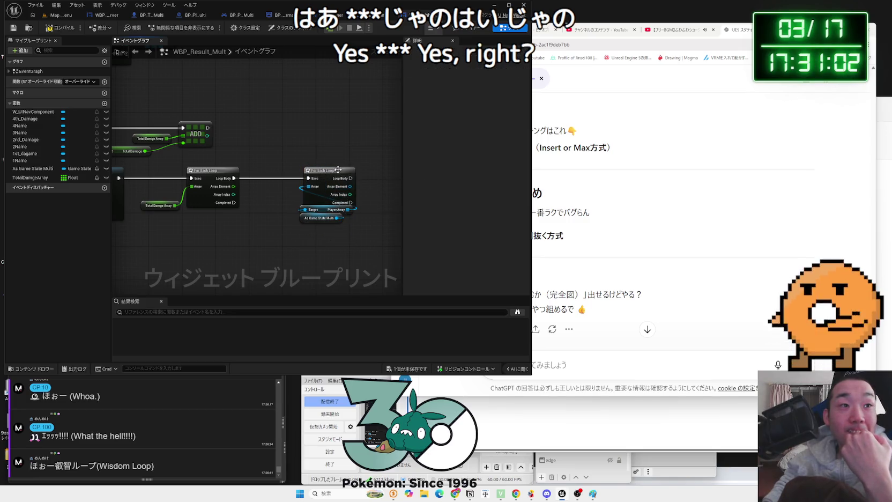
key("Delete")
Tidy the Total Damge Array loop layout, cancelling the node searches from Array Element
mouse_move(344, 240)
left_mouse_down()
mouse_move(346, 211)
mouse_move(388, 194)
left_mouse_up()
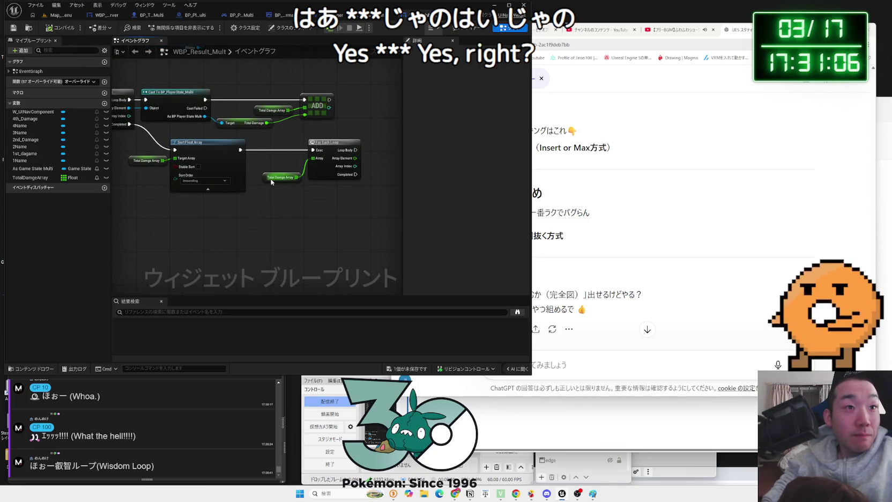
left_click_drag(274, 157, 190, 160)
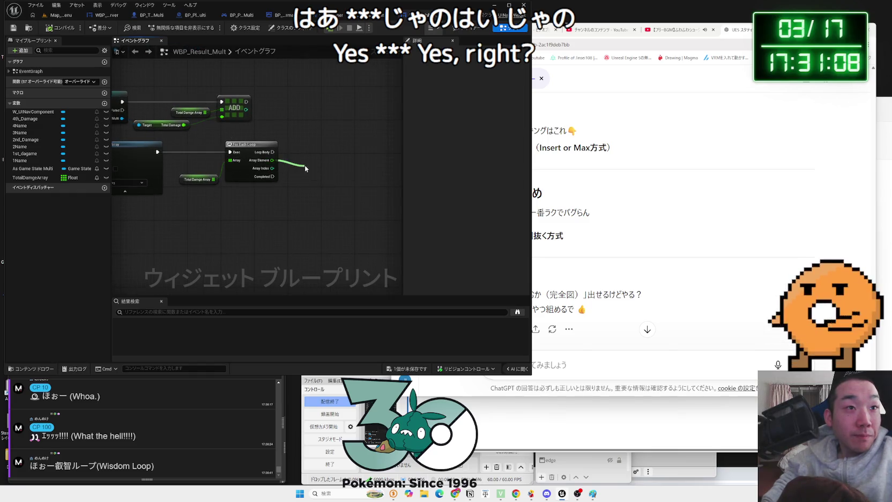
mouse_move(270, 161)
left_mouse_down()
mouse_move(303, 161)
mouse_move(297, 172)
mouse_move(313, 170)
left_mouse_up()
left_click(293, 155)
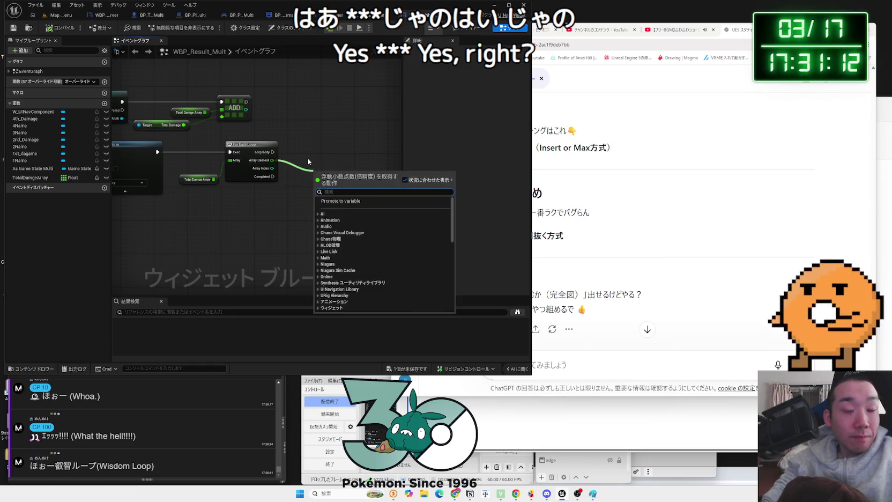
left_click(248, 141)
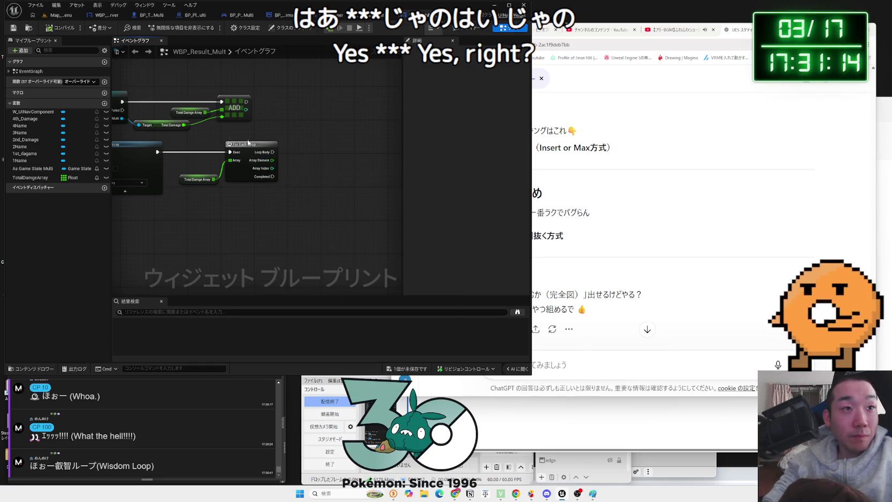
left_click_drag(254, 150, 246, 150)
mouse_move(186, 183)
left_mouse_down()
mouse_move(199, 199)
mouse_move(196, 174)
left_mouse_up()
left_click(189, 177)
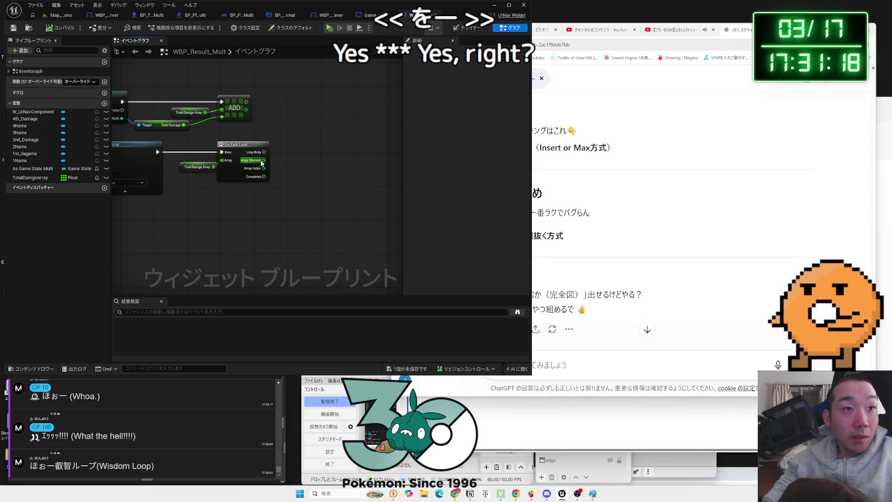
left_click_drag(263, 160, 332, 168)
key("Escape")
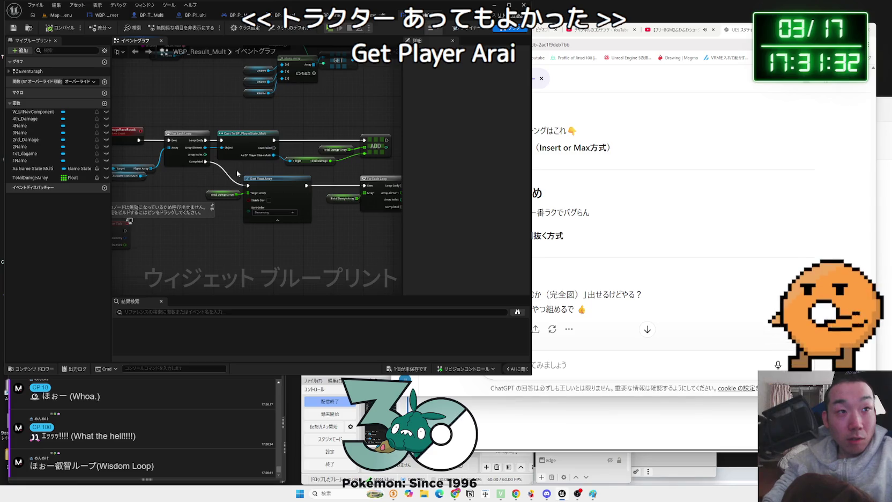
Select the second For Each Loop and its array, then go to the level editor's Content Browser
left_click_drag(383, 222, 327, 220)
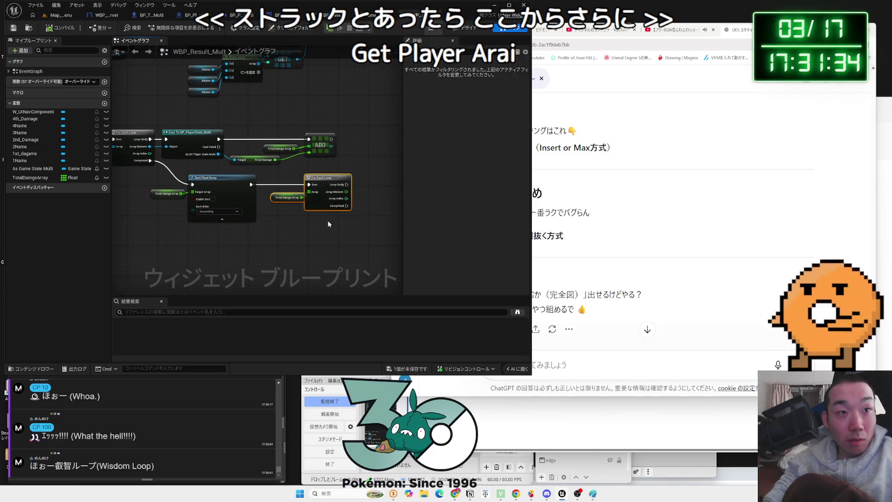
left_click_drag(290, 175, 332, 222)
left_click_drag(283, 175, 323, 220)
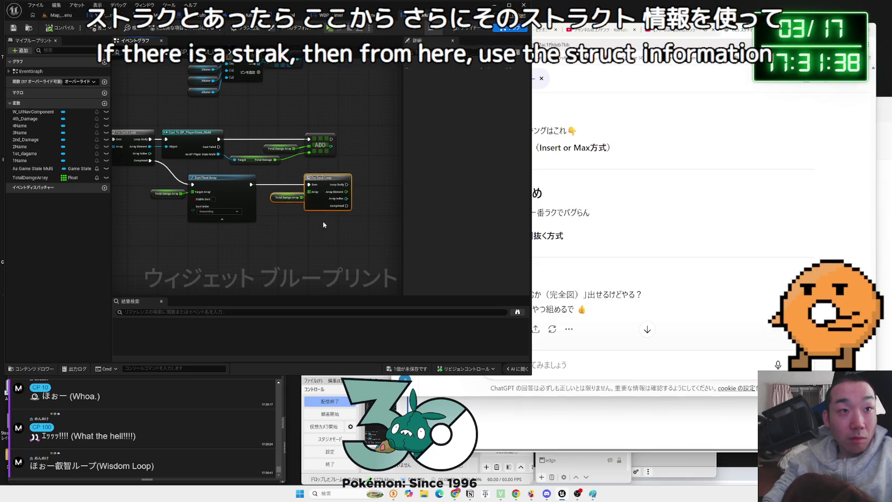
mouse_move(286, 179)
left_mouse_down()
mouse_move(291, 214)
mouse_move(329, 225)
left_mouse_up()
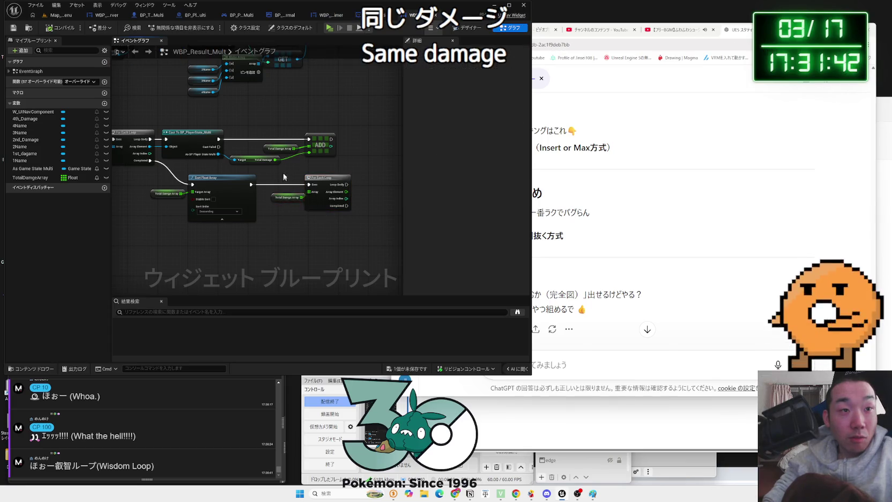
left_click(323, 223)
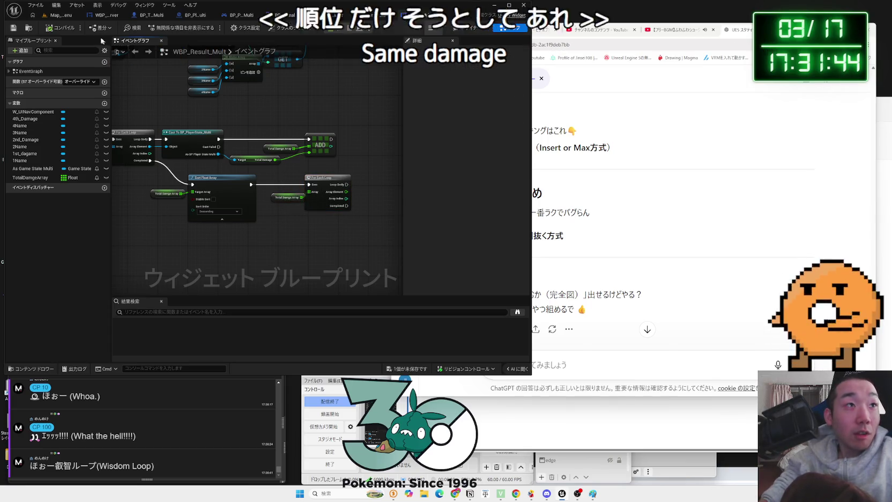
left_click(59, 14)
right_click(310, 345)
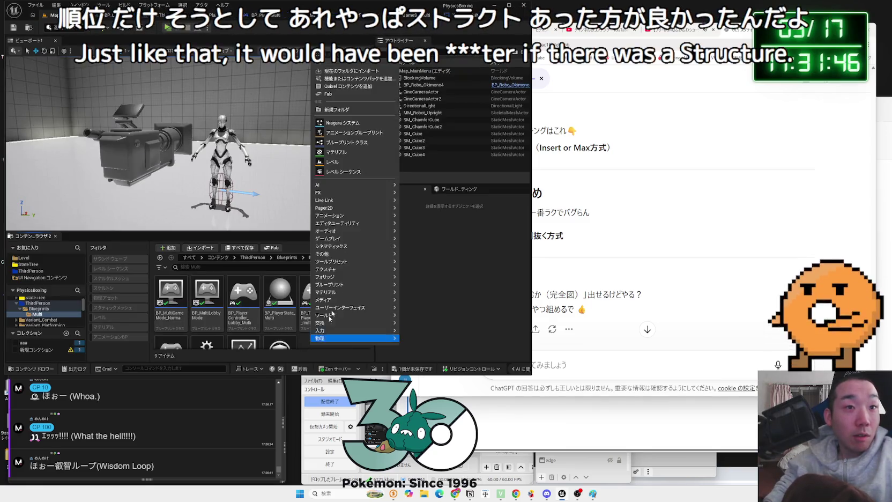
Create a folder named Struct inside Multi and open it
left_click(335, 109)
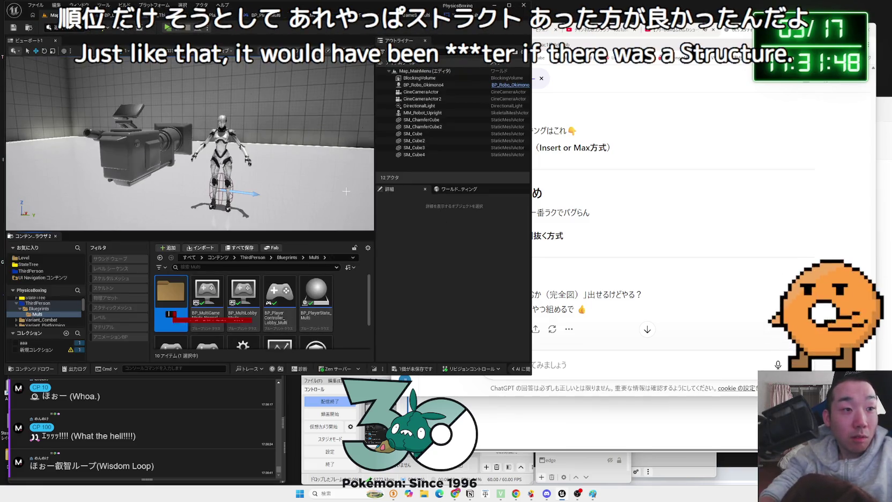
type("Struct")
key("Return")
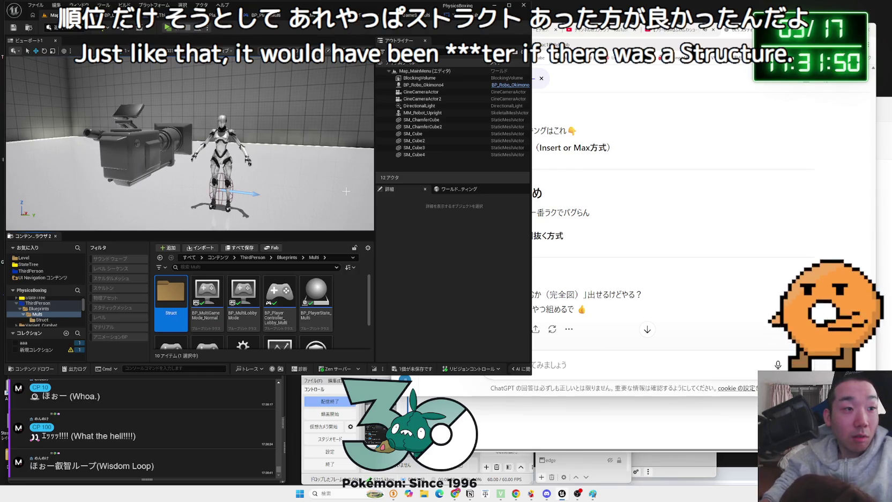
double_click(169, 299)
Create a Blueprint Structure asset named ST_TotalDamage in the Struct folder
right_click(203, 301)
mouse_move(245, 272)
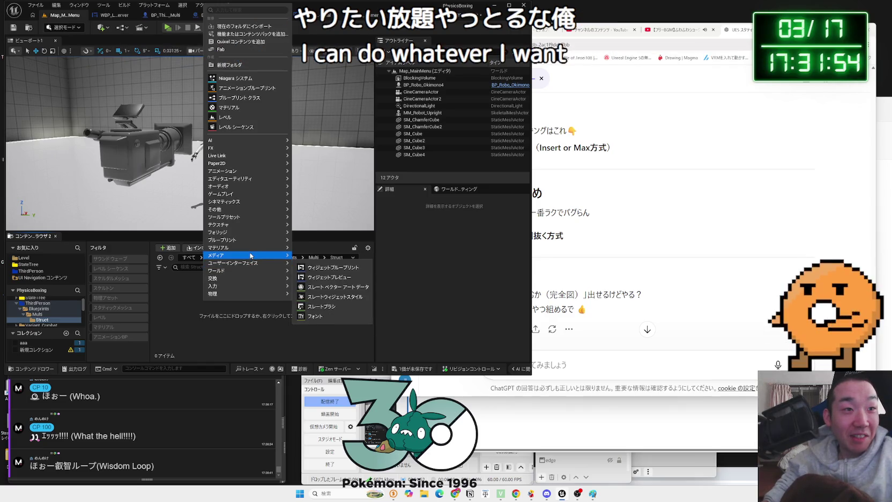
mouse_move(256, 249)
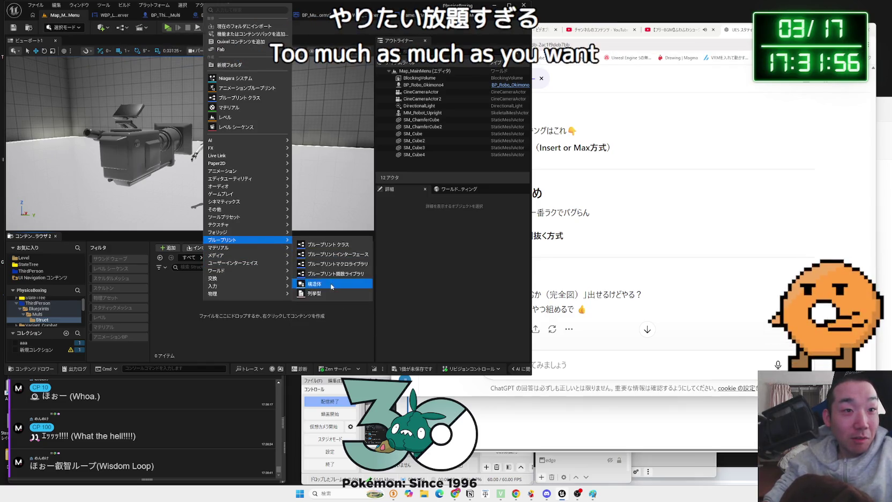
left_click(331, 287)
type("ST_")
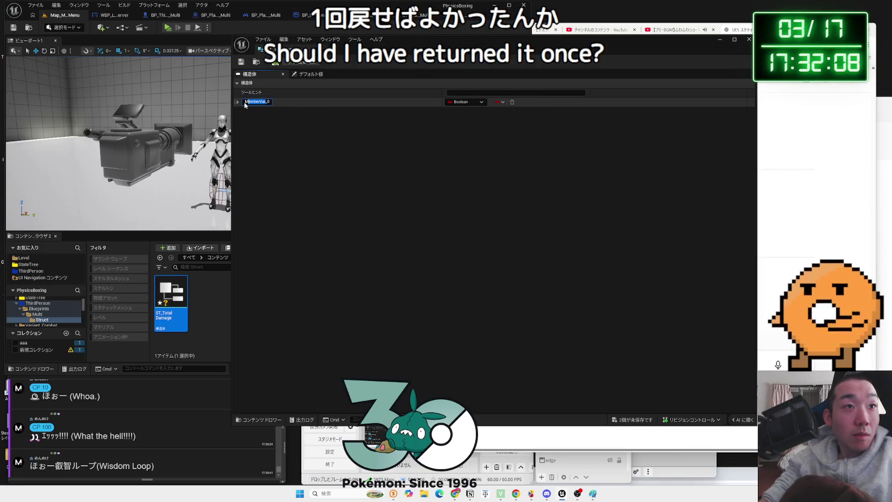
Rename the first member to TotalDamage and make it a Float
type("To")
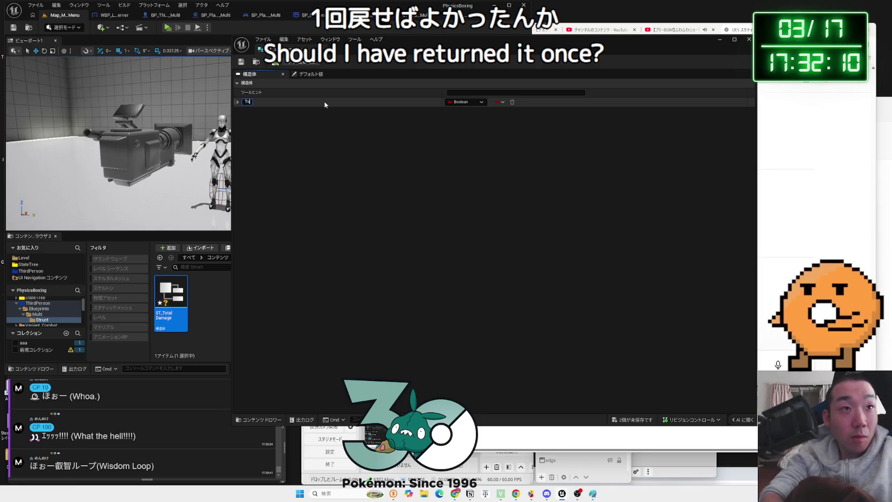
type("talDamage")
key("Return")
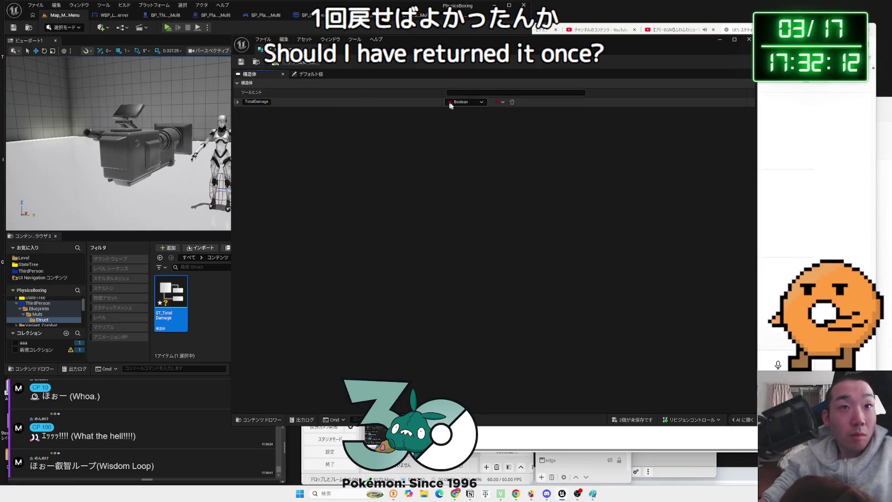
left_click(465, 102)
left_click(464, 149)
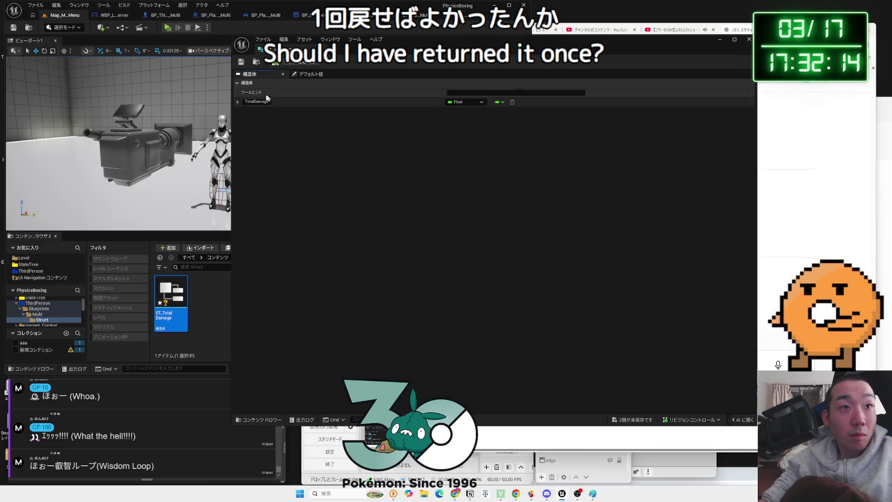
Add a second member named PlayerName of type String
left_click(296, 64)
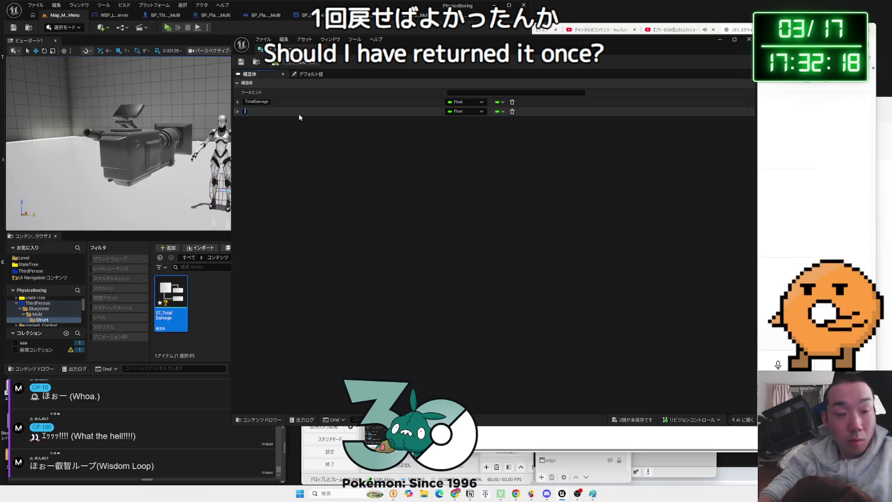
type("Name")
key("Return")
key("F2")
key("Home")
type("Player")
key("Return")
left_click(464, 111)
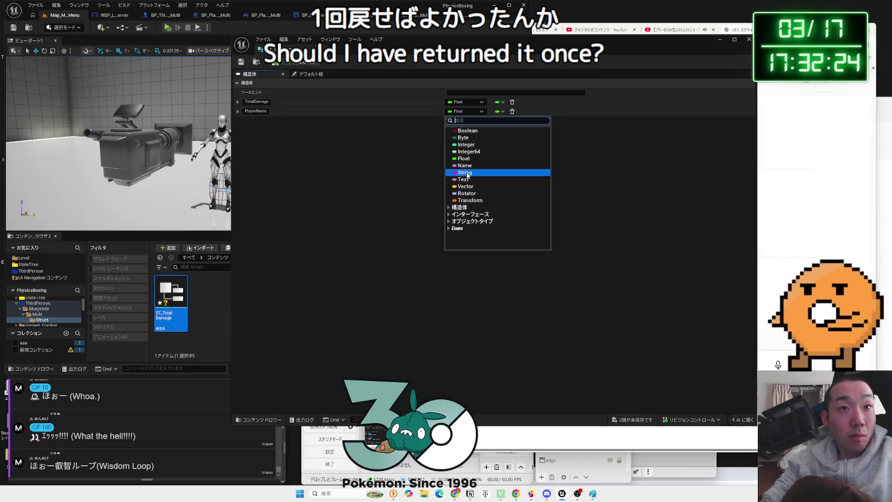
left_click(464, 172)
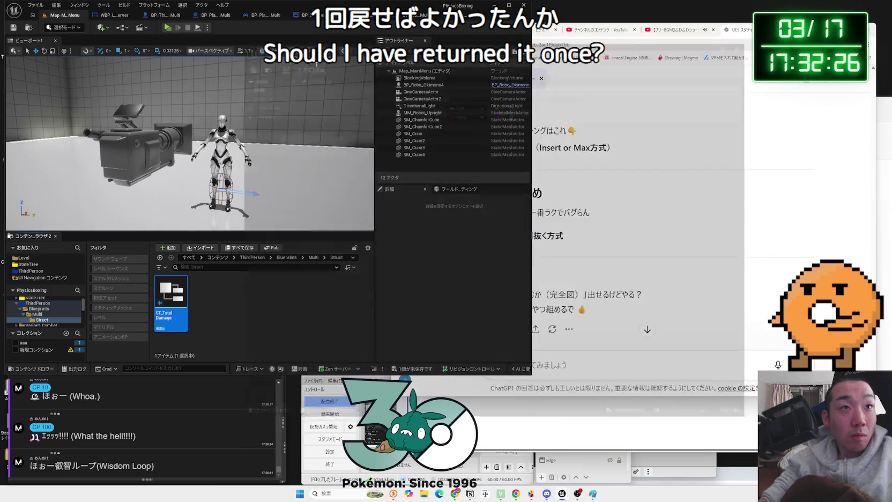
Add a new variable of the ST Total Damage struct type
scroll(308, 126, "up", 2)
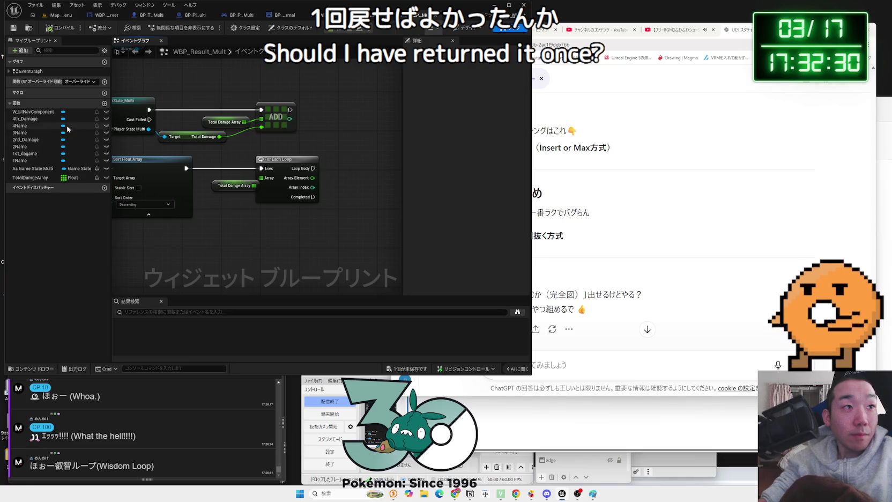
left_click(105, 103)
left_click(46, 216)
left_click(53, 186)
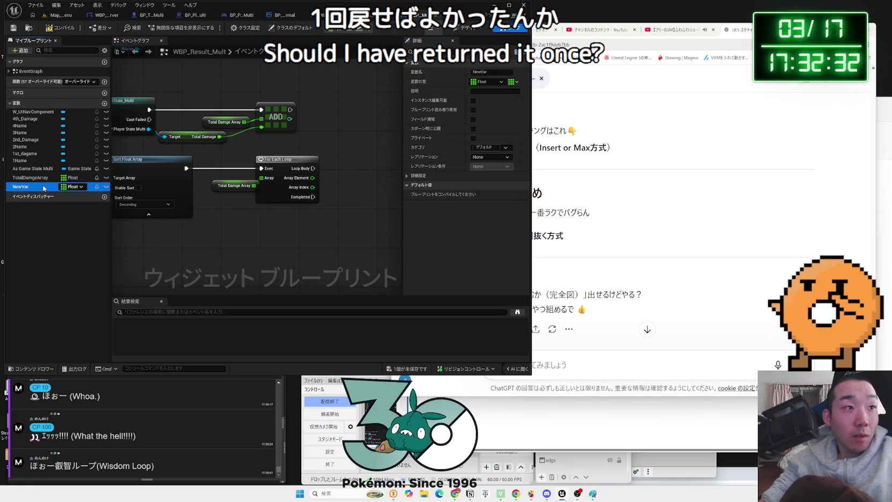
left_click(75, 187)
type("total")
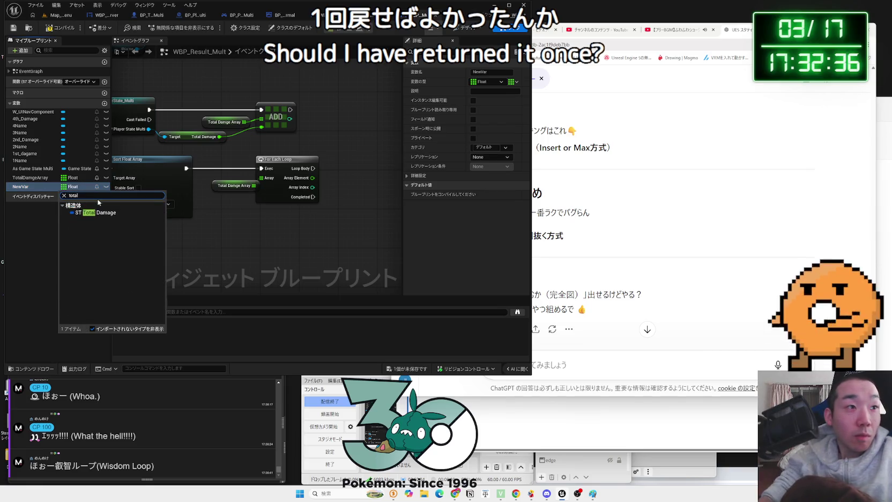
left_click(96, 212)
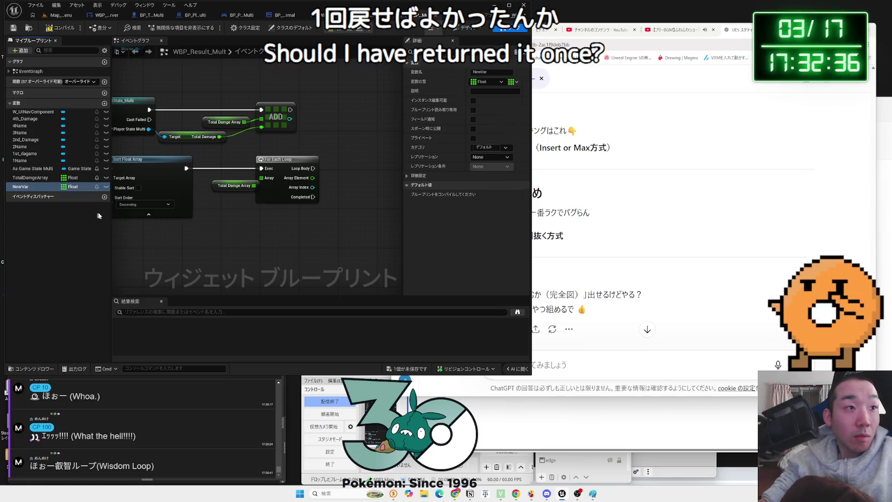
Rename the variable ST_TotalDamage and place a getter for it in the graph
left_click(31, 189)
key("BackSpace")
type("ST_TotalDam")
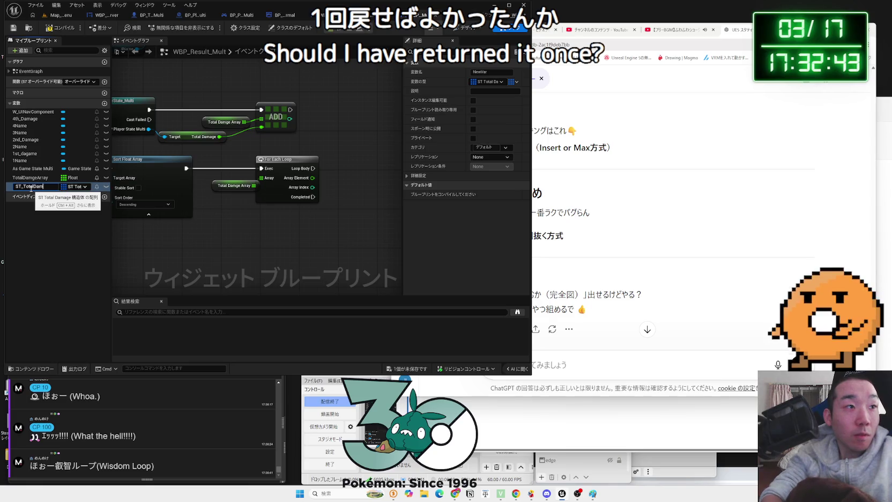
type("age")
key("Return")
mouse_move(32, 187)
left_mouse_down()
mouse_move(319, 145)
mouse_move(358, 124)
left_mouse_up()
left_click(319, 144)
Add an array Add node for ST_TotalDamage and split its struct pin into fields
type("add")
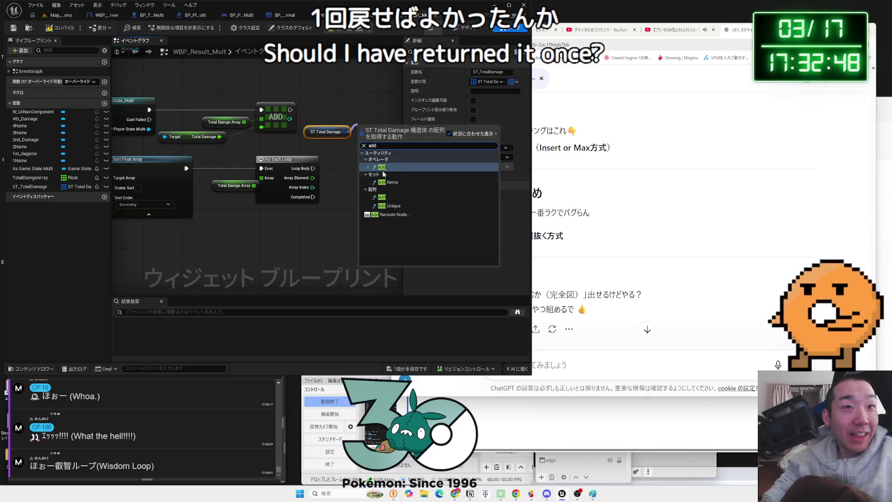
left_click(391, 198)
left_click_drag(378, 141, 378, 126)
right_click(359, 133)
left_click(385, 162)
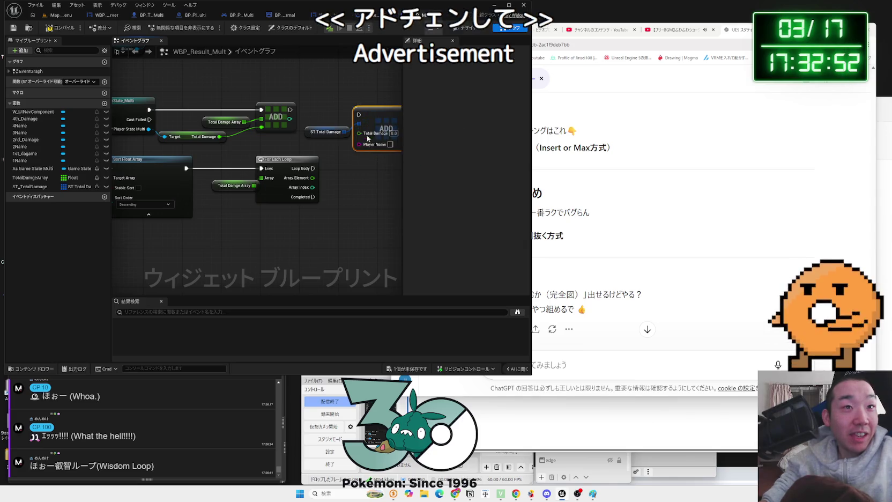
Wire the exec flow, Total Damage, and Get Player Name from Player State into Add
mouse_move(290, 110)
left_mouse_down()
mouse_move(363, 111)
mouse_move(326, 123)
left_mouse_up()
mouse_move(199, 138)
left_mouse_down()
mouse_move(332, 140)
mouse_move(338, 129)
left_mouse_up()
mouse_move(128, 130)
left_mouse_down()
mouse_move(248, 150)
mouse_move(282, 143)
left_mouse_up()
type("get pllay")
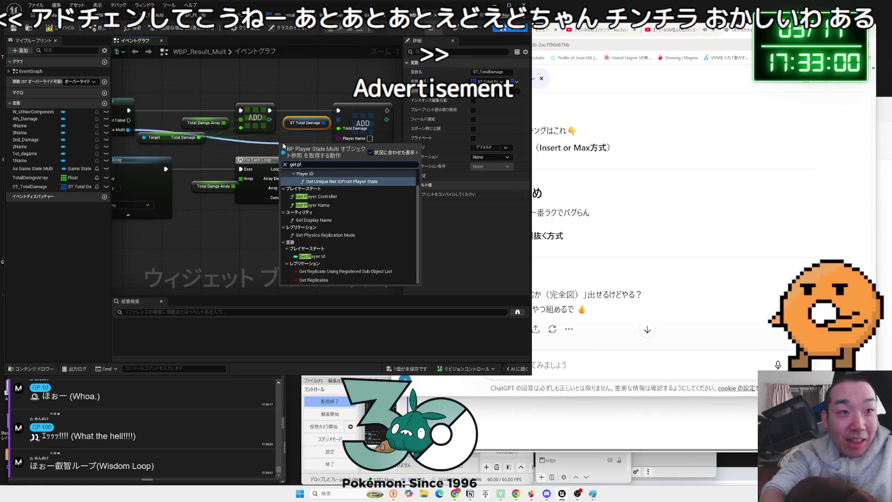
key("BackSpace")
key("BackSpace")
key("BackSpace")
type("ayer")
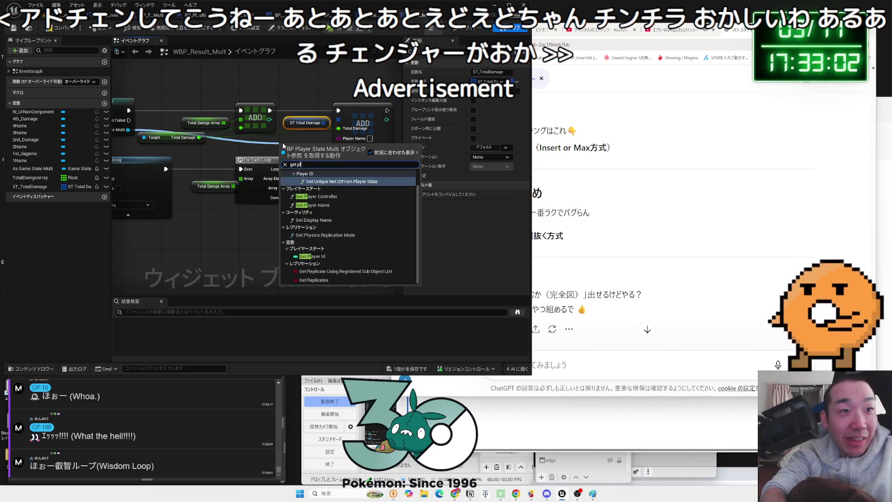
left_click(321, 222)
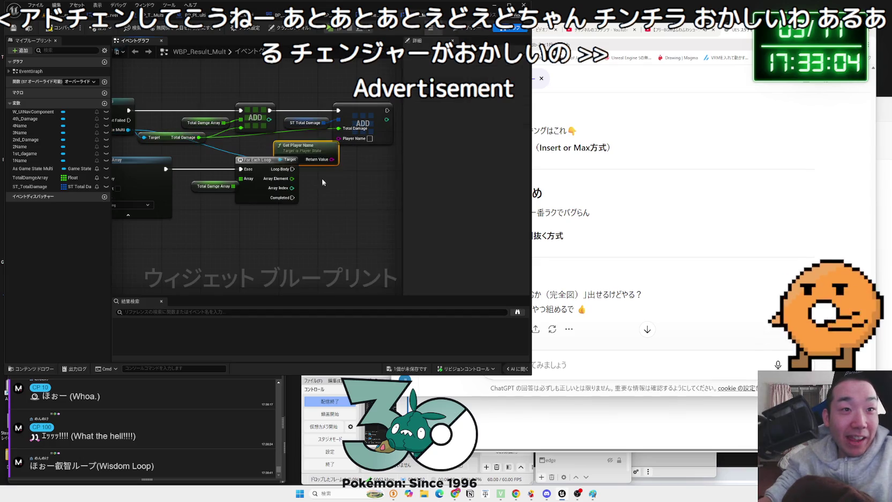
left_click_drag(317, 145, 344, 141)
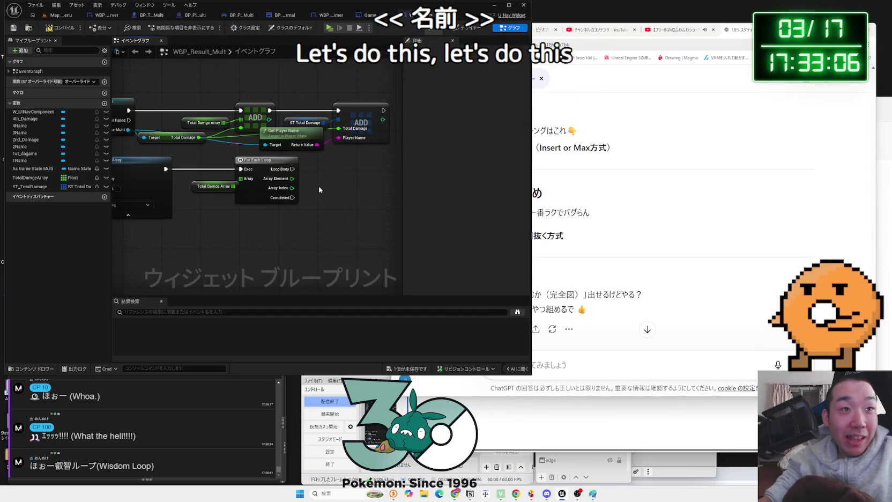
Place a second ST_TotalDamage getter below the loop
left_click_drag(284, 206, 176, 177)
left_click_drag(228, 155, 219, 160)
left_click(193, 148)
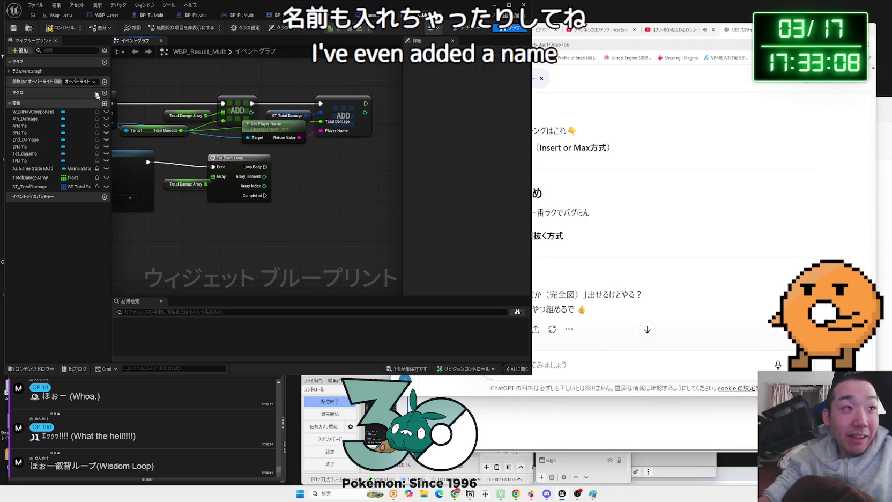
mouse_move(30, 186)
left_mouse_down()
mouse_move(308, 194)
mouse_move(285, 213)
left_mouse_up()
left_click(324, 207)
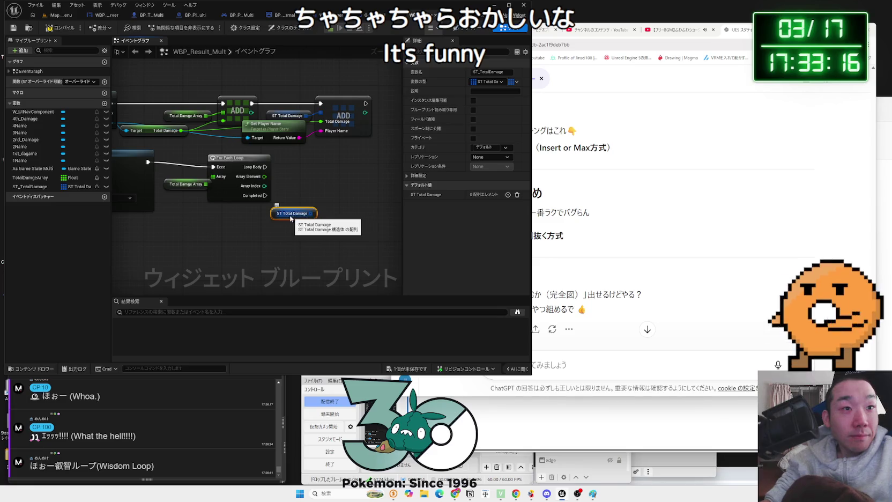
Try a Get node and a 'floa' search off the ST_TotalDamage getter, then discard them
left_click_drag(311, 213, 330, 186)
type("get")
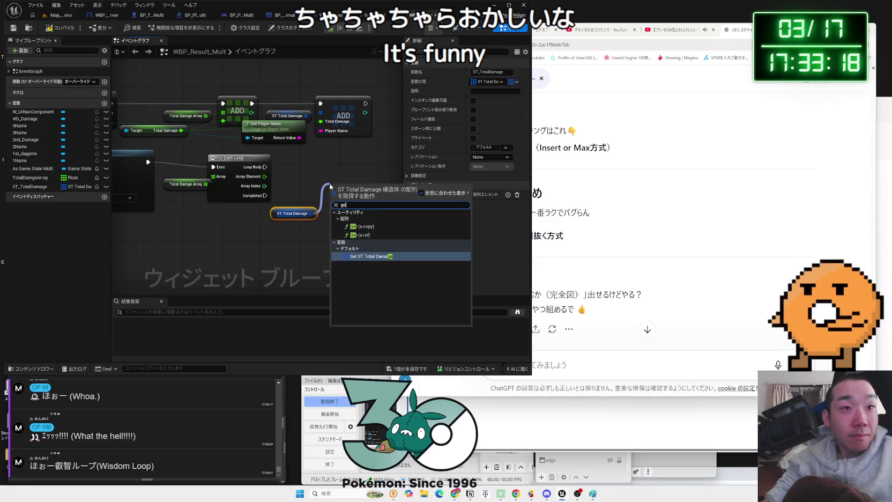
left_click(356, 236)
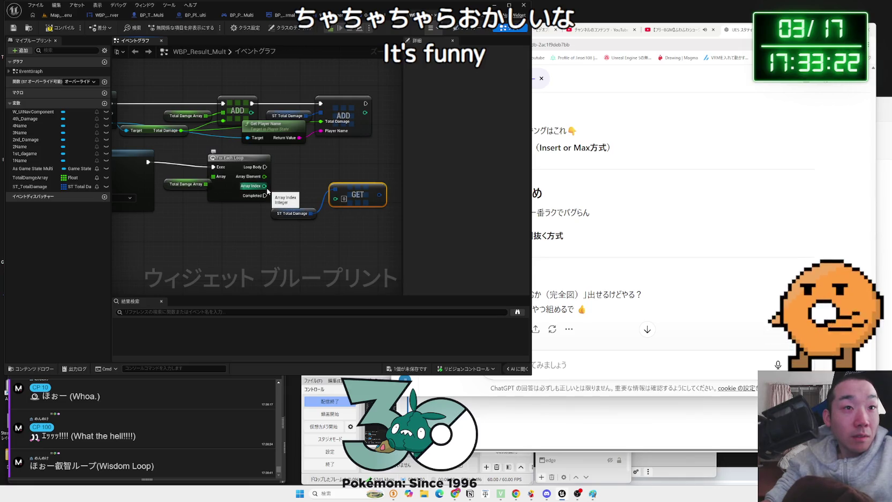
key("Delete")
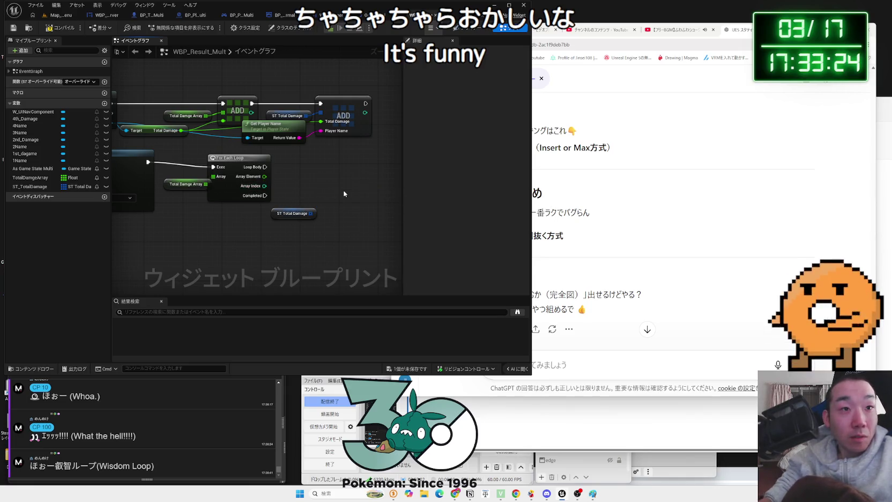
left_click_drag(307, 214, 326, 183)
type("get")
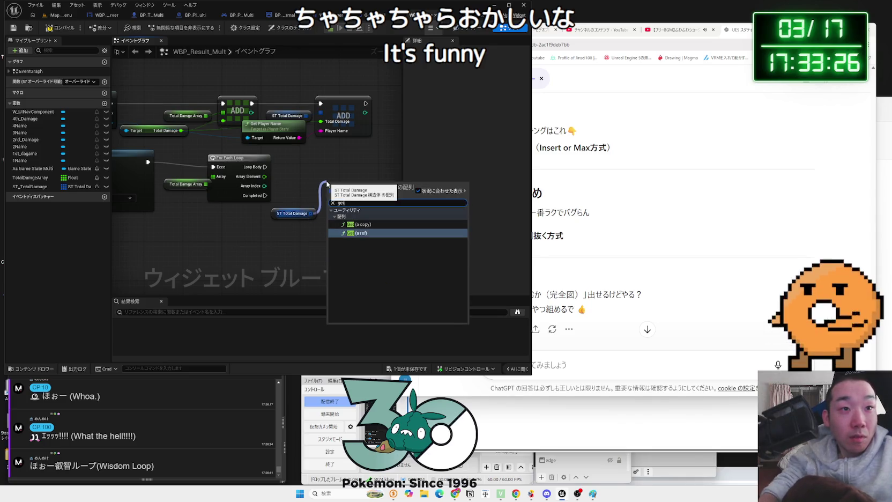
key("BackSpace")
key("BackSpace")
key("BackSpace")
type("floa")
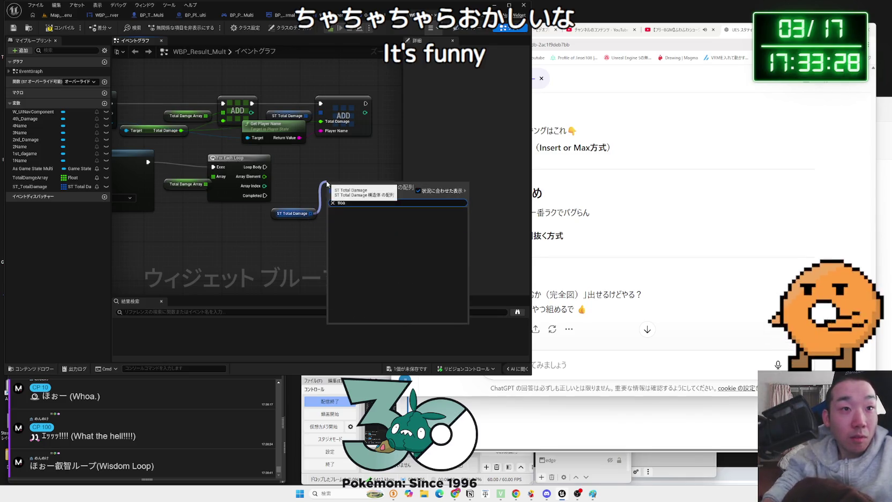
left_click(293, 189)
Remove ST_TotalDamage's default array element in Details and save all assets
right_click(310, 214)
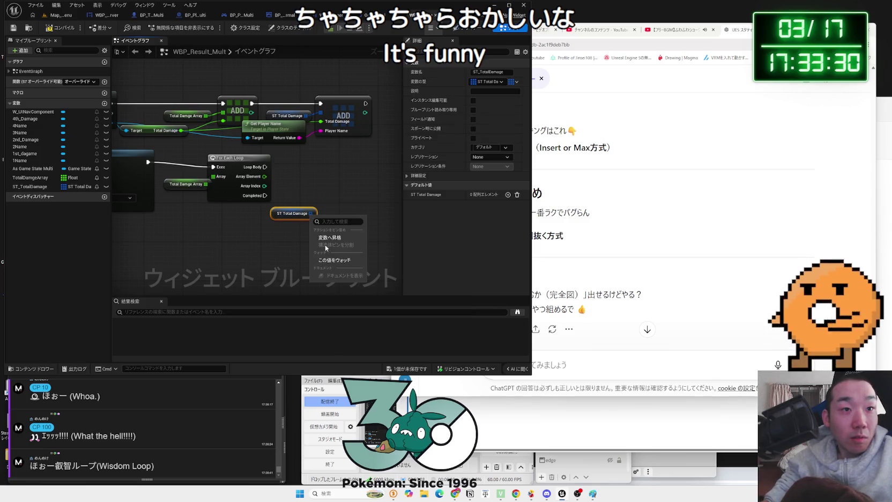
left_click(286, 226)
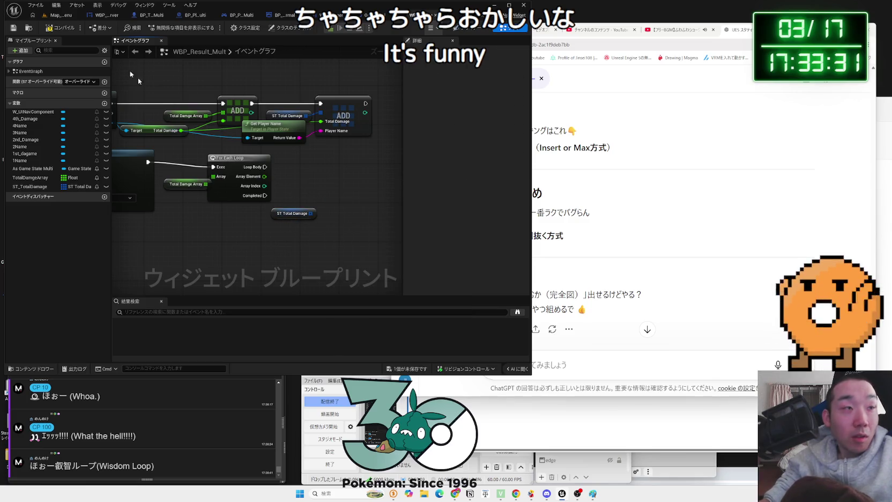
left_click(286, 217)
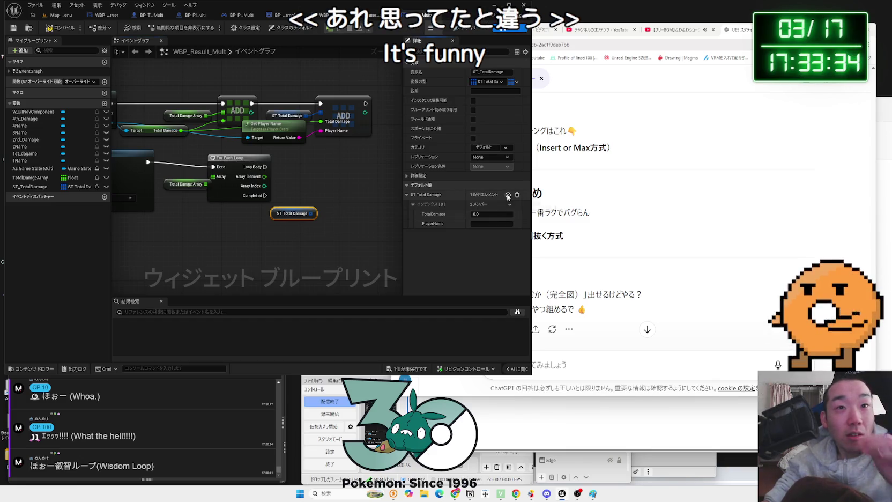
left_click(517, 194)
left_click(414, 369)
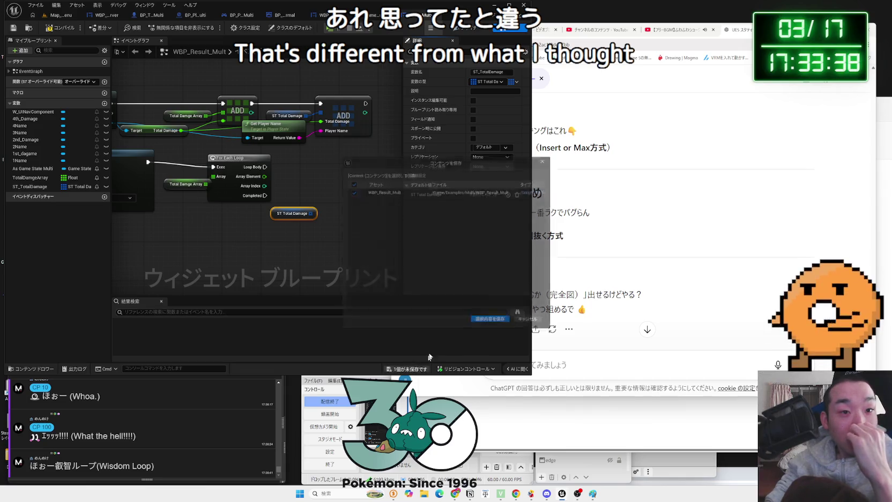
left_click(493, 322)
Try a Get (a ref) node fed by the loop's Array Index, then delete it
mouse_move(273, 215)
left_mouse_down()
mouse_move(309, 184)
mouse_move(301, 181)
left_mouse_up()
type("get")
left_click(329, 243)
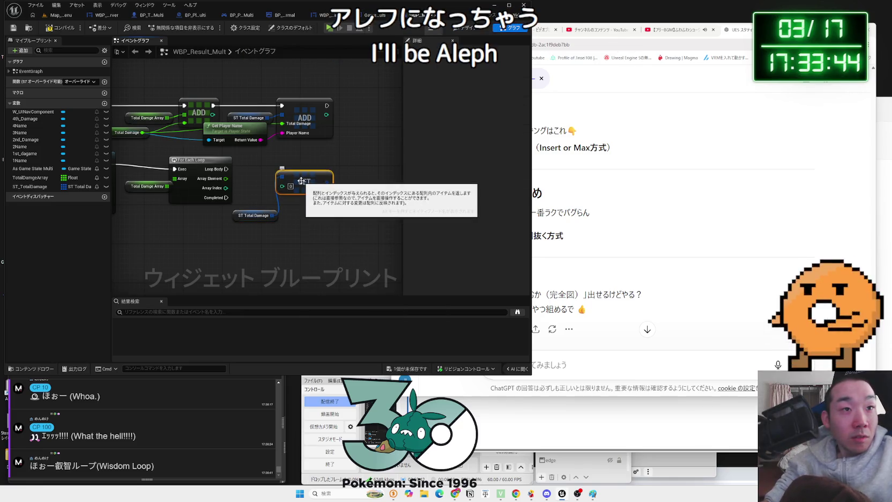
mouse_move(226, 188)
left_mouse_down()
mouse_move(292, 192)
mouse_move(282, 186)
left_mouse_up()
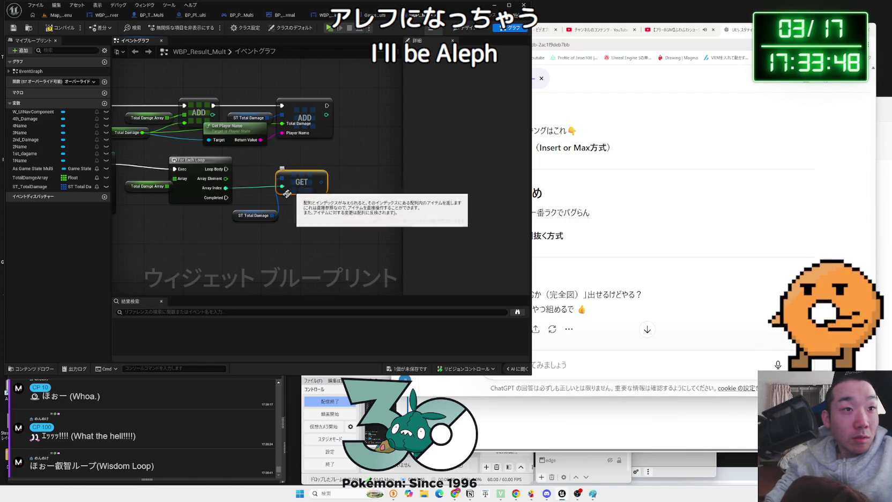
left_click_drag(242, 213, 358, 176)
key("Escape")
left_click_drag(296, 187, 282, 197)
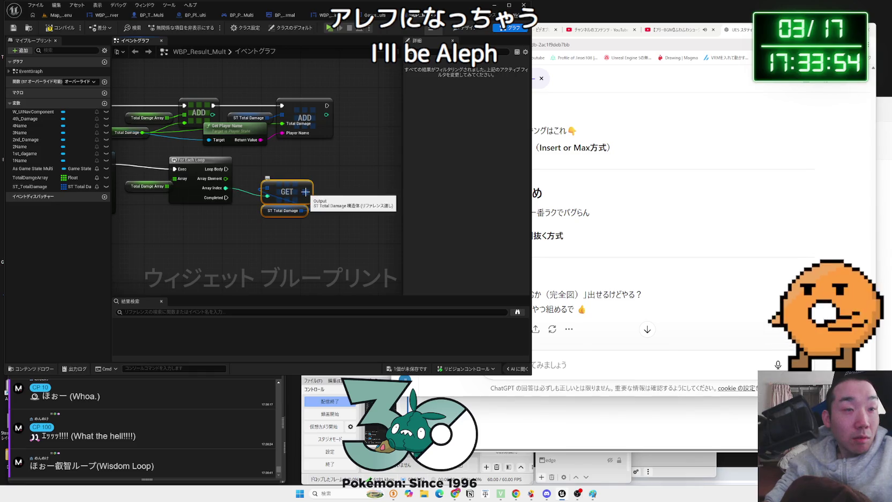
left_click(290, 227)
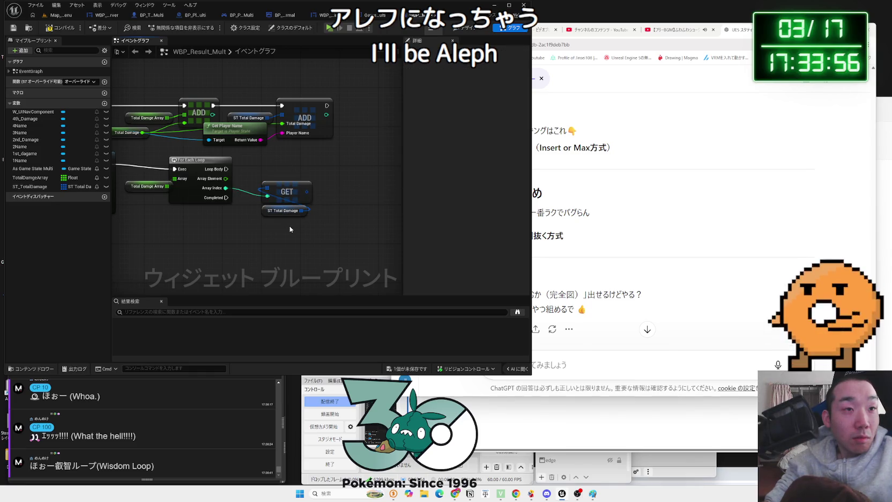
mouse_move(226, 188)
left_mouse_down()
mouse_move(257, 200)
mouse_move(245, 195)
left_mouse_up()
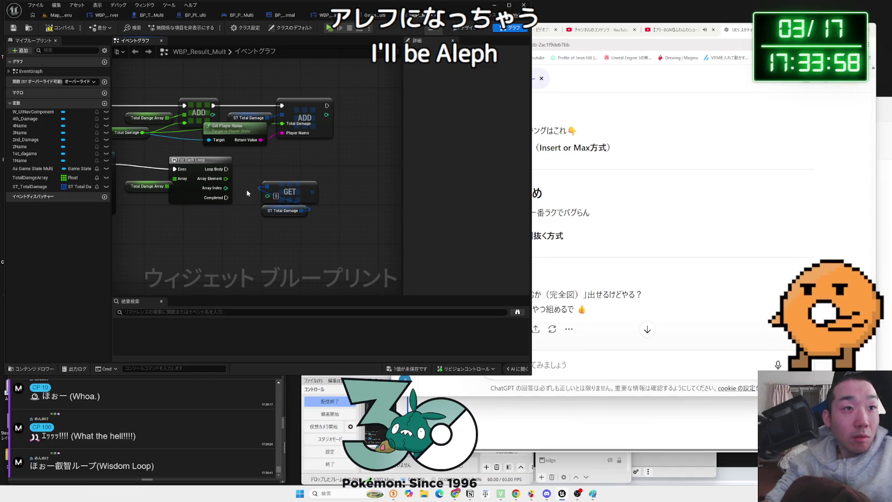
left_click(292, 191)
key("Delete")
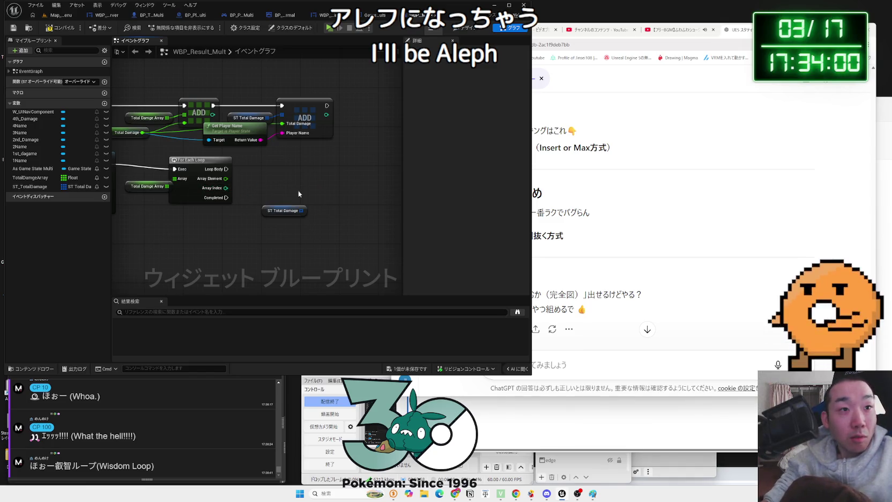
Add an Equal (==) node off the getter and remove it again
left_click_drag(302, 211, 320, 196)
type("==")
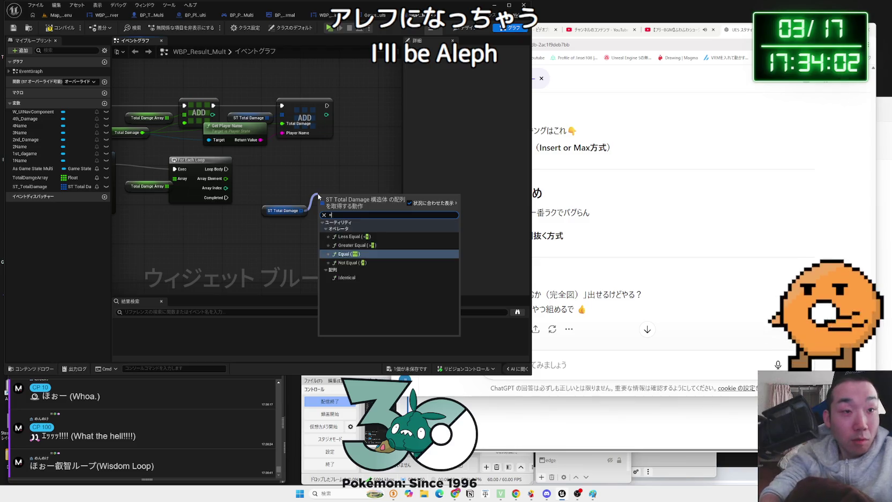
key("Return")
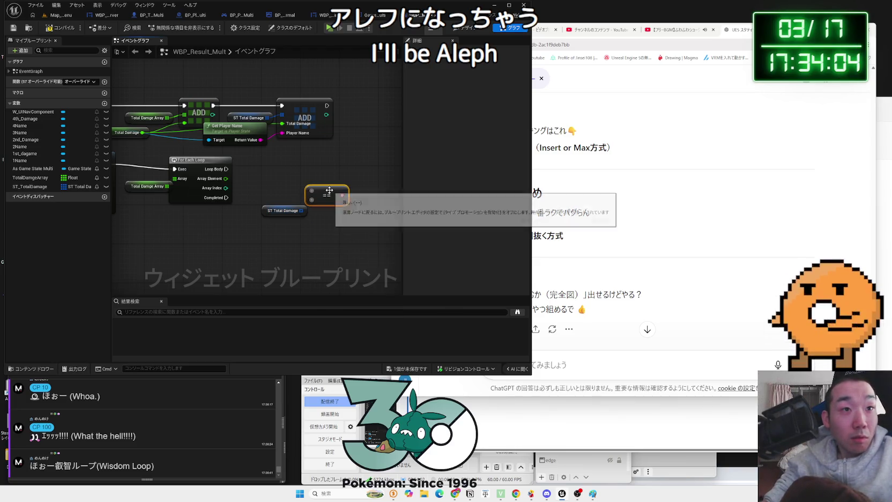
key("Delete")
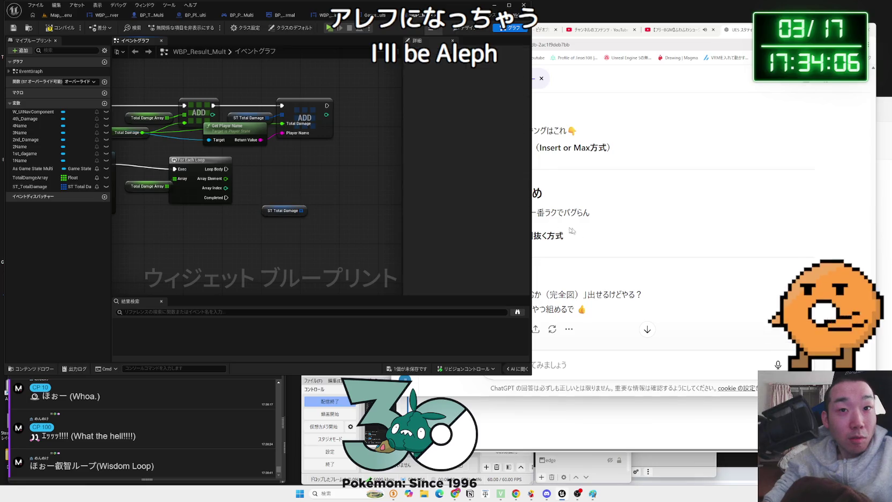
Start a new ChatGPT message beginning with 'St'
left_click(561, 343)
left_click(568, 364)
type("St")
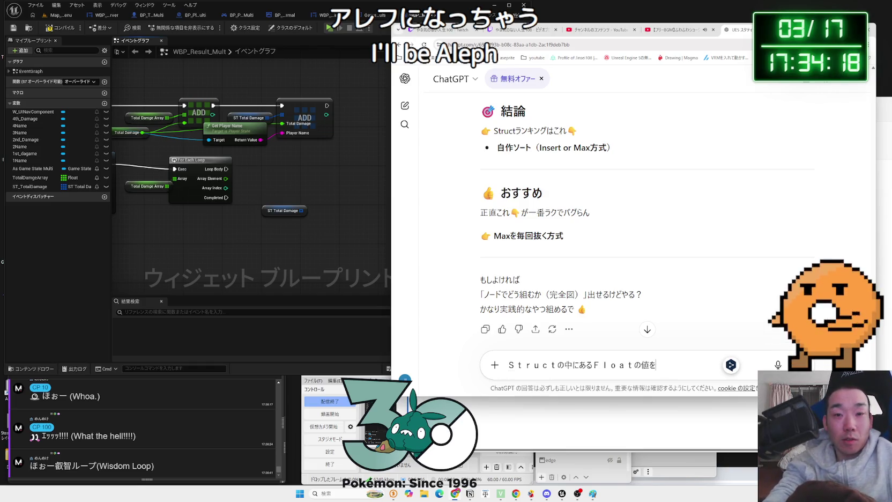
Finish and send the question about using Contains on a Float inside a Struct
key("BackSpace")
type("を")
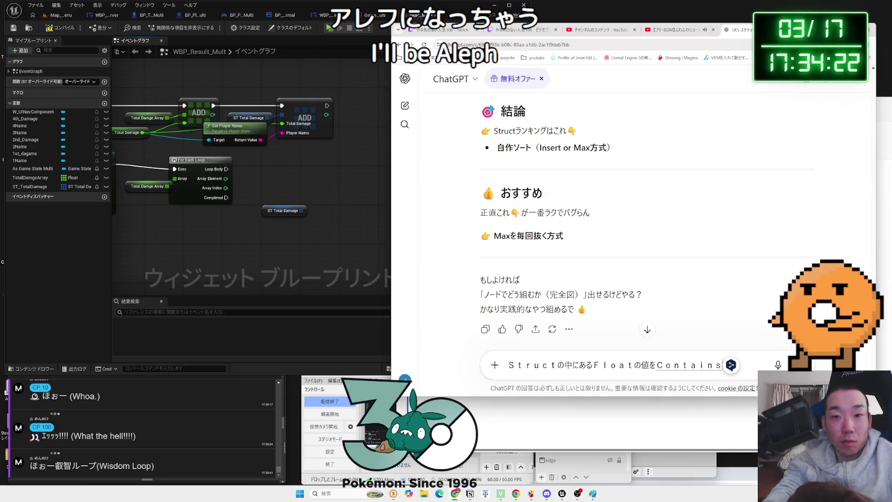
type("いでs")
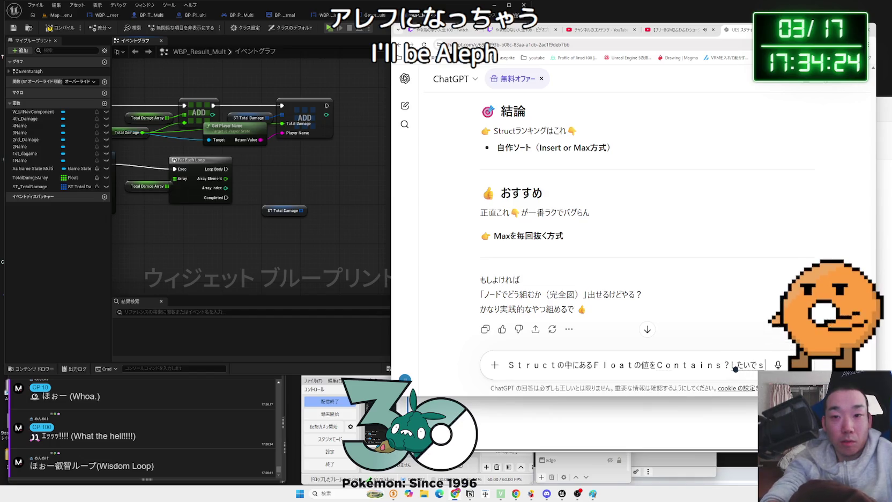
key("Return")
left_click(176, 249)
mouse_move(302, 211)
left_mouse_down()
mouse_move(324, 201)
mouse_move(307, 184)
left_mouse_up()
Add a Contains node on the ST Total Damage array, toggling its exec pins on then off
type("contain")
left_click(356, 249)
right_click(287, 188)
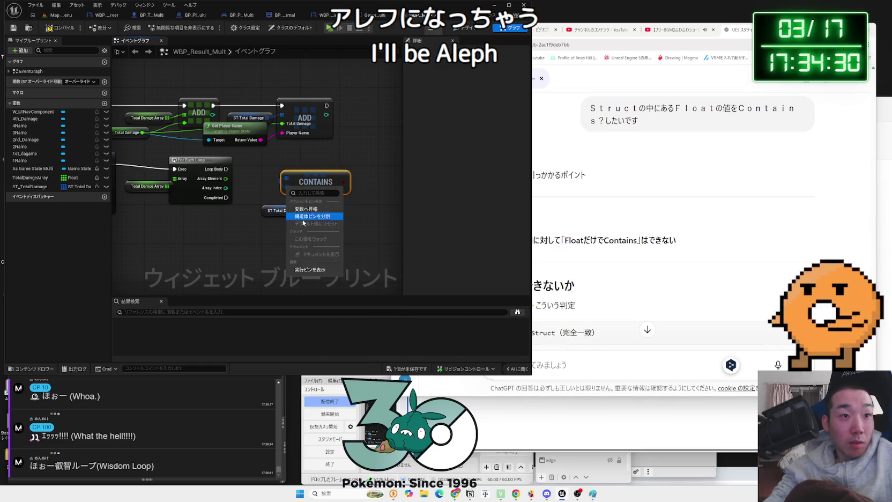
left_click(308, 269)
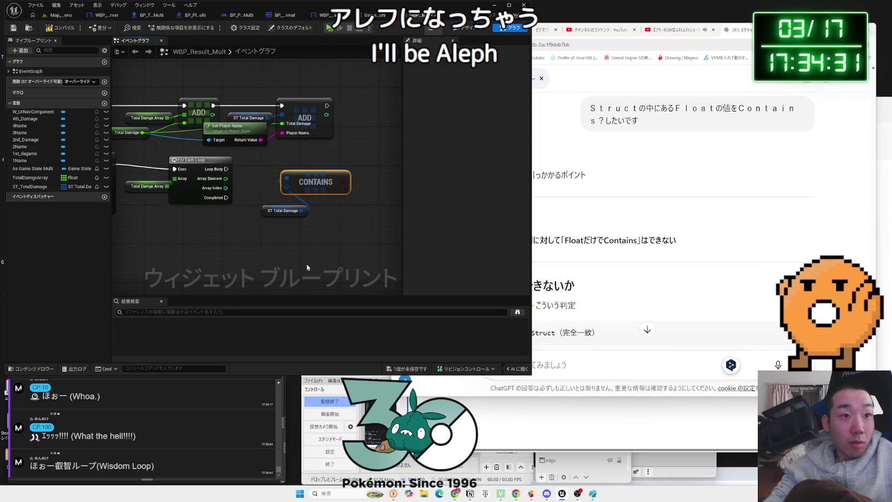
right_click(292, 182)
left_click(320, 266)
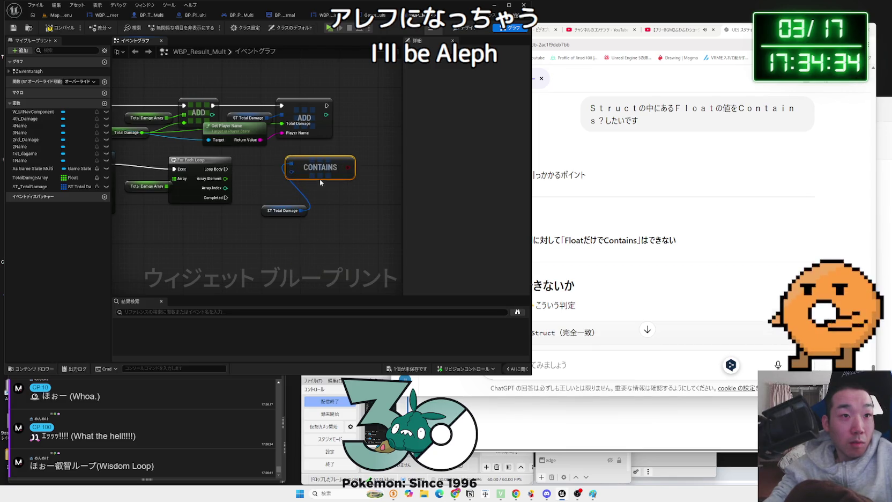
right_click(320, 170)
left_click(622, 220)
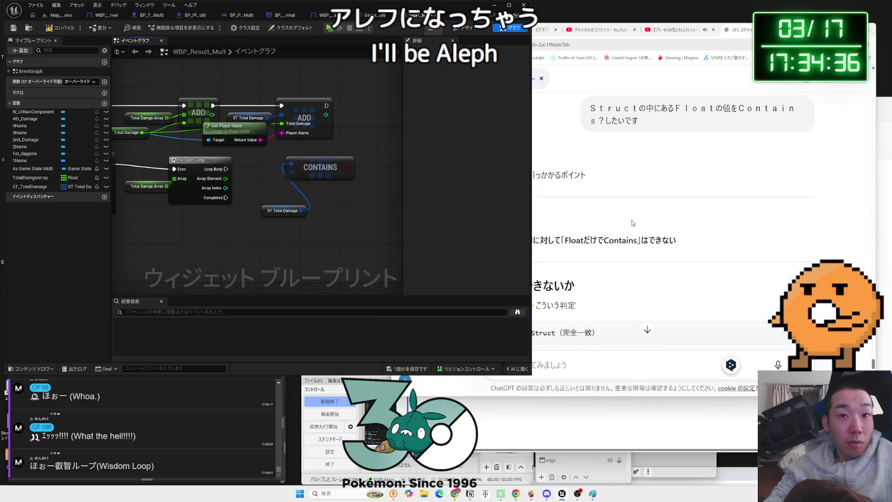
scroll(621, 218, "down", 3)
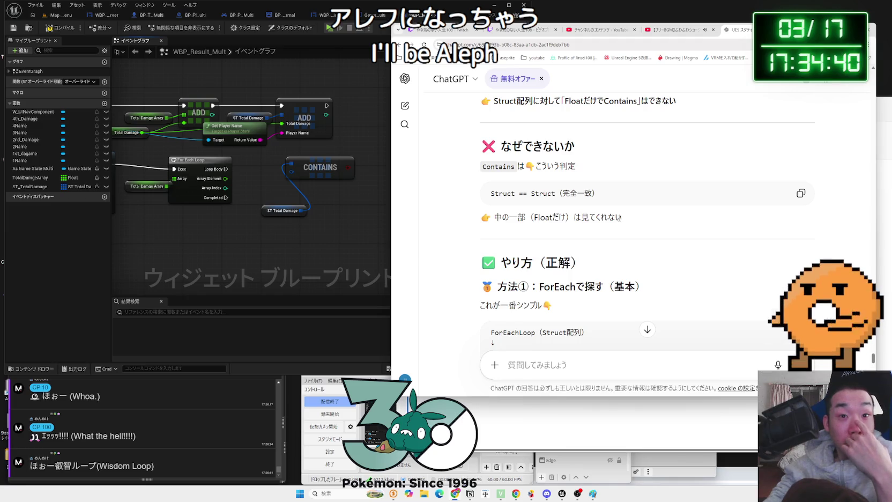
scroll(619, 221, "down", 2)
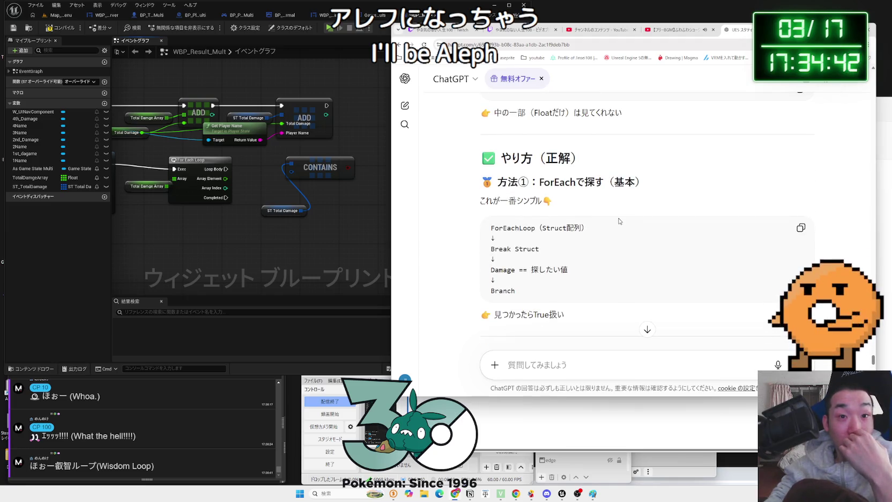
scroll(619, 220, "down", 1)
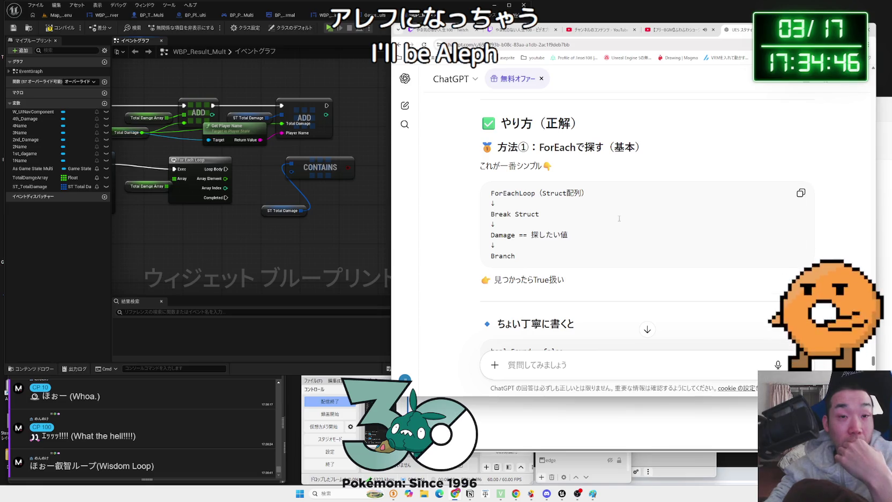
scroll(619, 219, "down", 3)
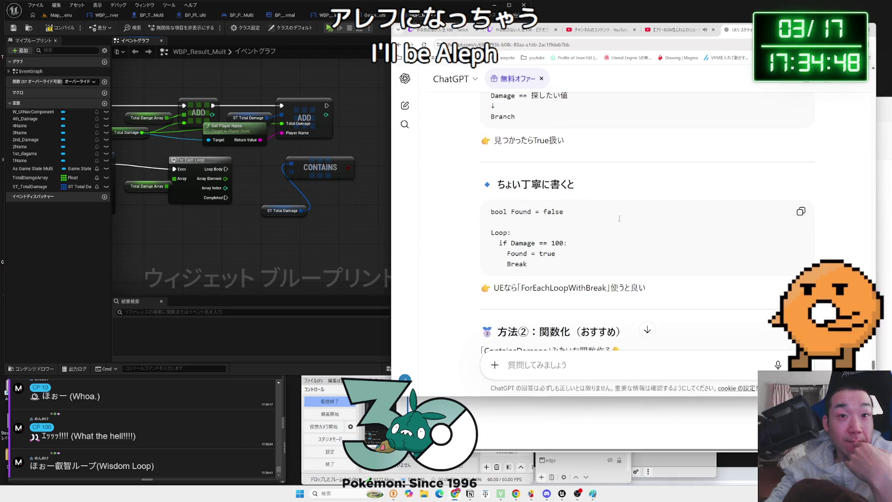
scroll(619, 219, "down", 3)
scroll(619, 220, "down", 2)
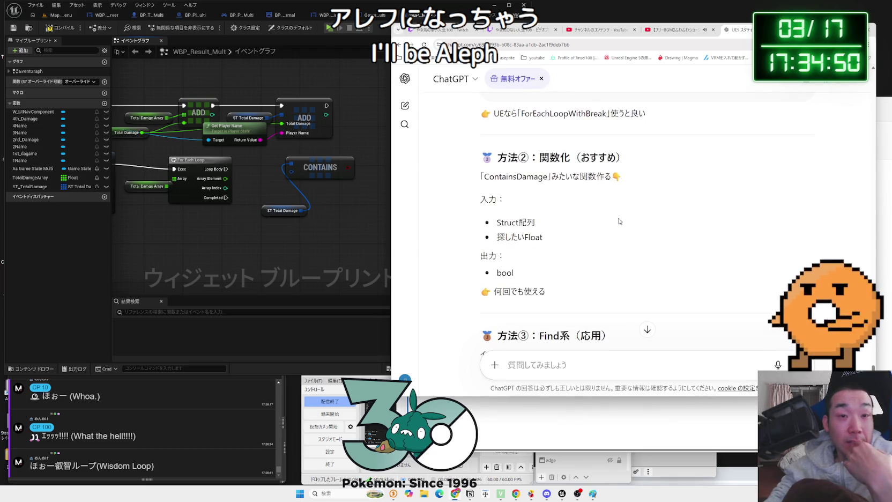
scroll(619, 221, "down", 7)
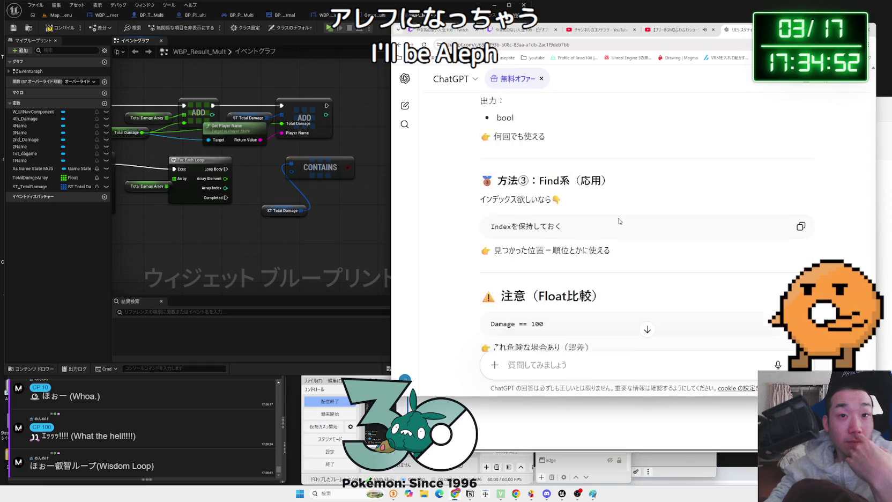
scroll(619, 221, "down", 3)
scroll(619, 221, "down", 4)
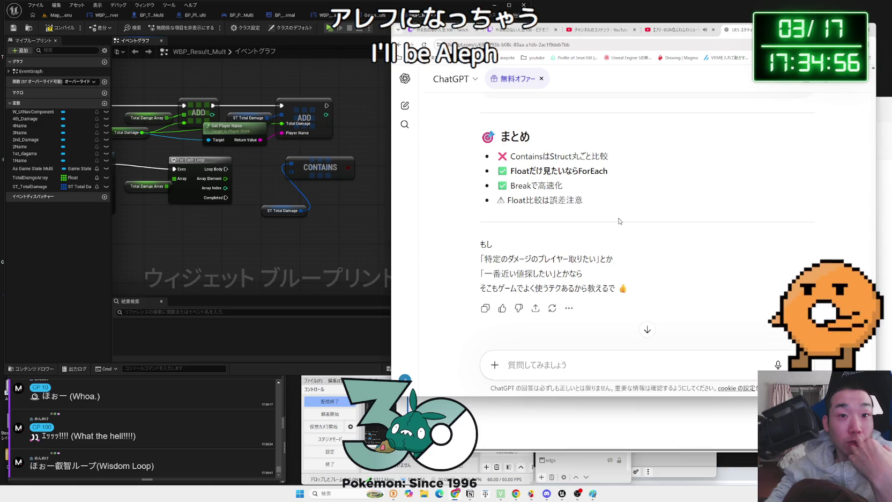
scroll(620, 221, "down", 1)
scroll(619, 221, "up", 2)
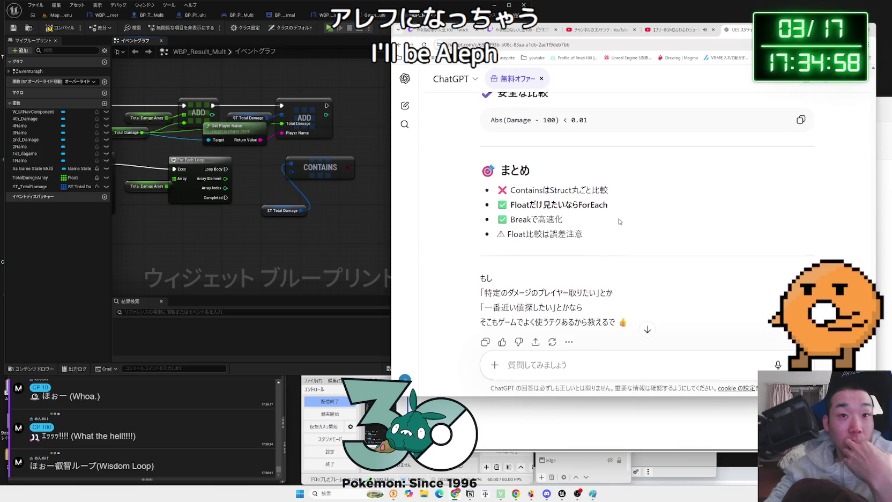
scroll(619, 221, "up", 6)
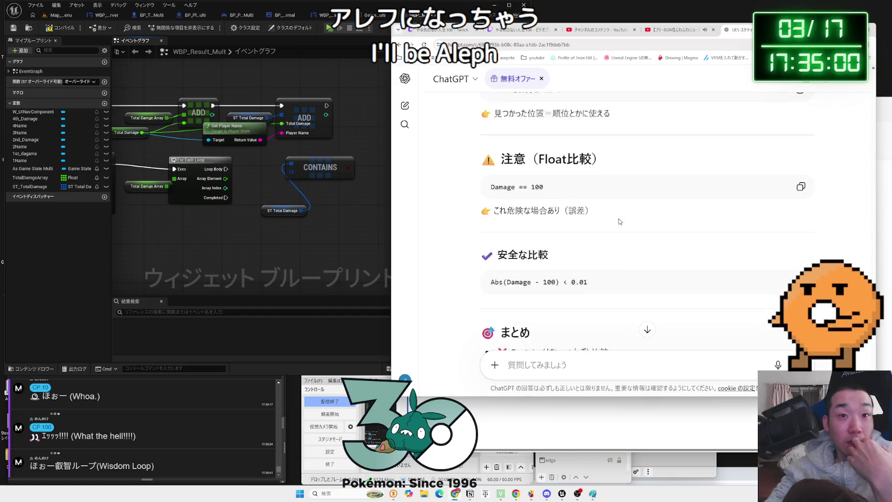
left_click(350, 215)
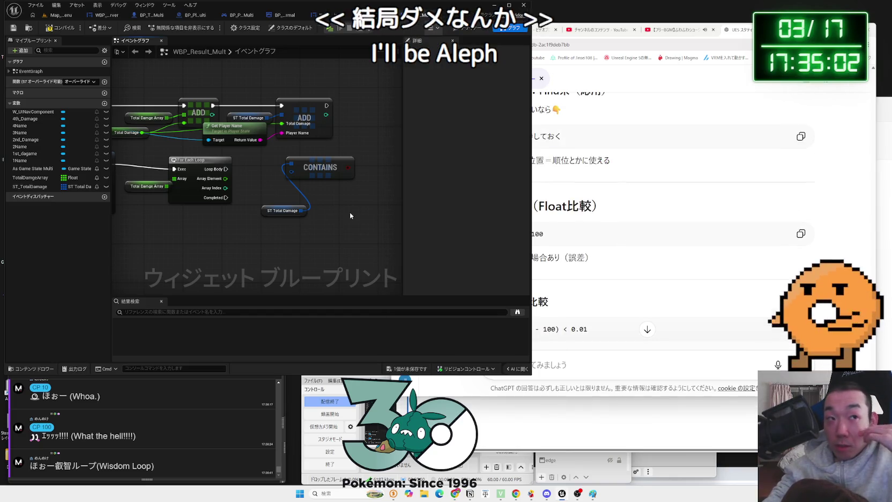
Delete the CONTAINS node, reposition ST Total Damage, then save and compile the blueprint
left_click(320, 167)
key("Delete")
left_click_drag(274, 208, 243, 224)
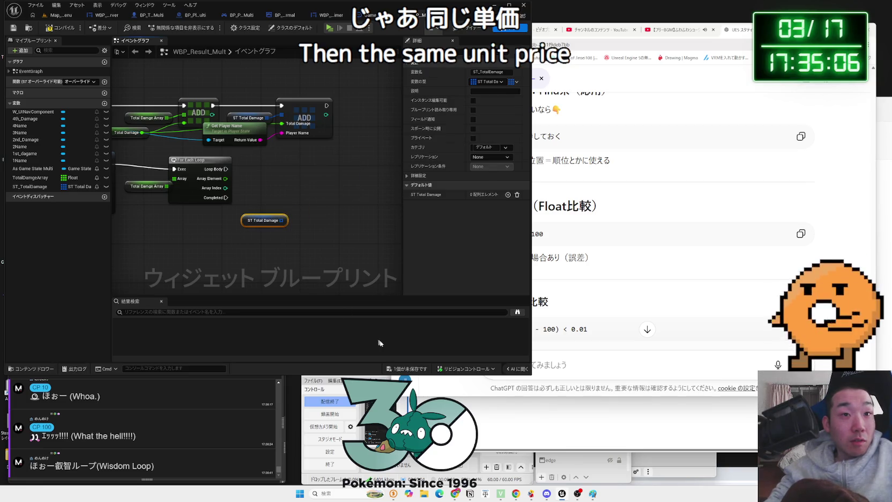
left_click(405, 368)
left_click(463, 324)
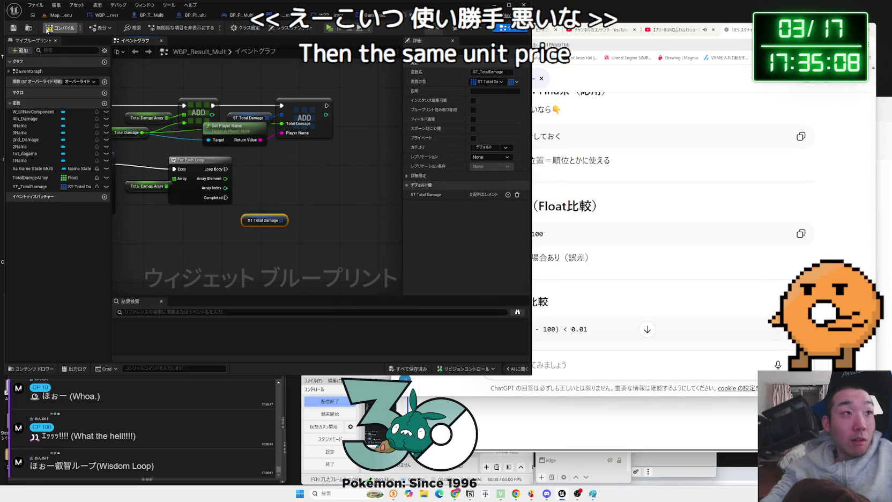
left_click(47, 30)
Browse the Utilities array actions available from the ST Total Damage pin
scroll(171, 225, "up", 1)
left_click(269, 220)
left_click_drag(300, 219, 341, 217)
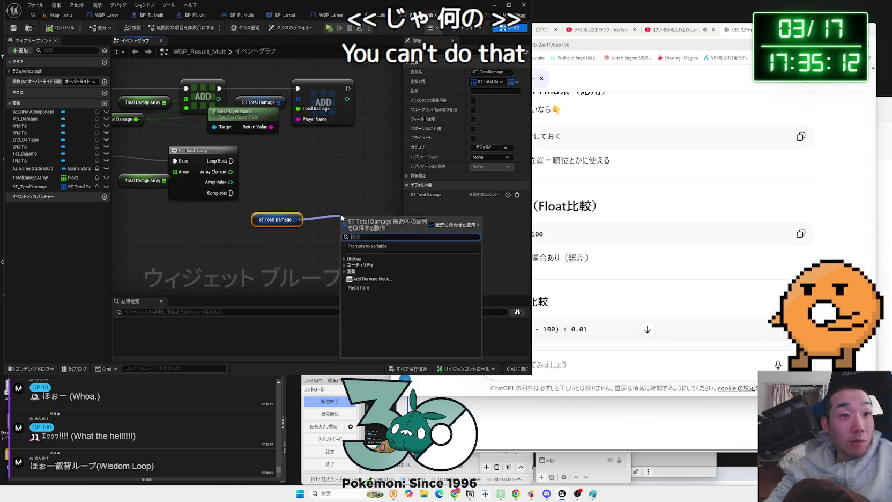
left_click(346, 265)
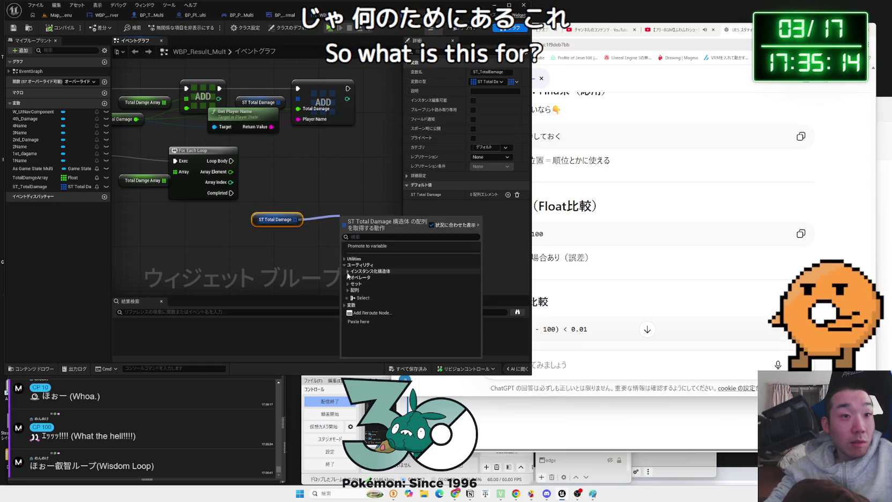
left_click(348, 291)
left_click(348, 291)
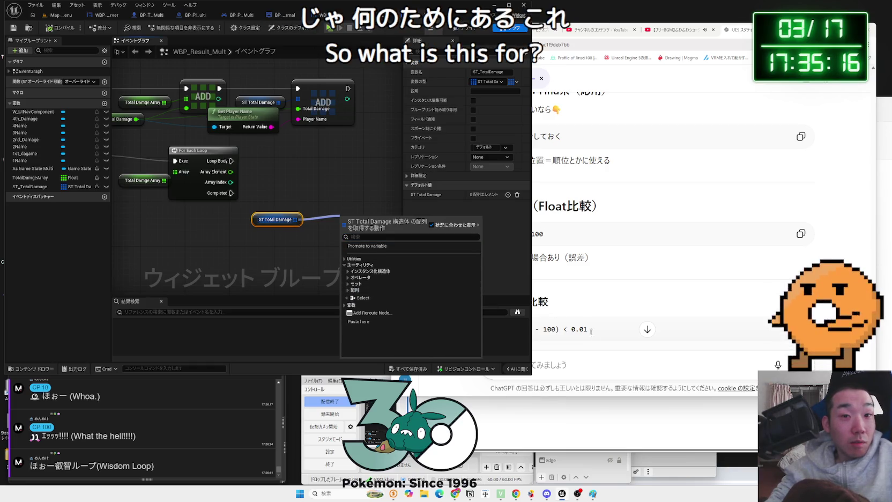
left_click(599, 354)
Ask ChatGPT what structs (構造体) are for
type("こうぞうたい")
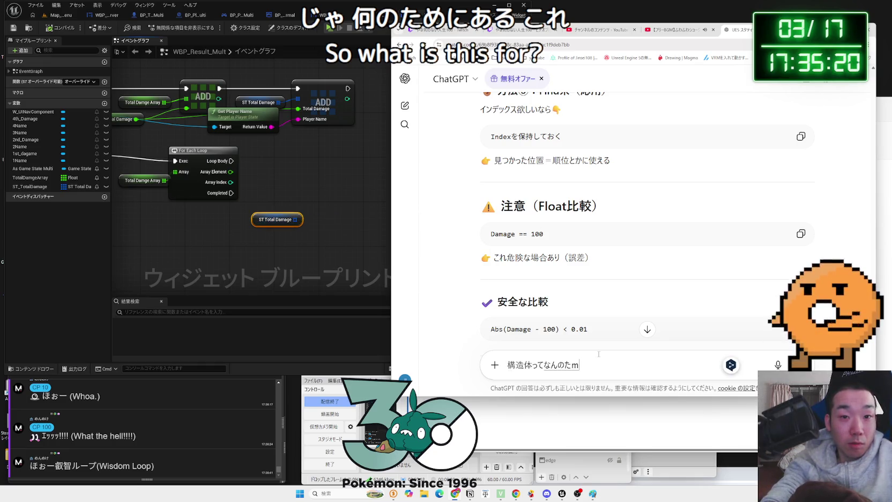
type("るの")
key("space")
key("Return")
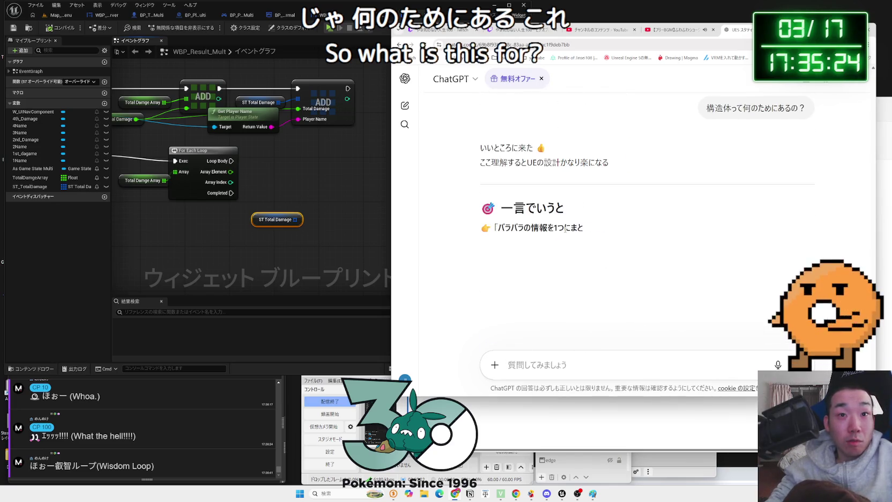
Read the reply and quote its 'Damageで並び替え' line into a new question
scroll(596, 215, "down", 2)
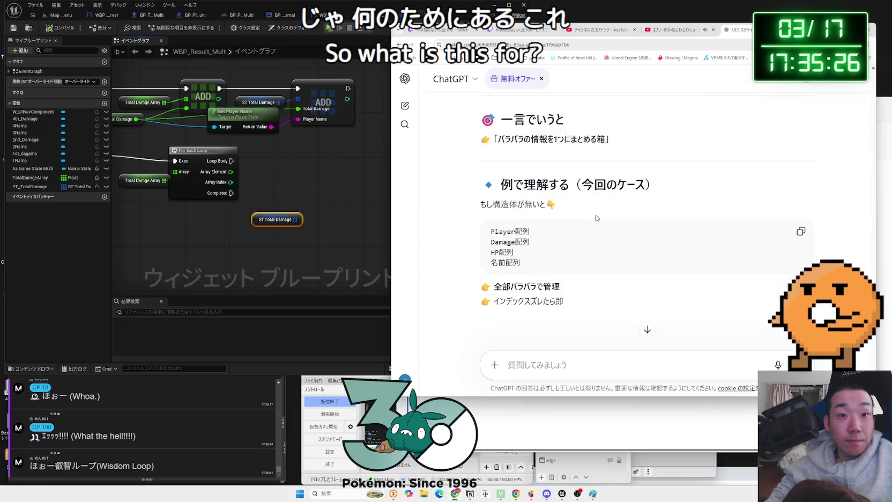
scroll(596, 215, "down", 1)
left_click_drag(574, 213, 484, 187)
scroll(515, 222, "down", 2)
scroll(547, 219, "down", 3)
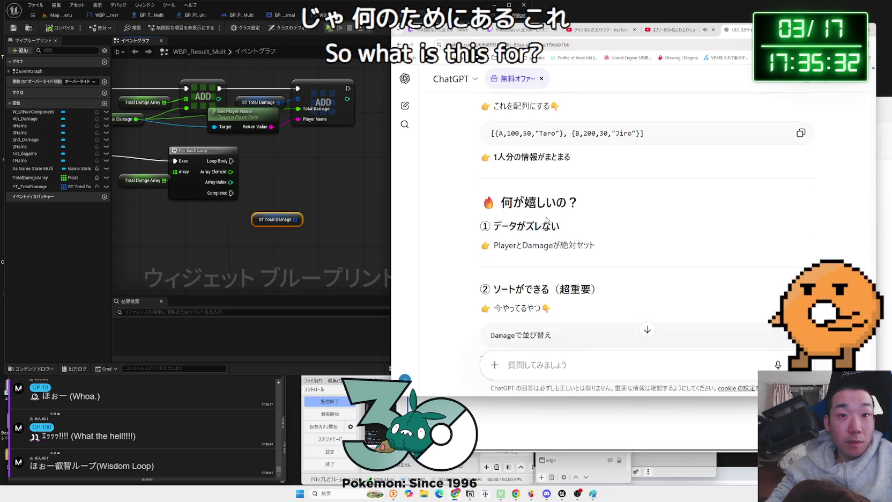
left_click(536, 222)
scroll(536, 222, "down", 2)
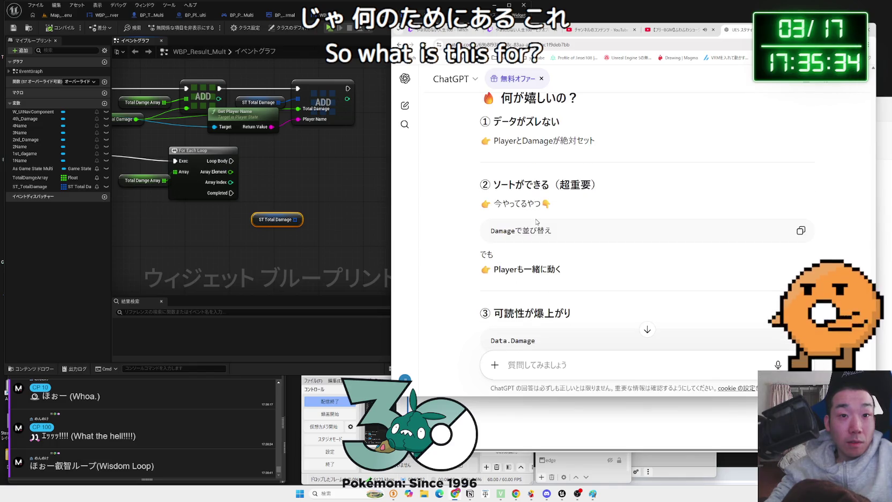
left_click(596, 209)
scroll(596, 209, "down", 2)
mouse_move(574, 206)
left_mouse_down()
mouse_move(481, 181)
mouse_move(491, 160)
left_mouse_up()
left_click_drag(557, 161, 491, 161)
left_click(564, 161)
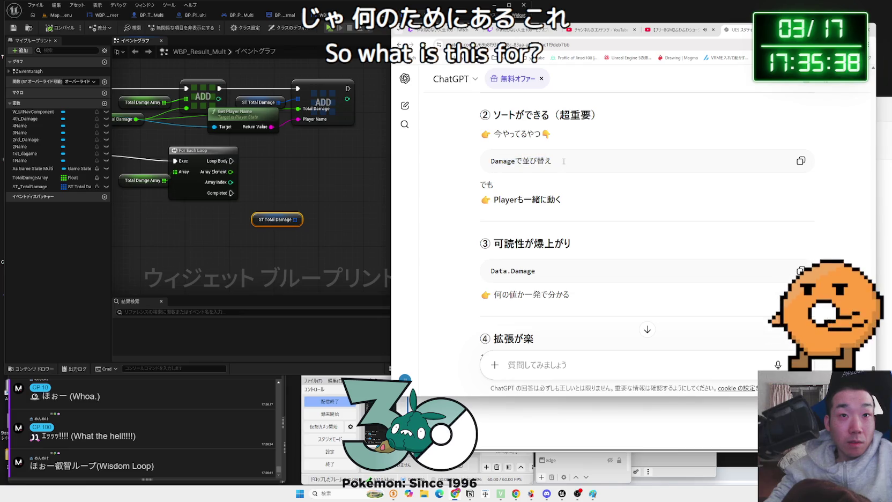
left_click_drag(558, 161, 490, 160)
key("ctrl+c")
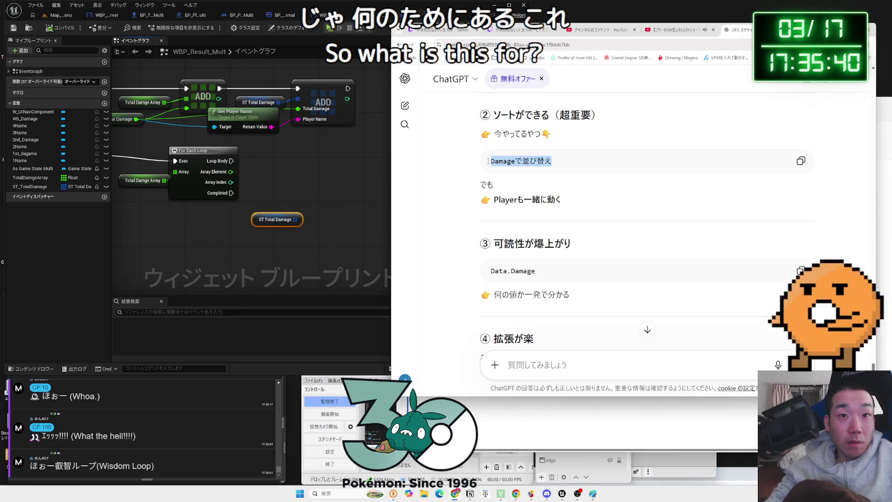
left_click(551, 364)
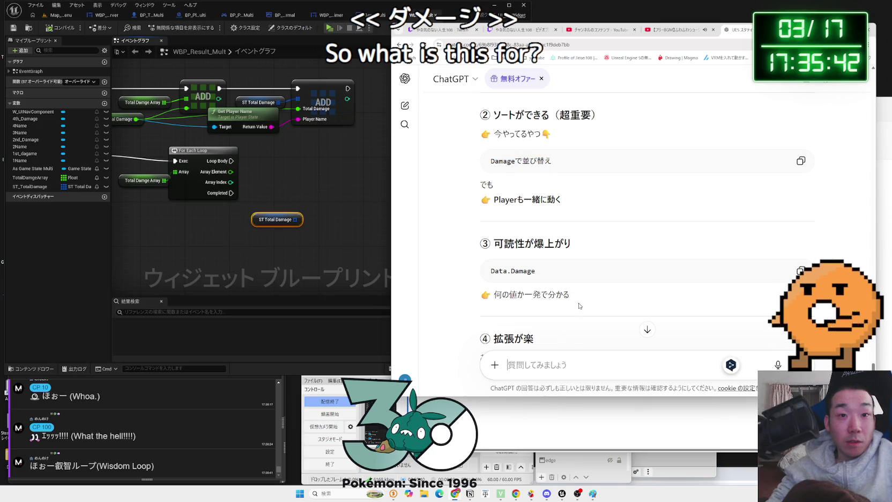
Send the quoted line with the follow-up 'やけど、やりかたがわからない'
key("ctrl+v")
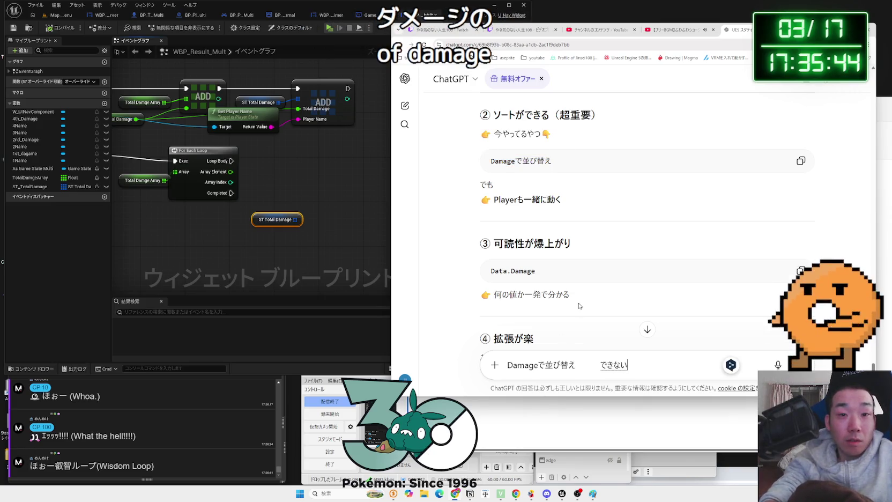
type("んやけど")
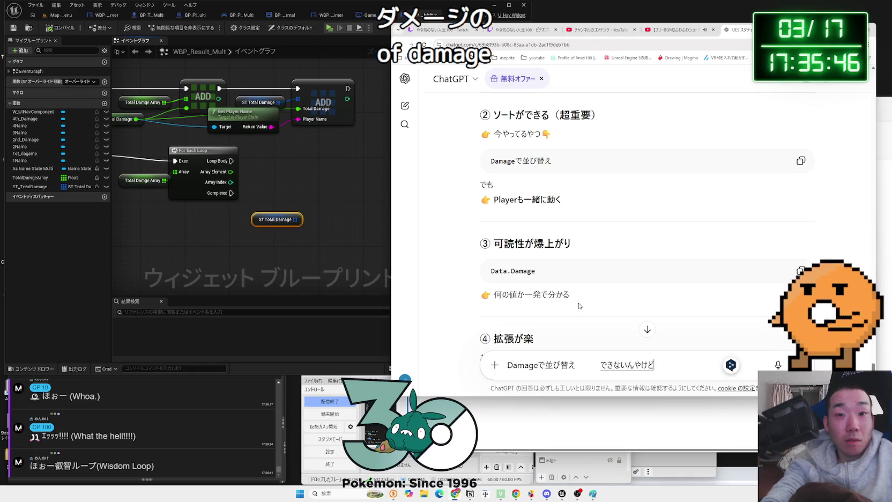
type("、やりかたが")
type("わからない")
key("Return")
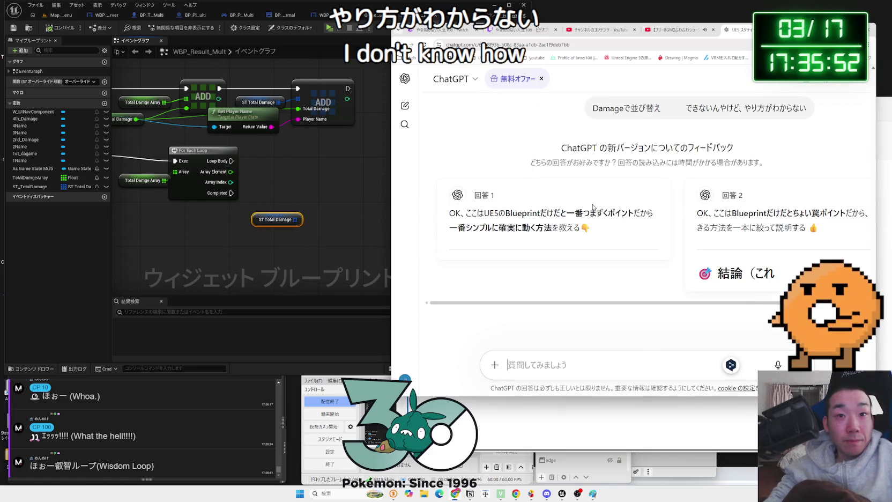
Read the answer, highlighting the add-max-item step and the イメージ example block
scroll(588, 205, "down", 4)
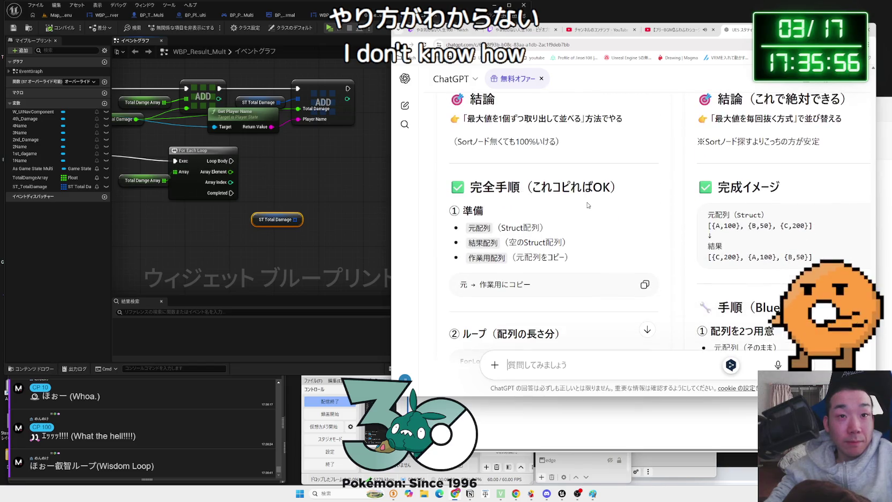
scroll(588, 205, "down", 3)
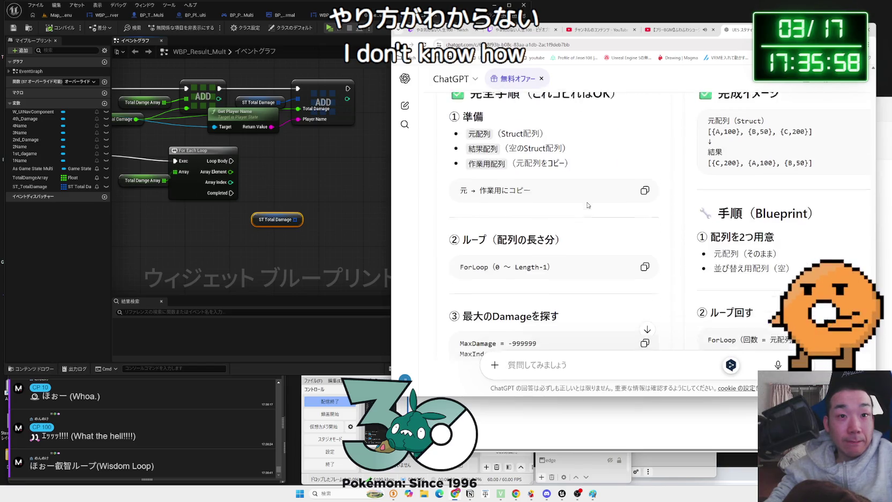
scroll(588, 205, "down", 4)
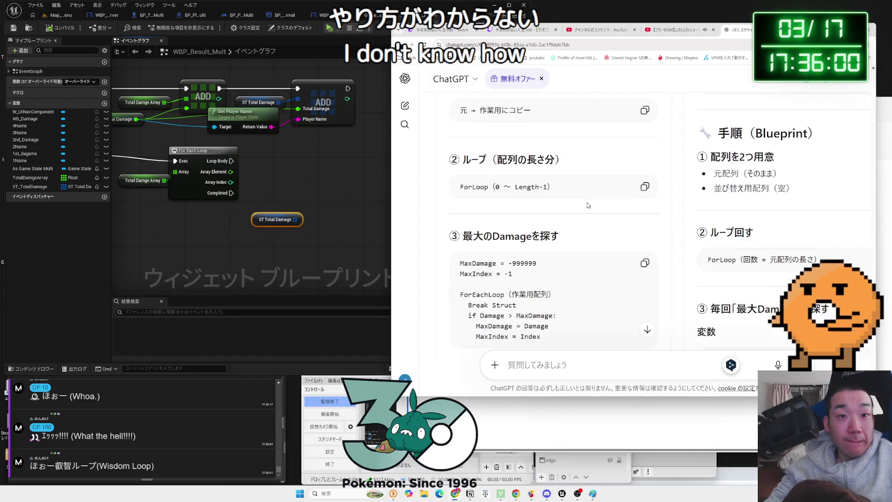
scroll(589, 205, "down", 4)
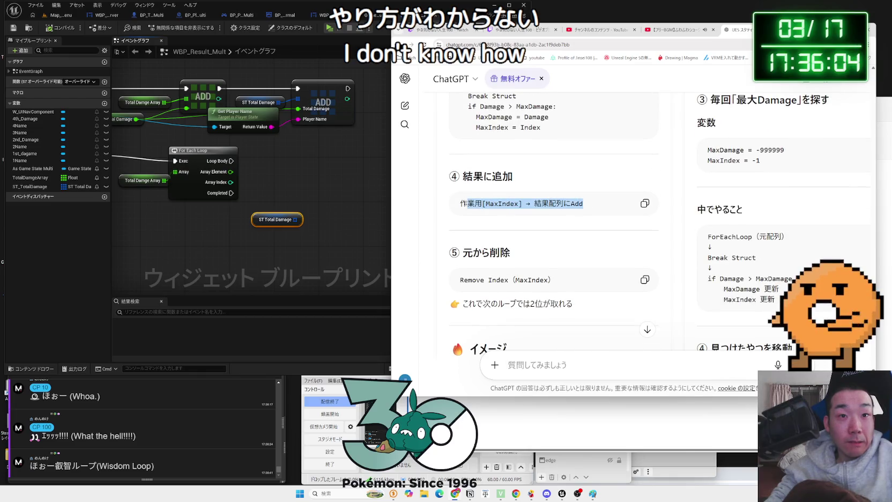
triple_click(582, 204)
left_click(590, 204)
scroll(589, 203, "up", 2)
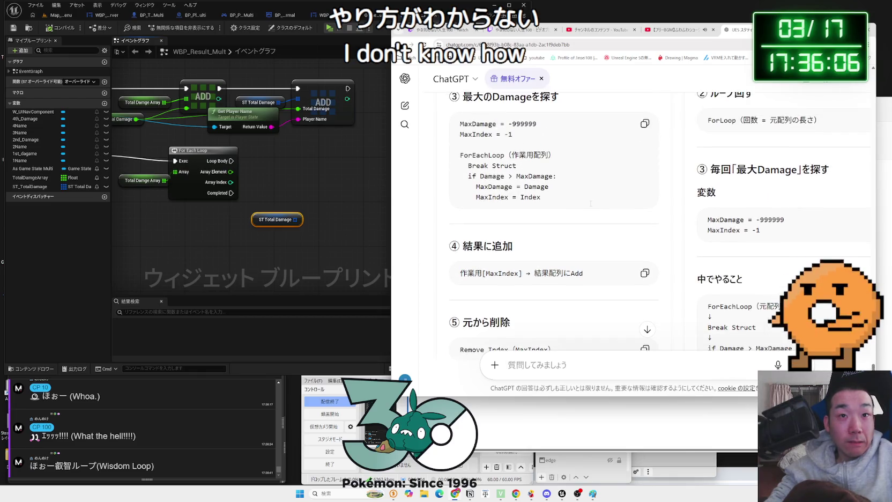
scroll(591, 204, "up", 2)
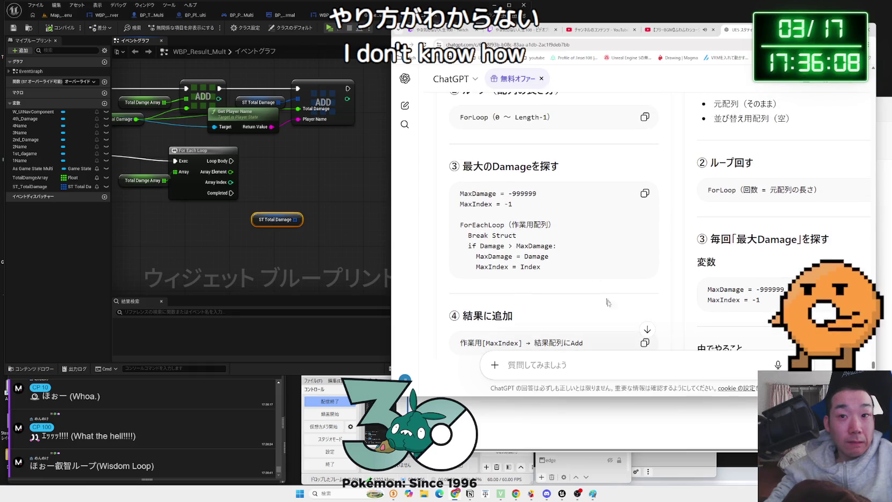
scroll(771, 264, "down", 4)
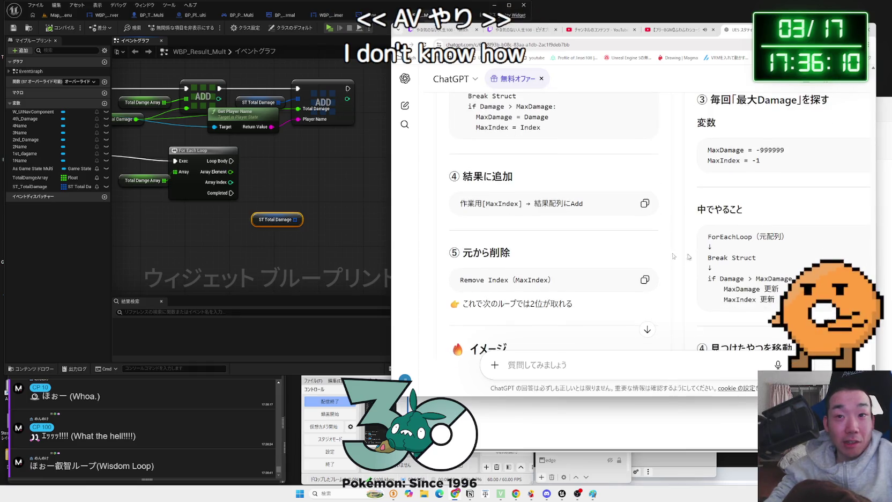
scroll(661, 247, "down", 6)
mouse_move(640, 245)
left_mouse_down()
mouse_move(542, 236)
mouse_move(460, 199)
mouse_move(591, 240)
mouse_move(464, 200)
mouse_move(574, 245)
mouse_move(463, 200)
left_mouse_up()
left_click(590, 244)
left_click_drag(573, 246, 464, 200)
left_click(536, 230)
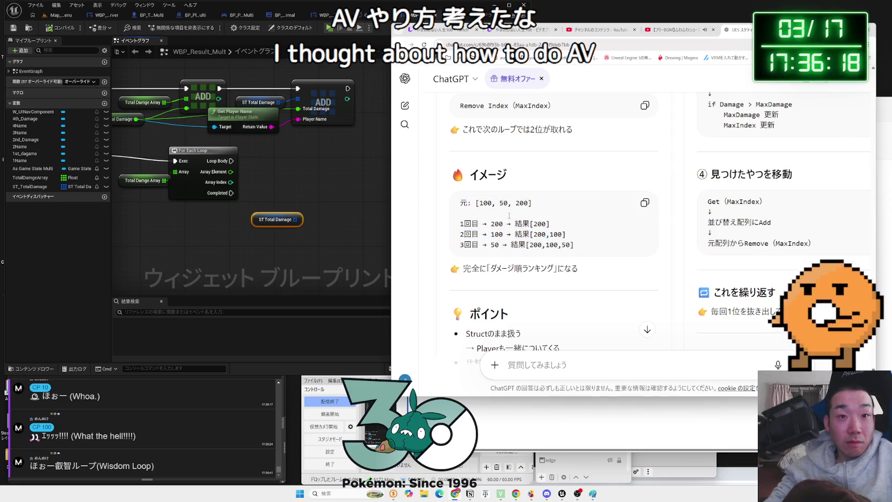
Highlight the Remove Index (MaxIndex) step and its note
scroll(508, 216, "up", 2)
left_click_drag(471, 206, 584, 232)
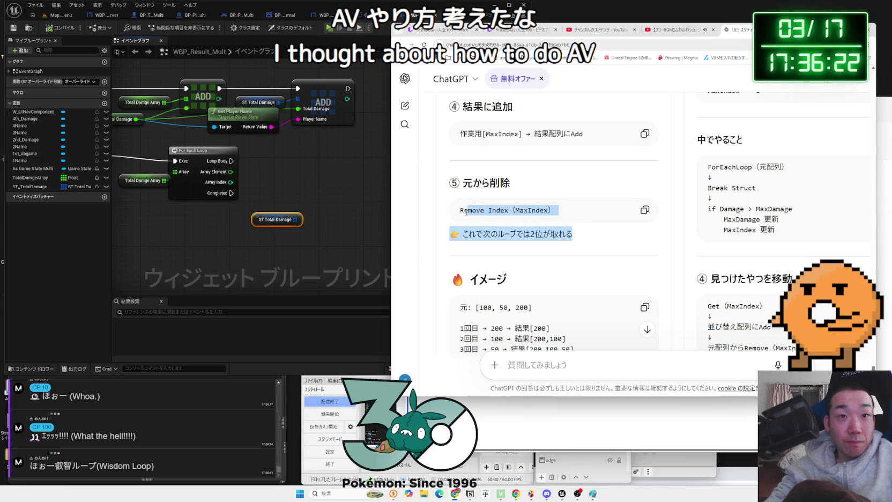
double_click(485, 216)
left_click(590, 235)
left_click_drag(461, 210, 590, 234)
left_click(589, 234)
left_click(577, 236)
mouse_move(461, 210)
left_mouse_down()
mouse_move(578, 237)
mouse_move(548, 210)
left_mouse_up()
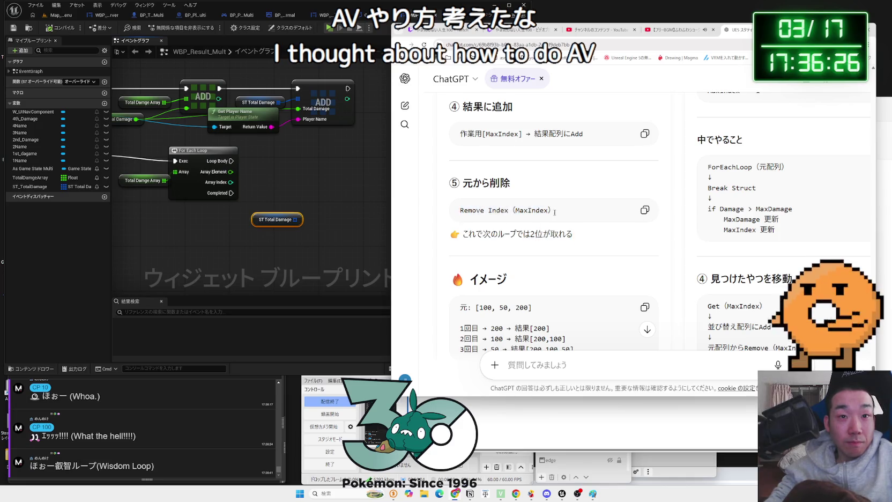
Read the common-mistakes and Custom Sort notes, then return to the Unreal graph
scroll(525, 209, "down", 8)
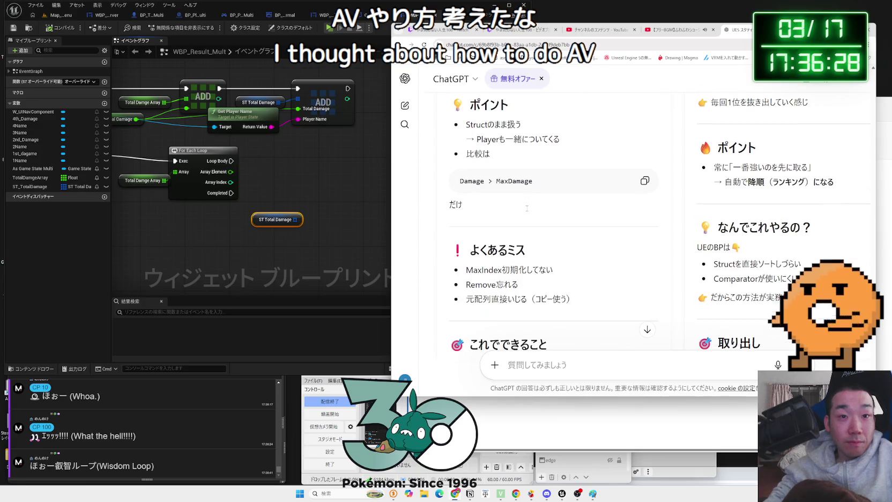
scroll(526, 211, "down", 1)
left_click_drag(518, 216, 466, 200)
left_click(466, 207)
scroll(536, 215, "down", 4)
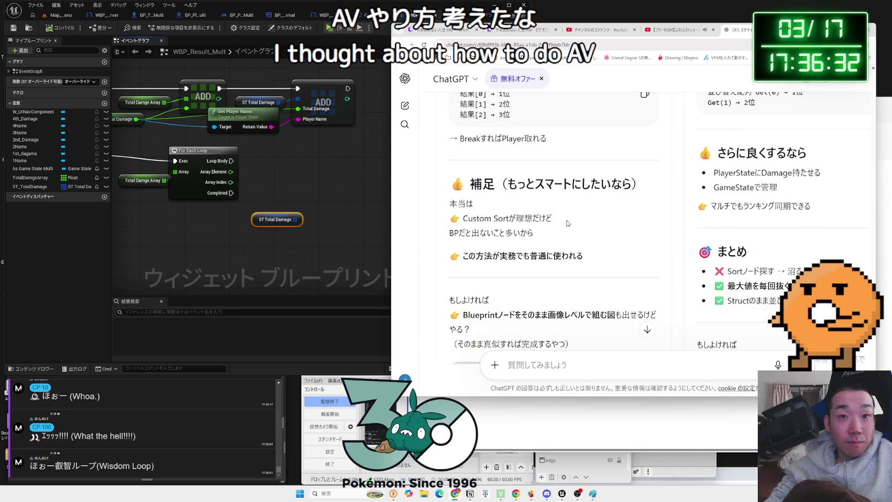
left_click_drag(549, 234, 451, 217)
left_click(546, 233)
scroll(546, 232, "down", 3)
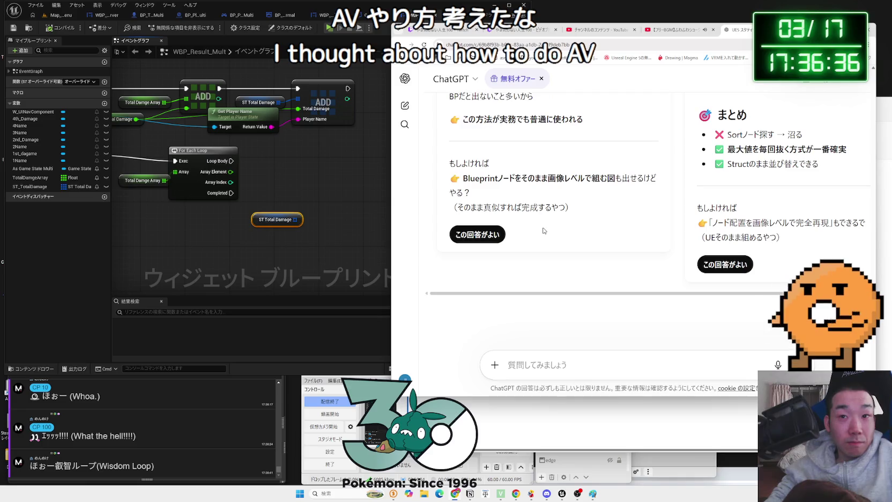
left_click(334, 209)
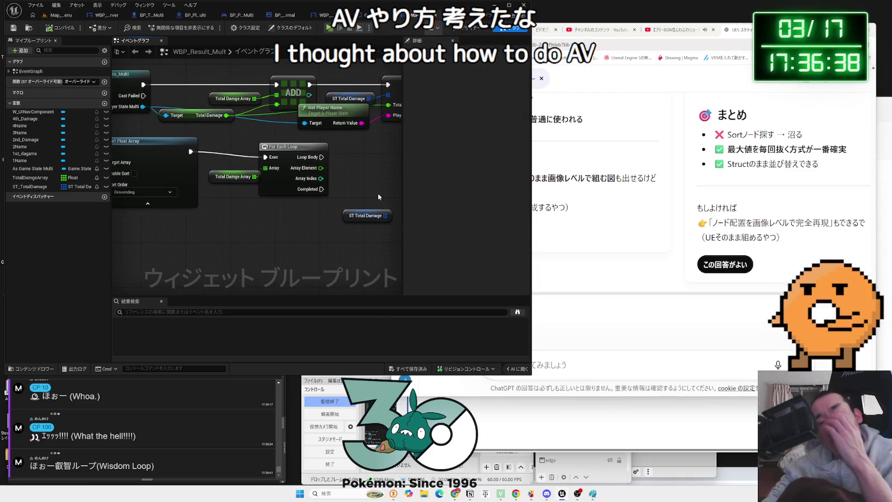
Move the Sort Float Array nodes slightly lower, then select the For Each Loop nodes
left_click_drag(378, 214, 498, 214)
left_click(252, 156)
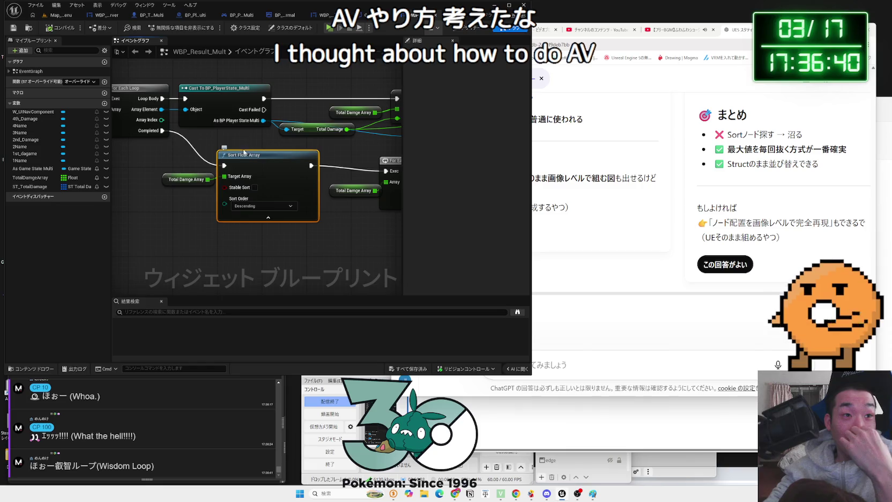
left_click(209, 183, "ctrl")
mouse_move(265, 155)
left_mouse_down()
mouse_move(258, 164)
mouse_move(277, 156)
left_mouse_up()
left_click_drag(343, 241, 275, 242)
left_click(335, 160)
left_click(284, 191, "ctrl")
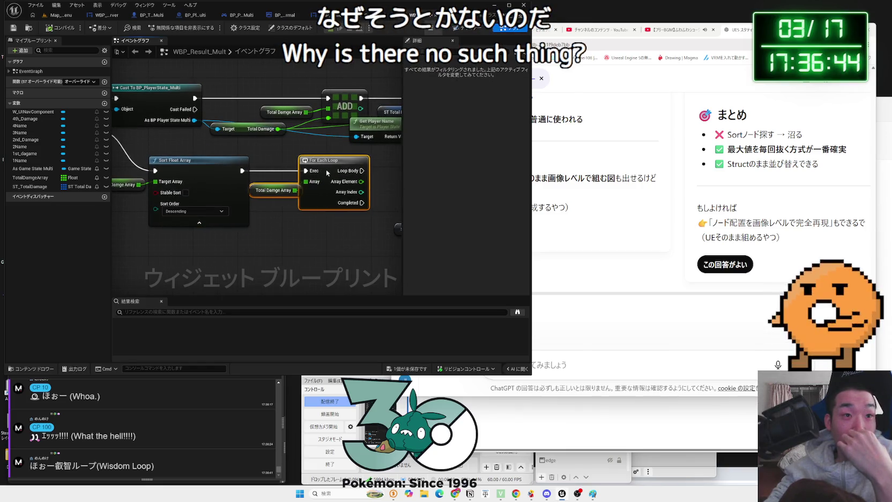
left_click(278, 218)
Save the widget blueprint, undo the node rearrangement, and select the ST Total Damage node
key("ctrl+z")
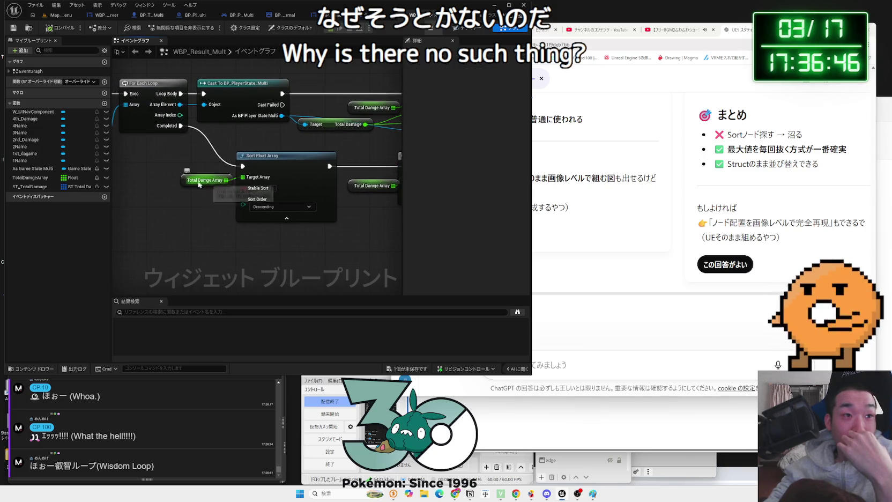
left_click(423, 369)
key("Return")
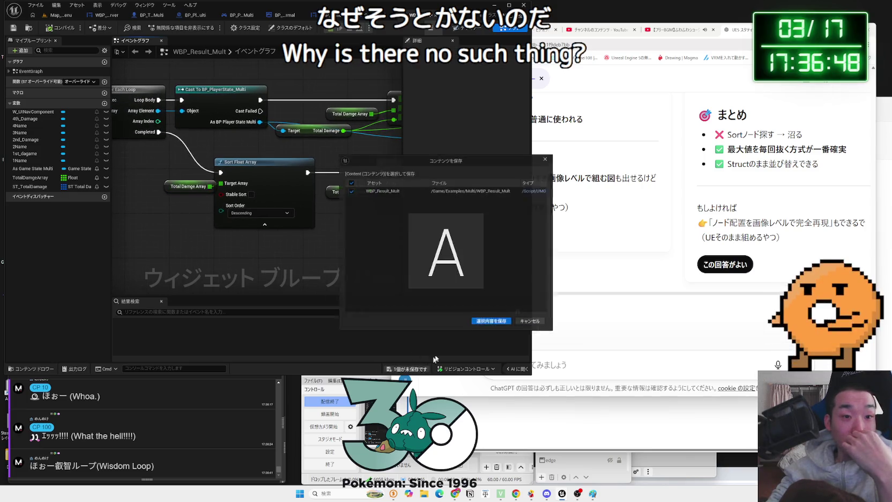
key("ctrl+z")
key("ctrl+z")
left_click(254, 235)
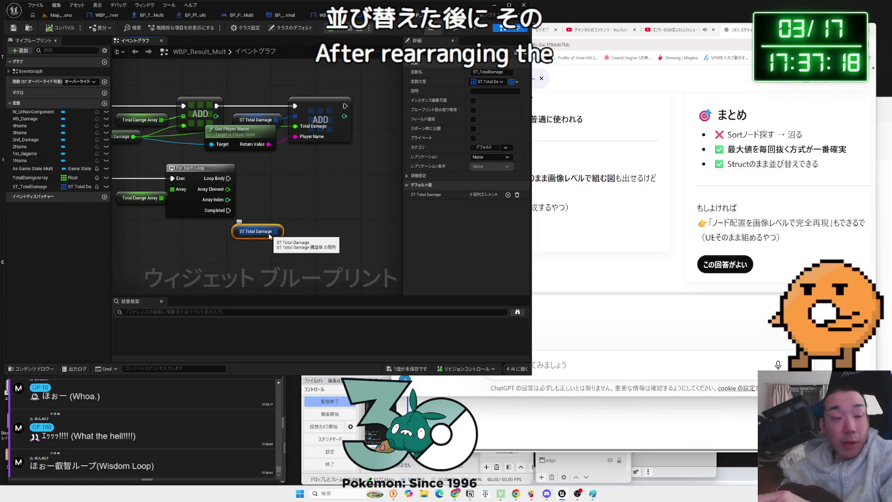
Bring the two ADD nodes into view and pull a connection from ST Total Damage
left_click_drag(254, 167, 308, 174)
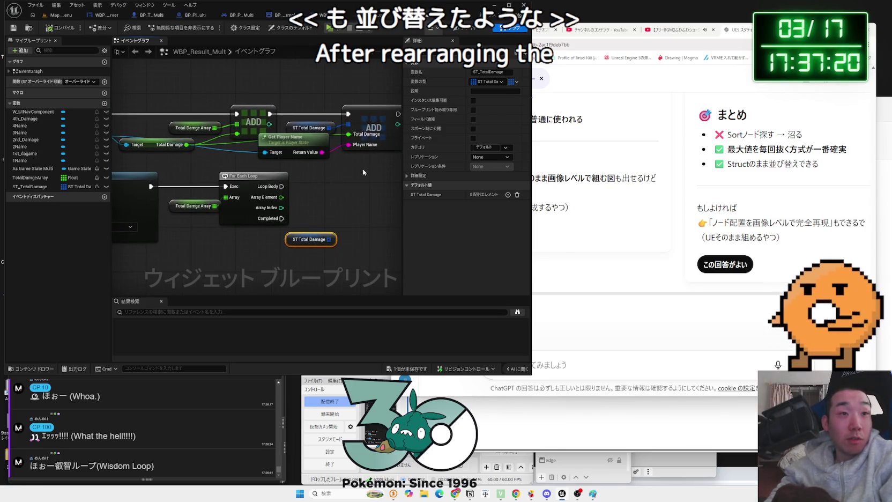
left_click(363, 169)
left_click(368, 116)
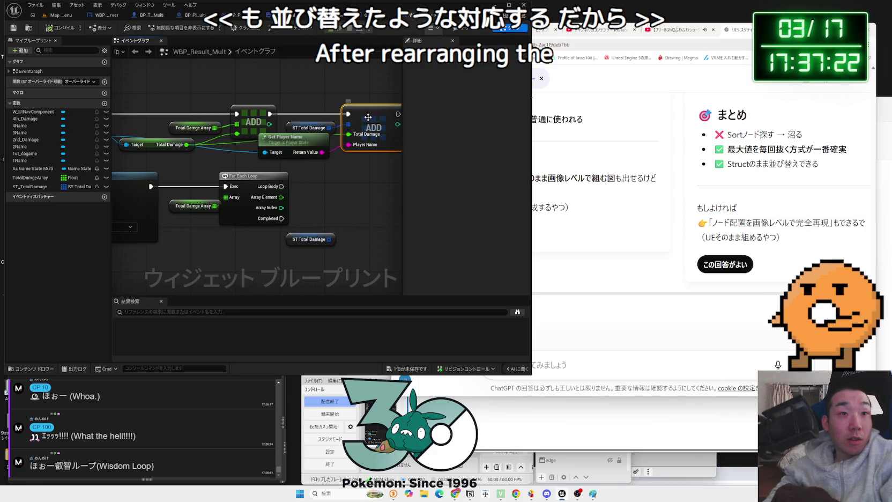
left_click_drag(368, 117, 319, 85)
left_click(262, 207)
left_click_drag(279, 207, 319, 206)
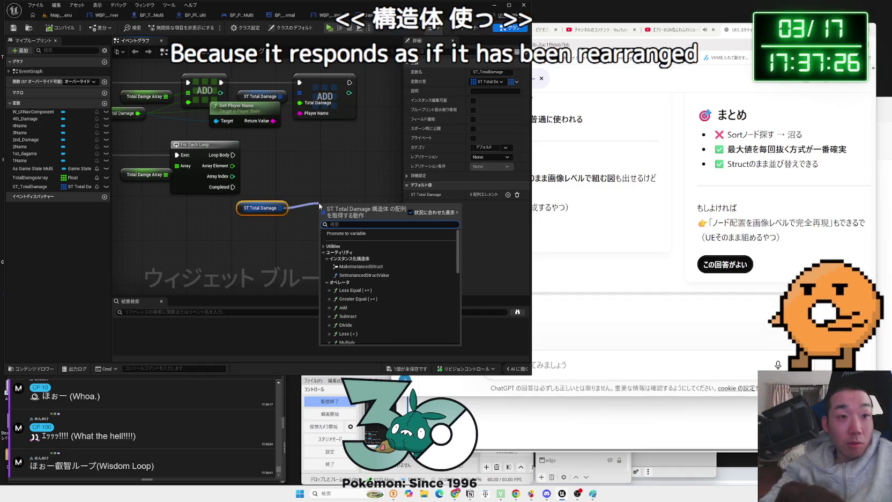
Try a Swap Array Elements node on ST Total Damage, delete it, and save
type("sor")
key("BackSpace")
key("BackSpace")
key("BackSpace")
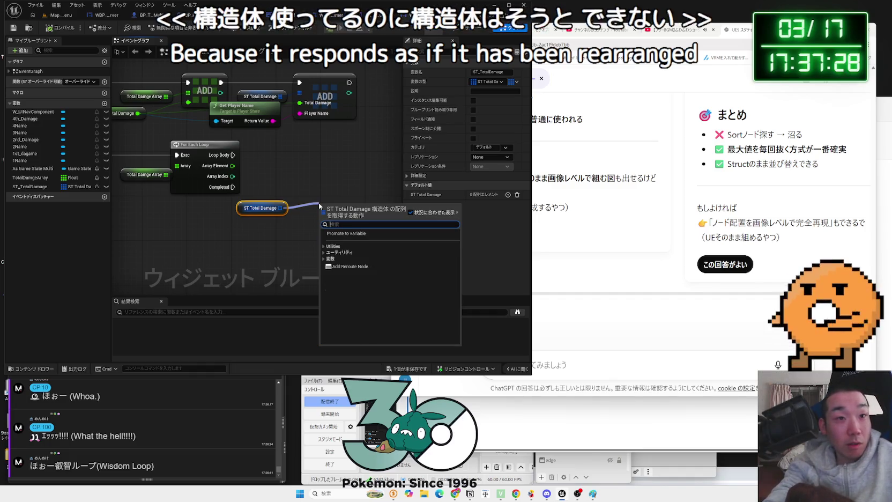
left_click(324, 252)
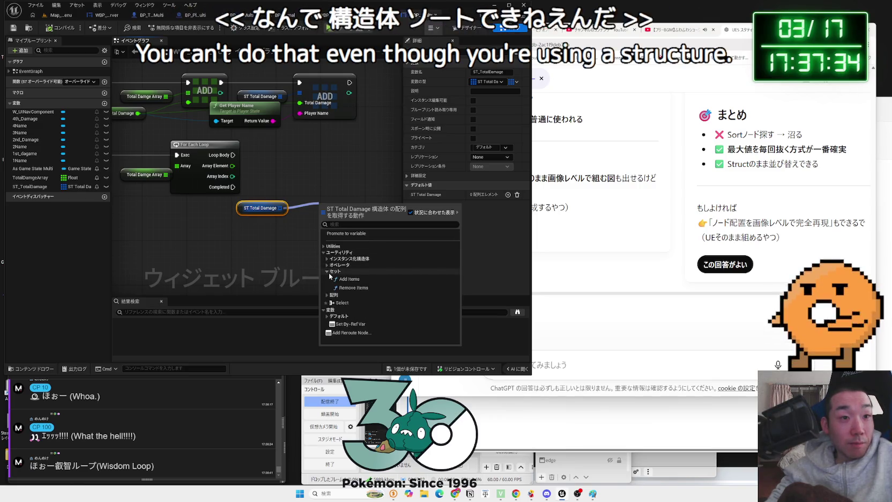
left_click(329, 271)
scroll(343, 279, "down", 3)
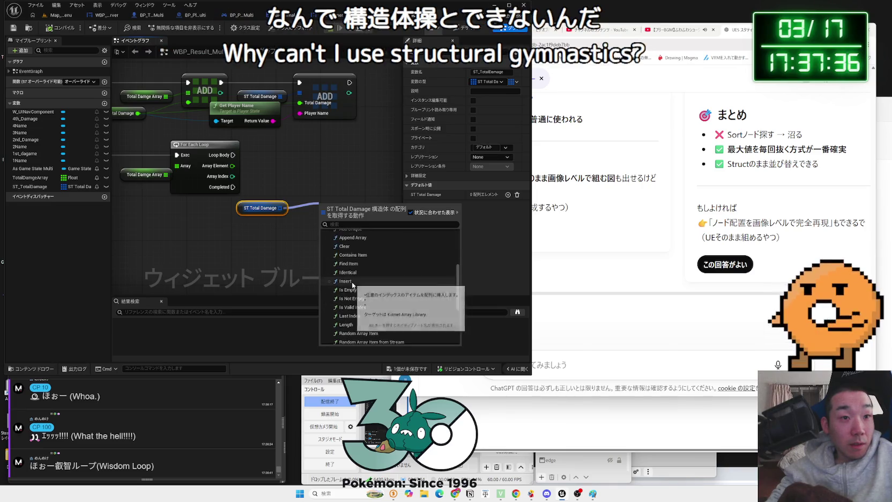
scroll(363, 284, "down", 4)
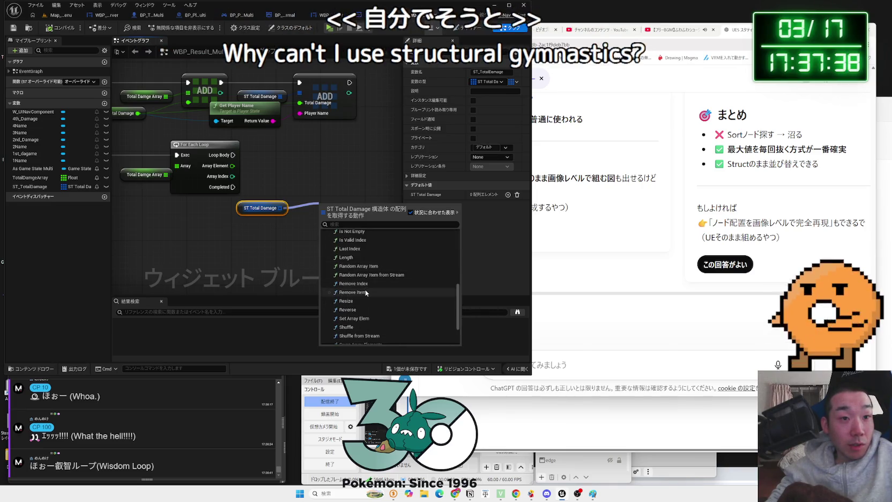
scroll(363, 285, "down", 3)
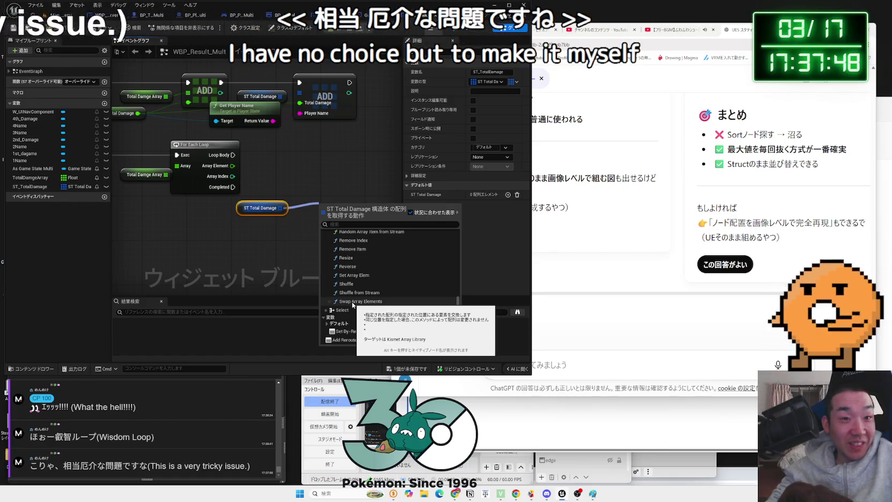
left_click(352, 302)
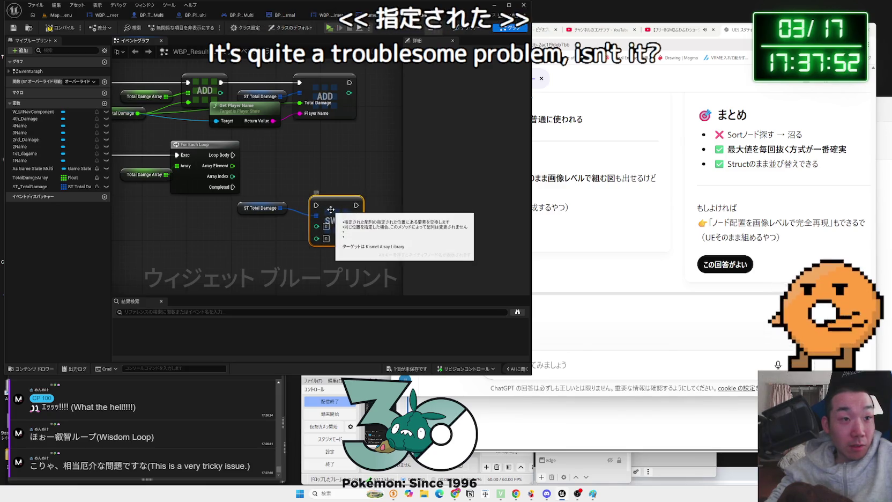
key("Delete")
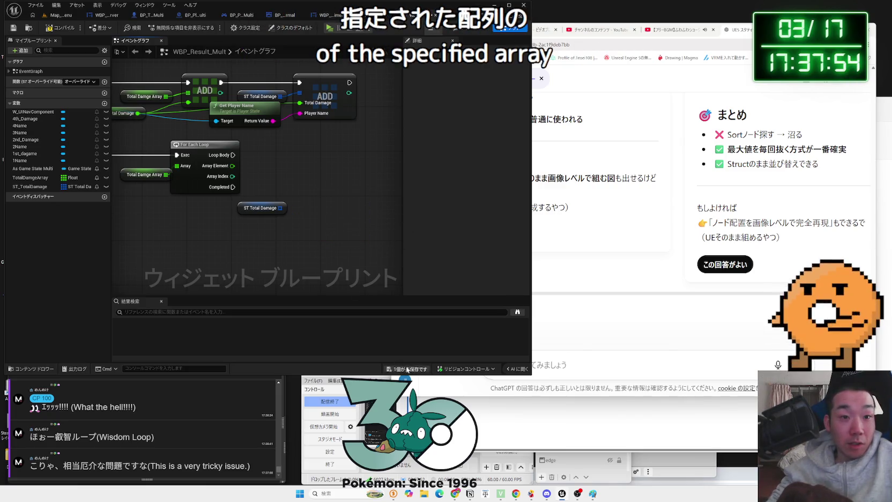
key("ctrl+s")
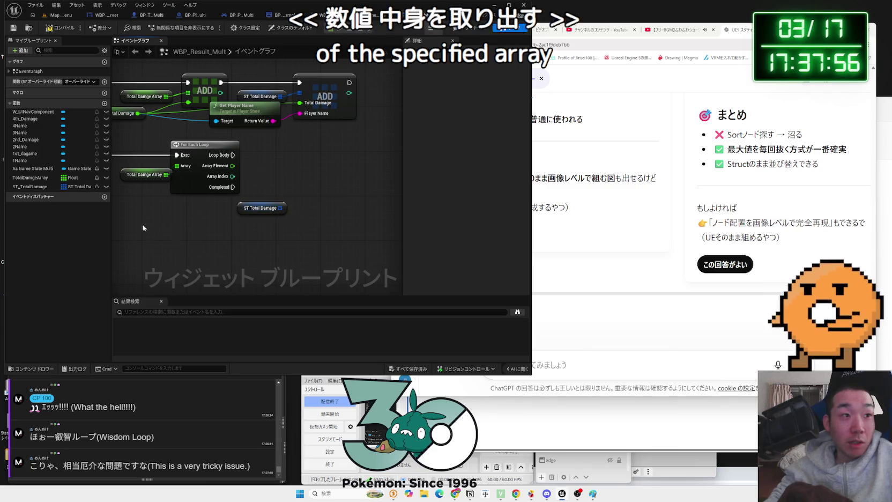
Add a For Each Loop fed by ST Total Damage and move both nodes down-left
left_click_drag(280, 207, 301, 202)
type("for each loo")
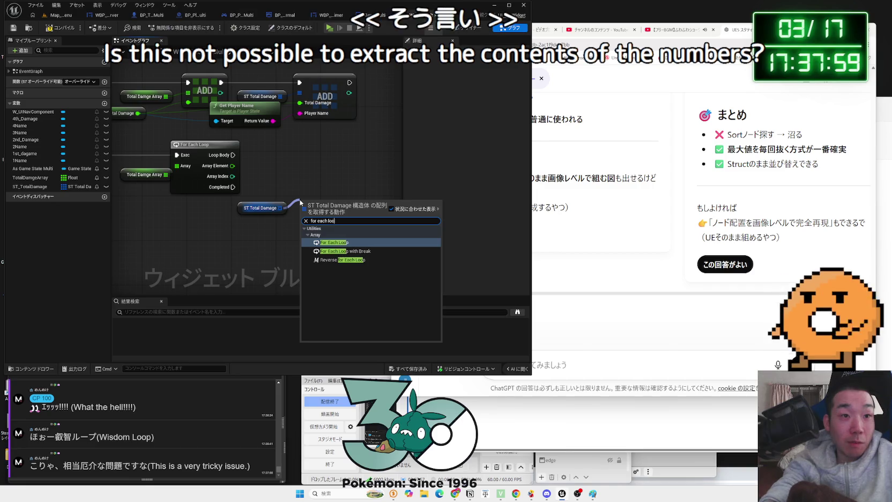
key("Return")
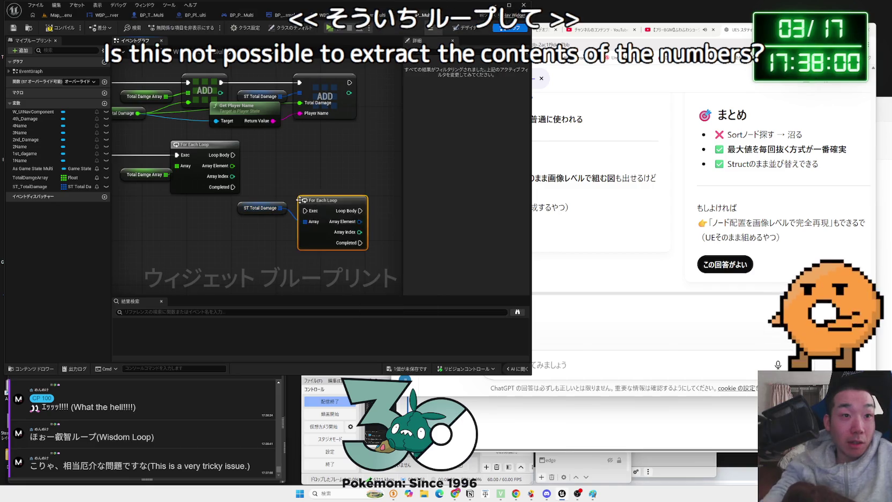
left_click_drag(317, 203, 303, 184)
right_click(261, 208)
left_click(261, 208, "ctrl")
left_click_drag(261, 208, 227, 231)
left_click(271, 190)
left_click(627, 366)
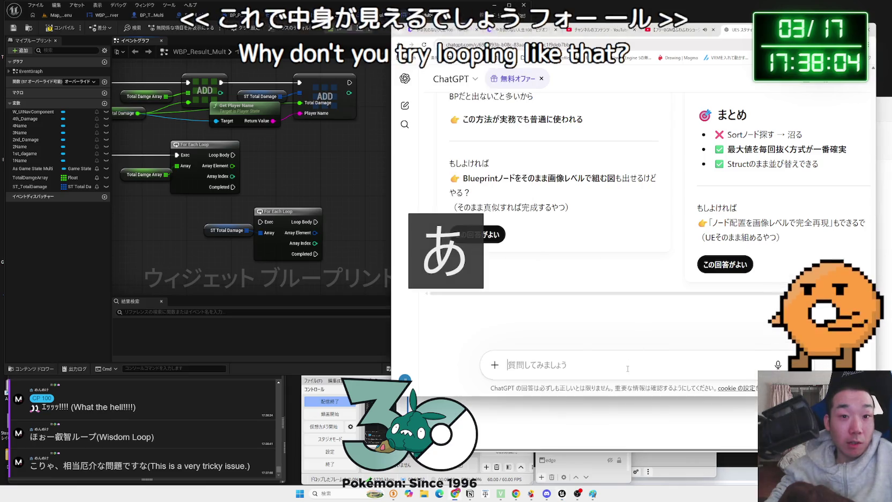
Ask ChatGPT whether a ForEachLoop can be nested inside another one and read the reply
type("For")
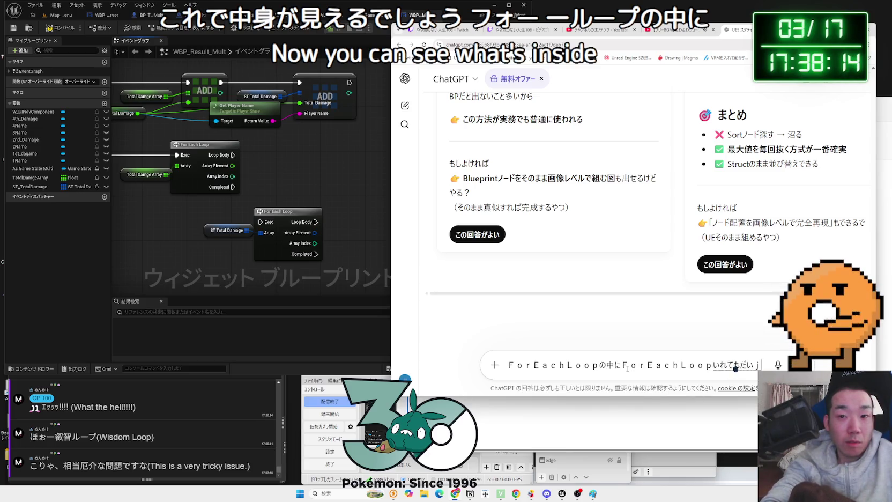
key("space")
key("Return")
key("Return")
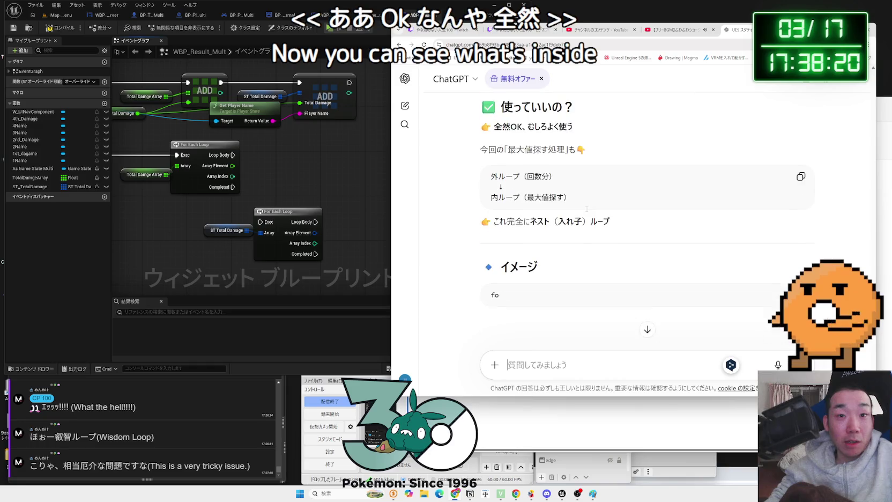
scroll(588, 212, "up", 1)
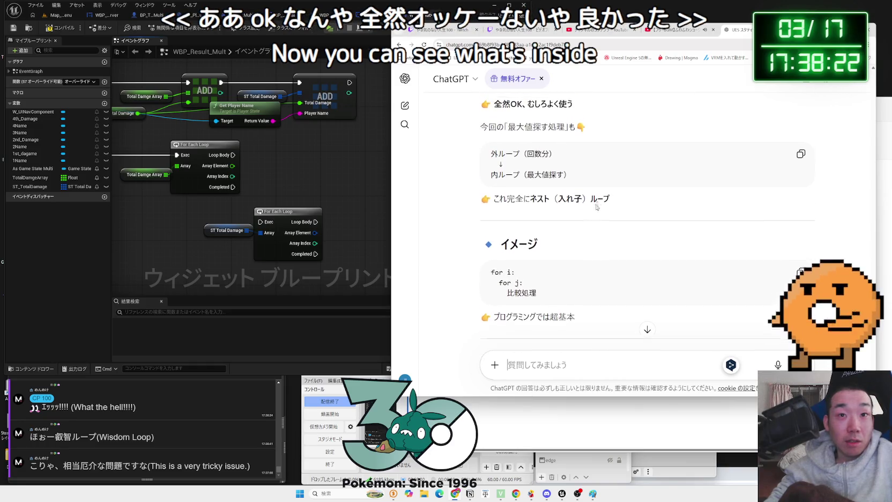
left_click_drag(507, 199, 610, 199)
scroll(617, 200, "down", 6)
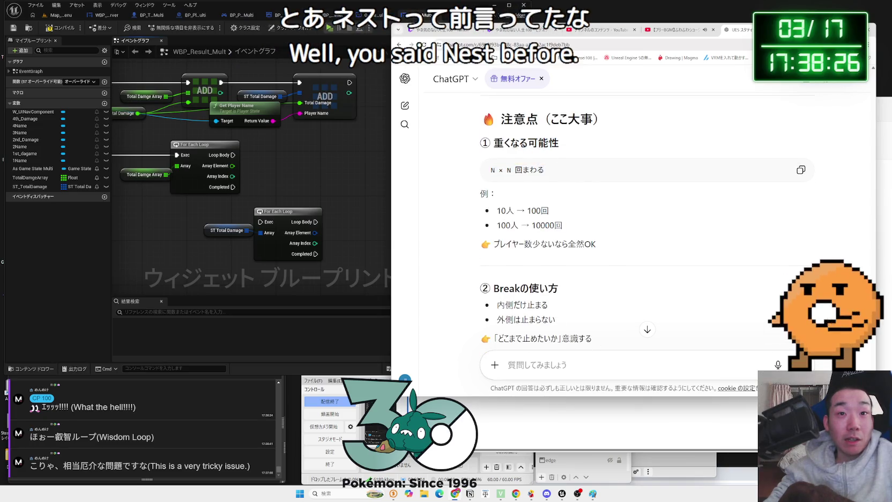
scroll(528, 152, "down", 1)
left_click_drag(596, 209, 564, 159)
left_click(608, 202)
scroll(608, 201, "down", 3)
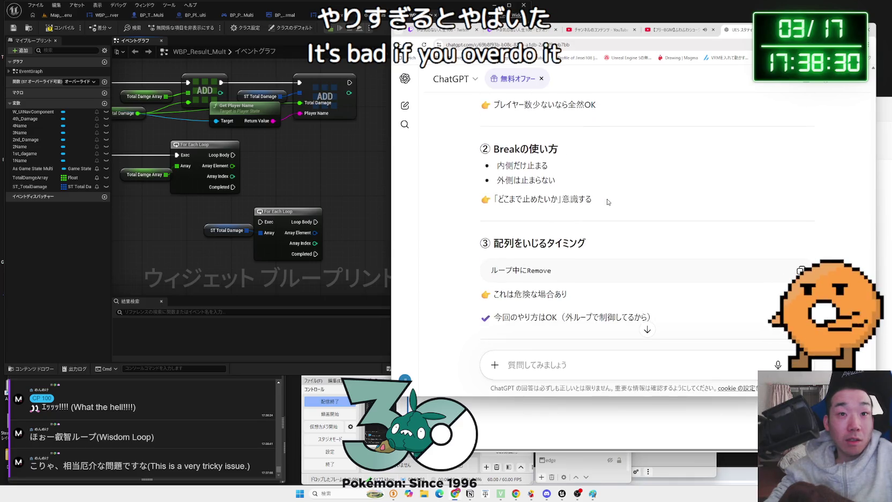
scroll(608, 201, "down", 3)
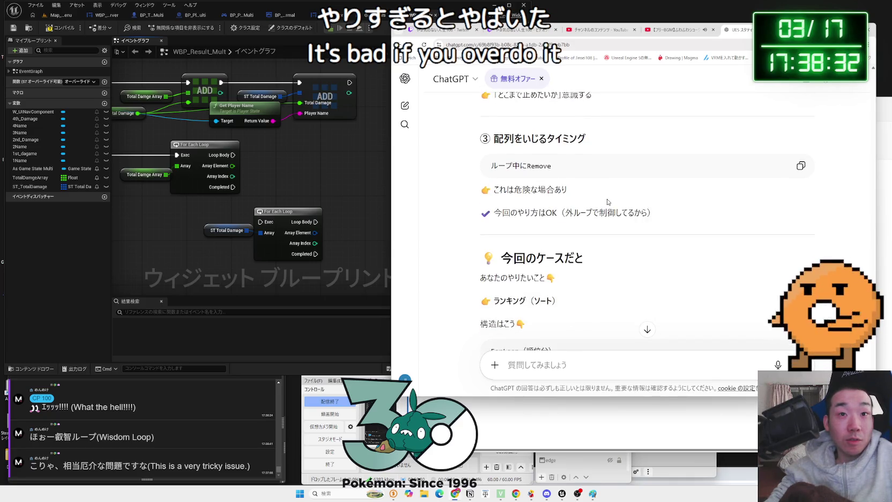
scroll(608, 202, "down", 3)
scroll(608, 201, "down", 2)
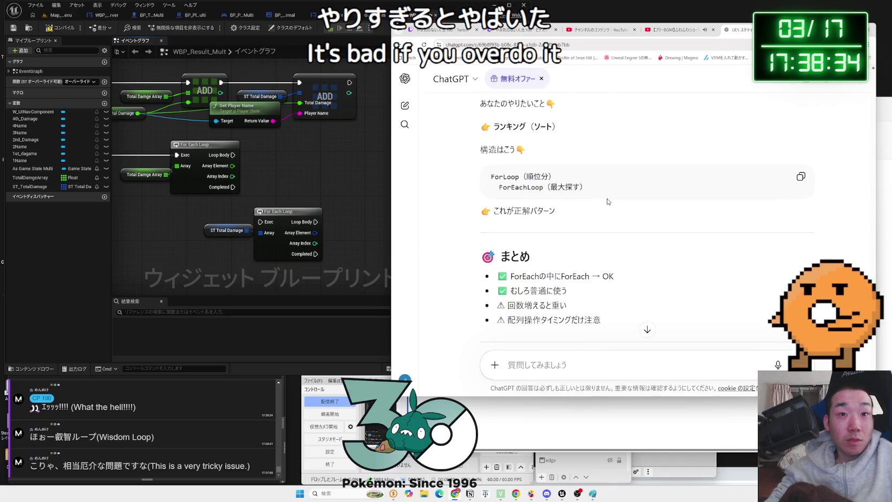
Back in Unreal, nudge the lower For Each Loop up slightly
left_click(339, 184)
mouse_move(288, 216)
left_mouse_down()
mouse_move(328, 208)
mouse_move(337, 192)
left_mouse_up()
left_click(337, 192)
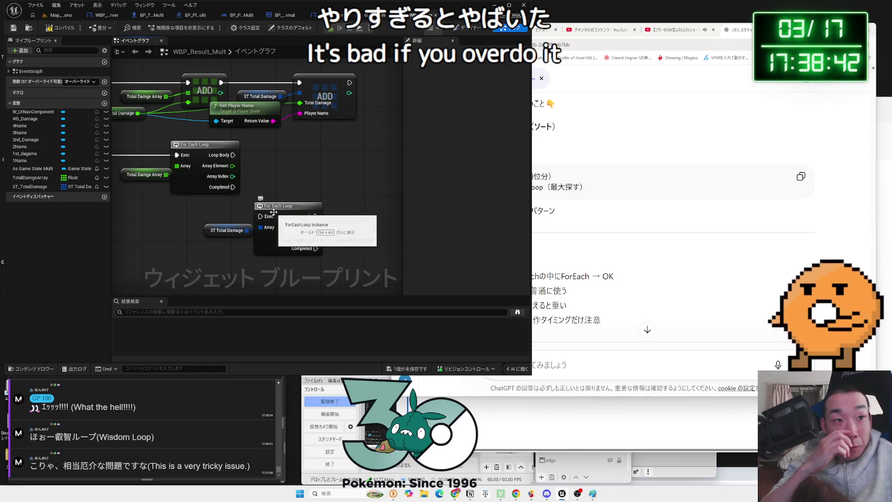
Save the widget blueprint and undo an accidental move of the lower For Each Loop
left_click(218, 230)
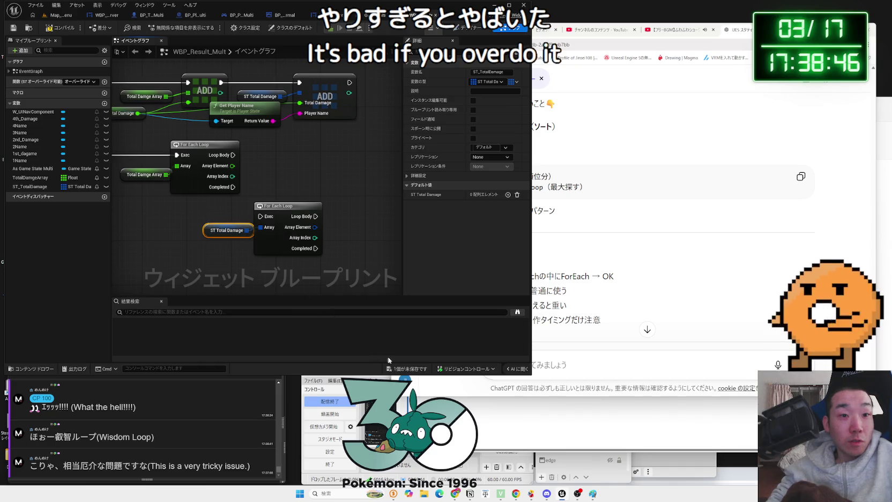
left_click(409, 367)
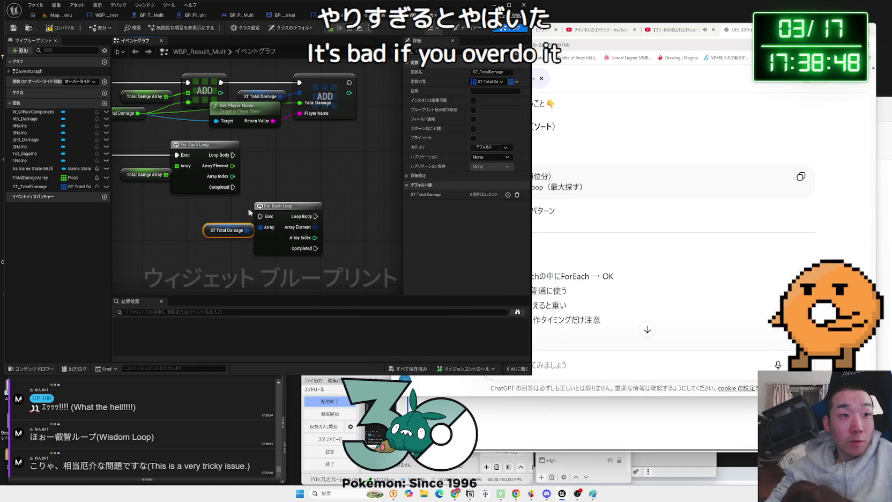
left_click_drag(283, 211, 289, 204)
key("ctrl+z")
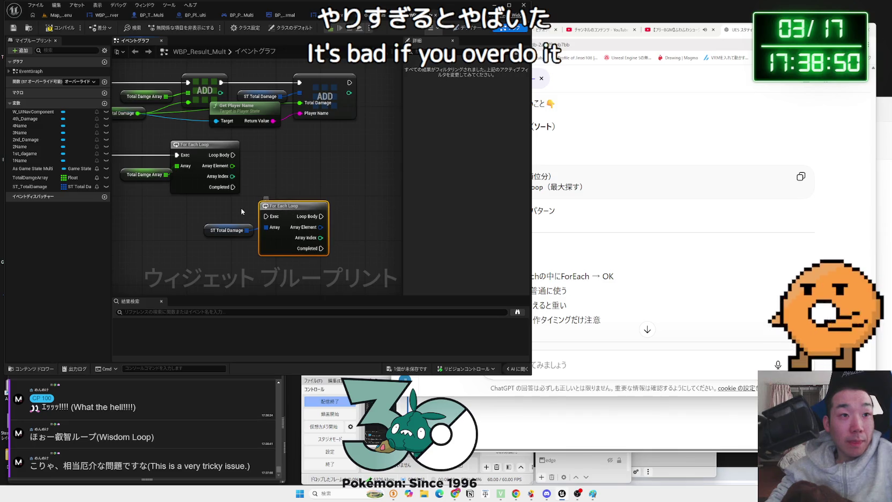
Bring DamageRaceResult, the first loop and the Player Array getters into view
left_click_drag(233, 203, 305, 214)
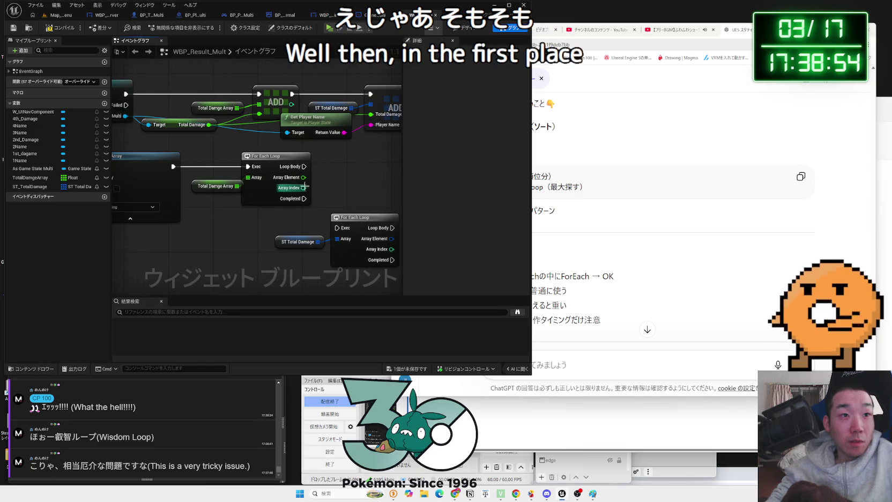
mouse_move(293, 184)
left_mouse_down()
mouse_move(324, 219)
mouse_move(342, 223)
mouse_move(200, 223)
left_mouse_up()
left_click_drag(256, 223, 356, 229)
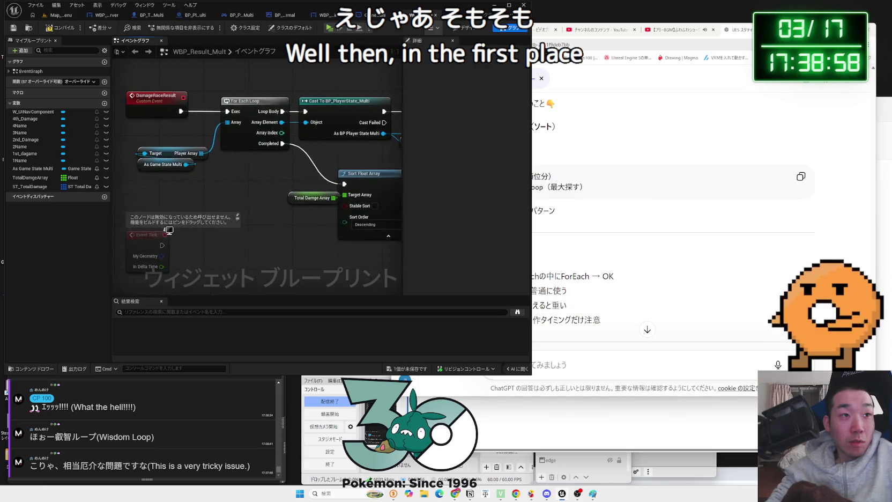
mouse_move(135, 137)
left_mouse_down()
mouse_move(211, 188)
mouse_move(269, 128)
left_mouse_up()
left_click_drag(277, 165, 291, 255)
left_click(246, 171)
key("ctrl+z")
key("ctrl+z")
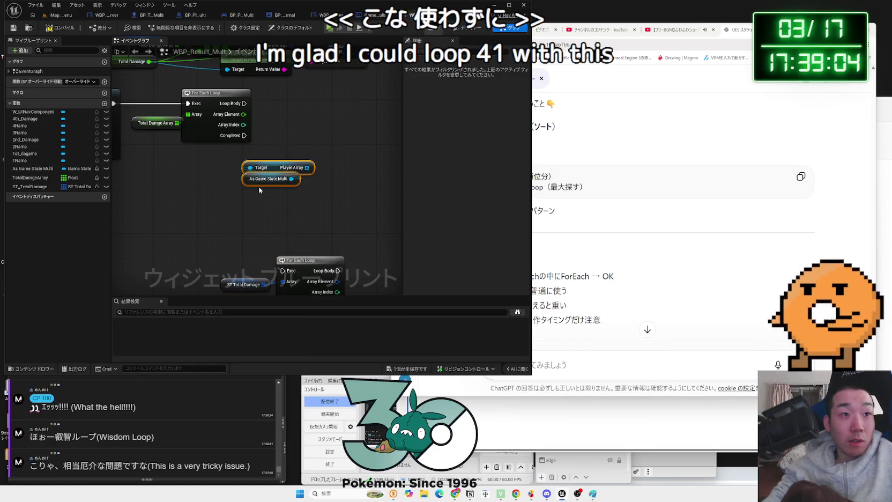
Add a For Each Loop over Player Array, driven by the first loop's Loop Body
left_click_drag(266, 216, 270, 190)
type("for")
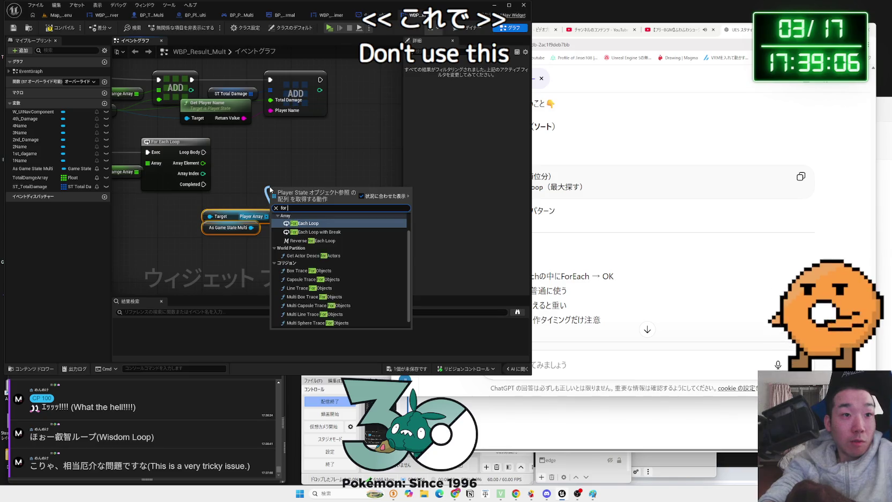
type(" each loo")
key("Return")
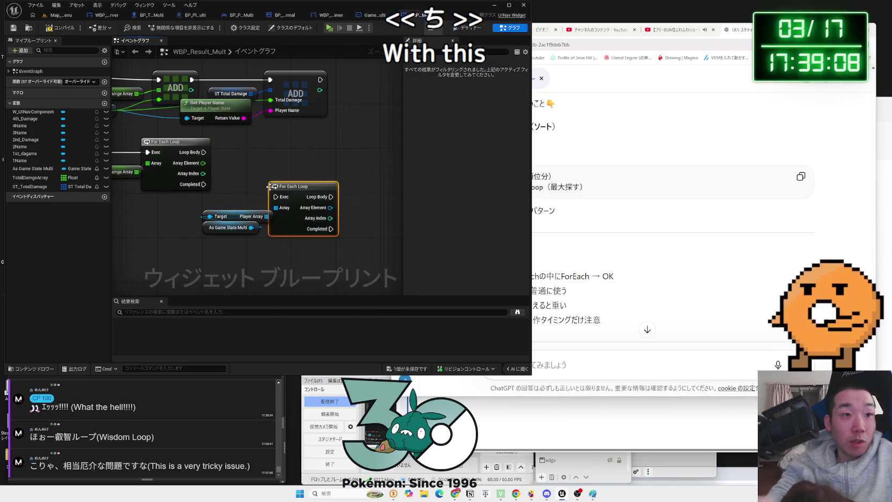
left_click_drag(204, 153, 270, 158)
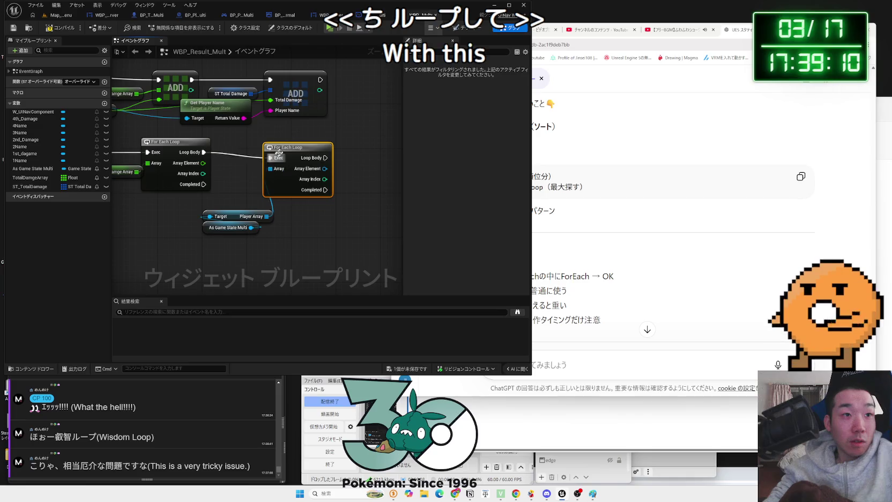
key("q")
left_click_drag(240, 220, 272, 203)
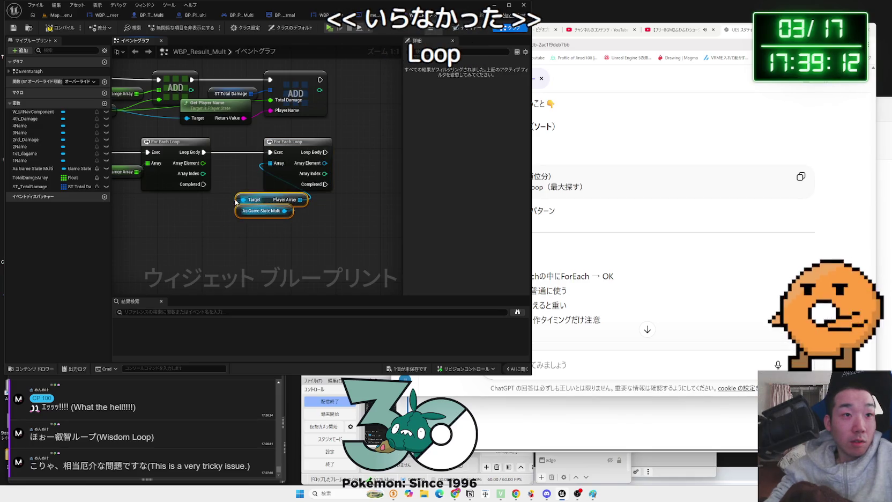
left_click(246, 184)
key("ctrl+z")
key("ctrl+z")
key("ctrl+z")
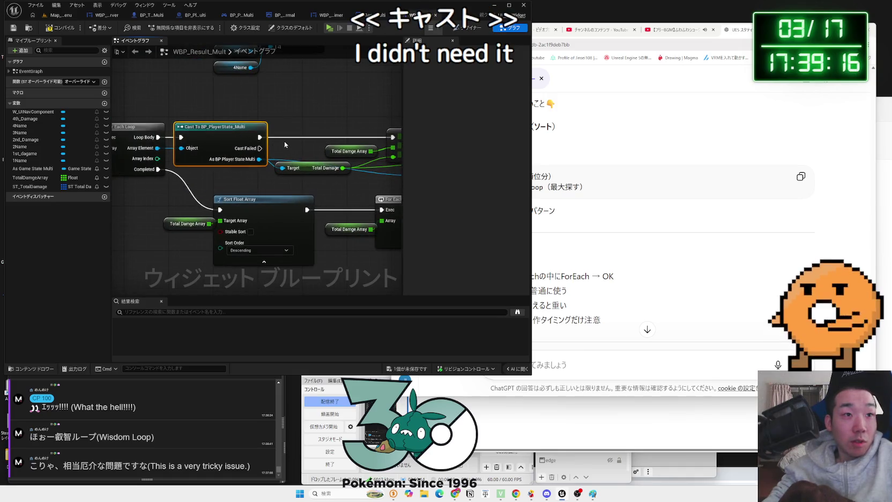
key("ctrl+y")
key("ctrl+y")
key("ctrl+y")
mouse_move(318, 171)
left_mouse_down()
mouse_move(285, 137)
mouse_move(278, 160)
left_mouse_up()
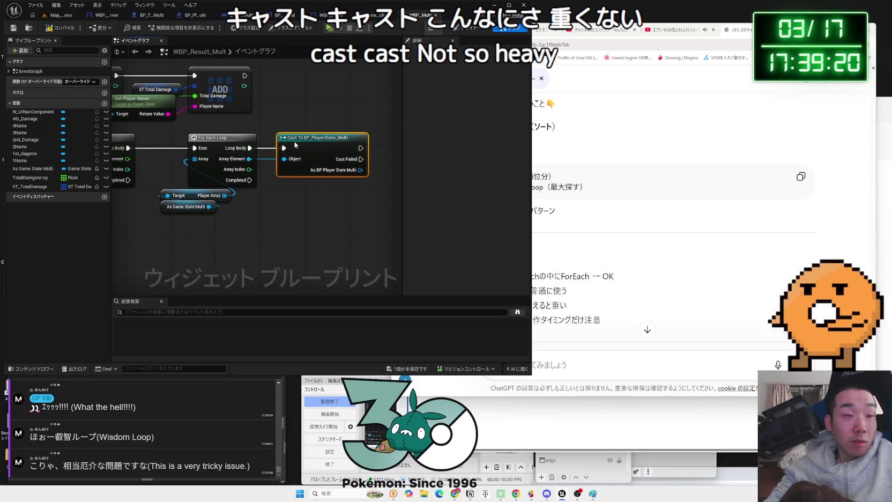
Delete the old Cast node next to the inner loop
left_click(259, 204)
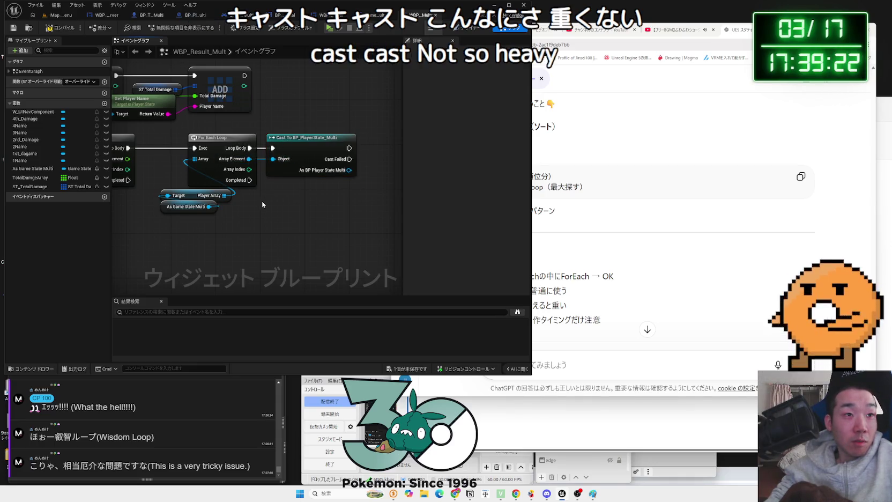
mouse_move(268, 214)
left_mouse_down()
mouse_move(278, 140)
mouse_move(268, 141)
left_mouse_up()
left_click_drag(303, 172, 350, 191)
left_click(268, 186)
mouse_move(227, 191)
left_mouse_down()
mouse_move(363, 226)
mouse_move(160, 231)
left_mouse_up()
left_click_drag(266, 209, 294, 212)
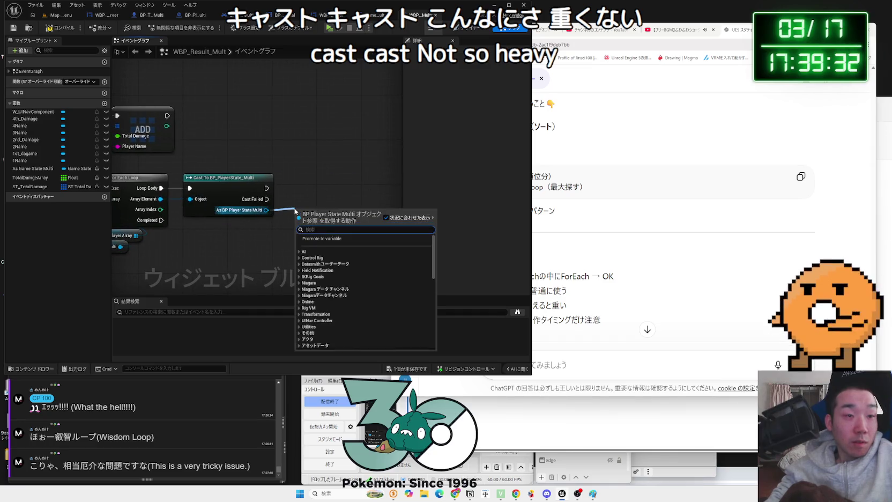
left_click(206, 189)
key("Delete")
Try a Get Player Name node from Array Element, then delete it
left_click_drag(164, 197, 191, 206)
type("get player name")
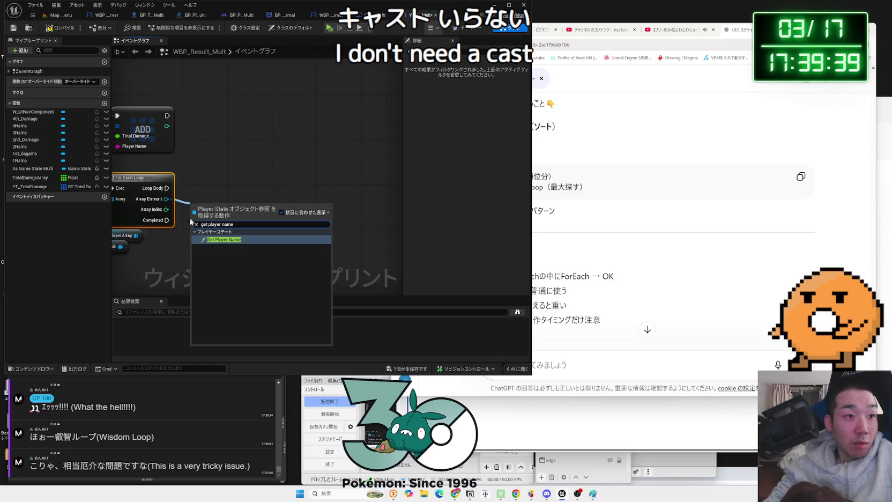
left_click(226, 282)
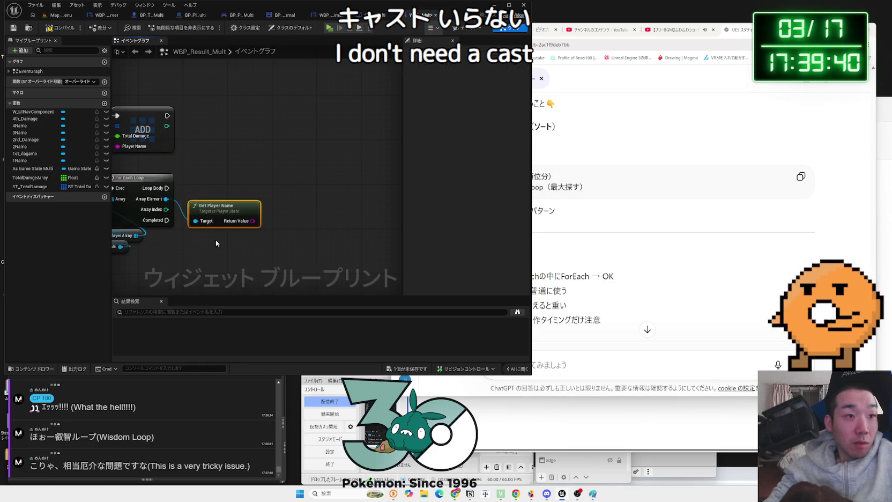
mouse_move(224, 220)
left_mouse_down()
mouse_move(229, 214)
mouse_move(205, 190)
mouse_move(281, 150)
mouse_move(305, 159)
left_mouse_up()
key("Delete")
Place a Cast To BP_PlayerState_Multi node beside the inner loop, fed by Array Element
type("cast t")
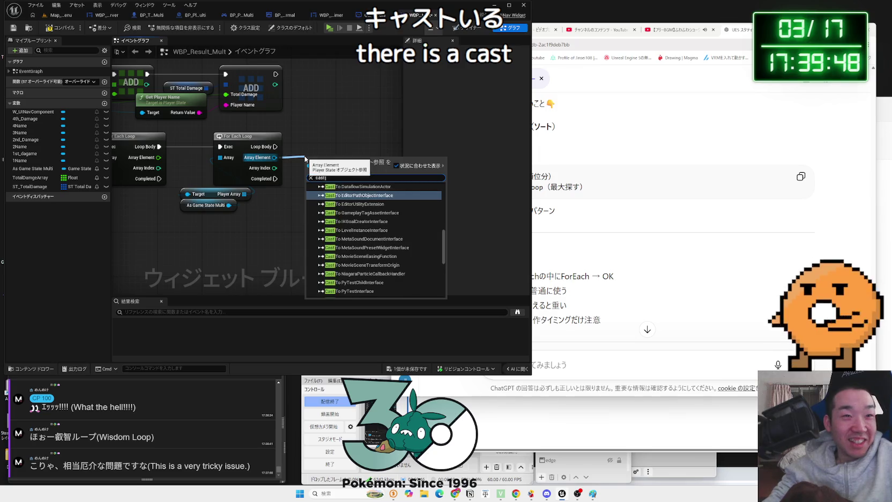
key("BackSpace")
type("game")
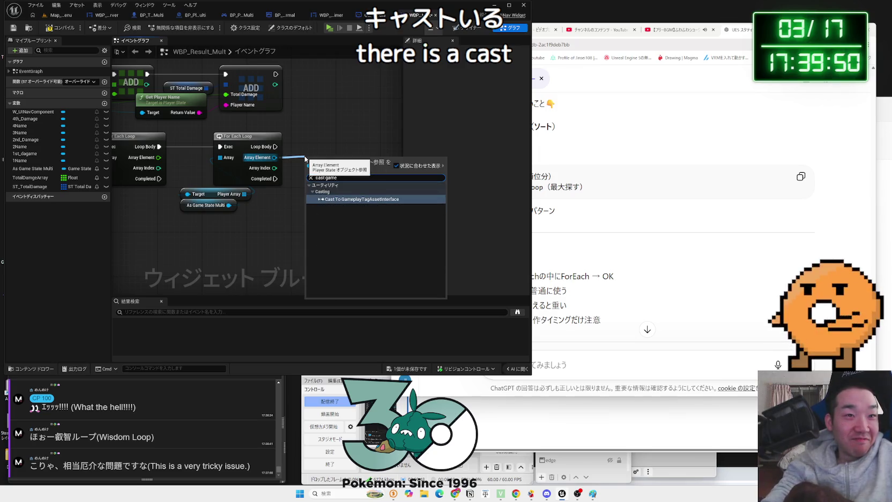
key("BackSpace")
key("BackSpace")
key("BackSpace")
mouse_move(288, 123)
left_mouse_down()
mouse_move(355, 130)
mouse_move(245, 150)
mouse_move(234, 131)
left_mouse_up()
key("ctrl+v")
left_click_drag(206, 157, 231, 153)
right_click(324, 164)
key("Escape")
Ask ChatGPT about casting inside nested ForEachLoops, then move Total Damage beside the Cast output
left_click(616, 368)
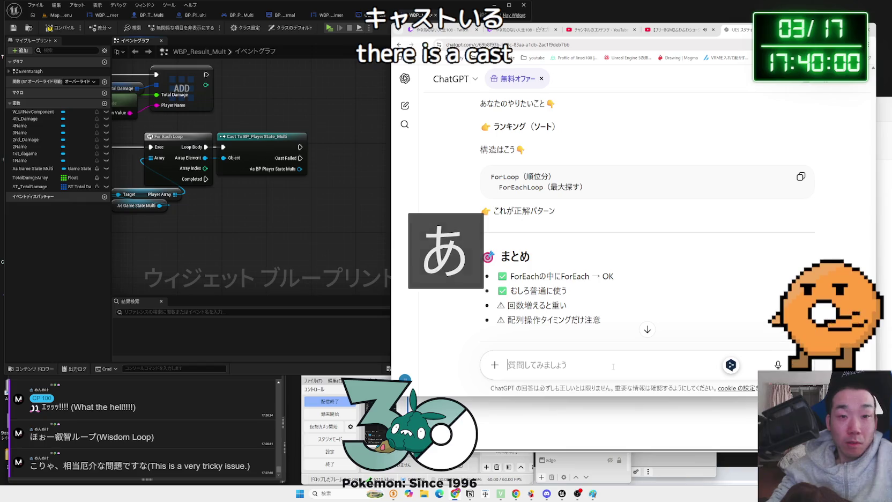
type("Fo")
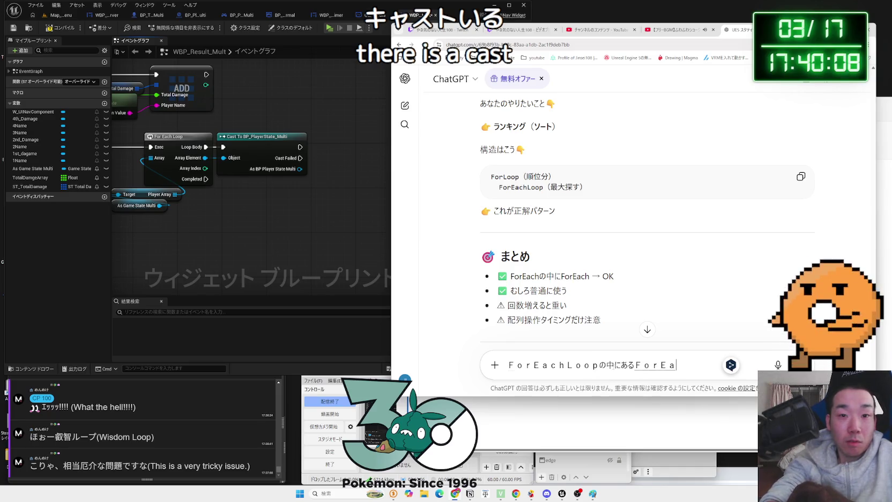
type("p")
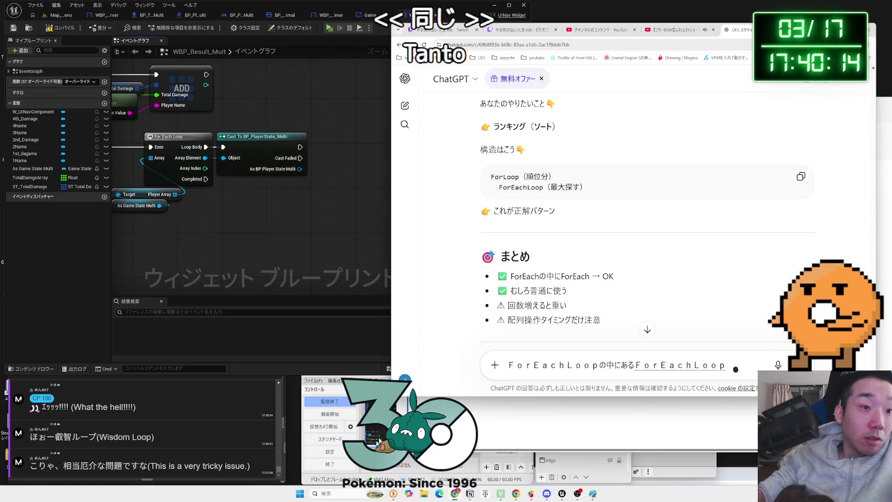
key("alt+Tab")
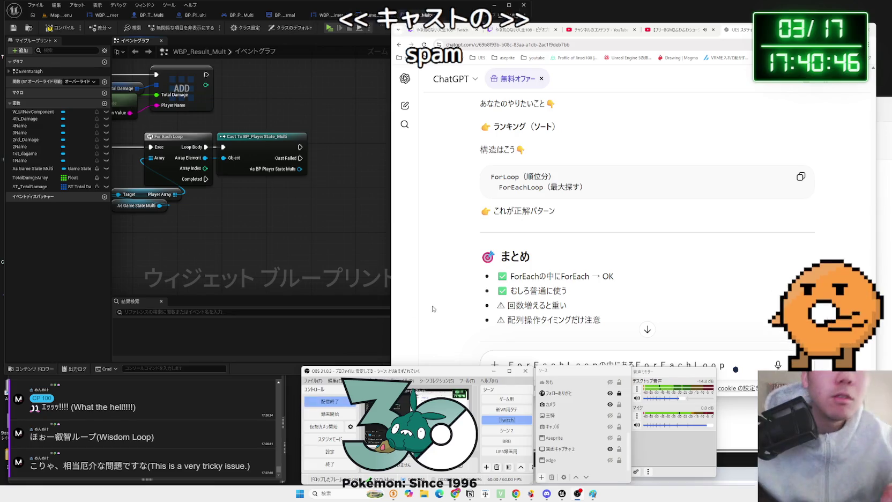
left_click(708, 312)
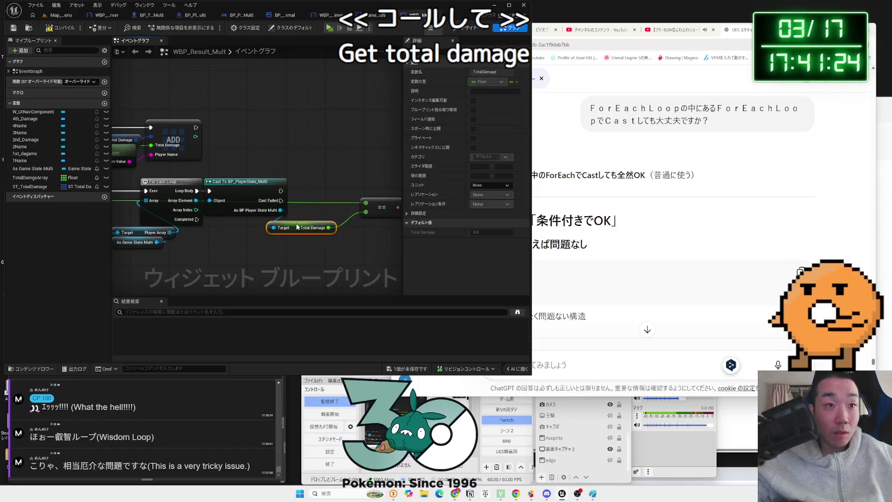
left_click_drag(297, 226, 260, 219)
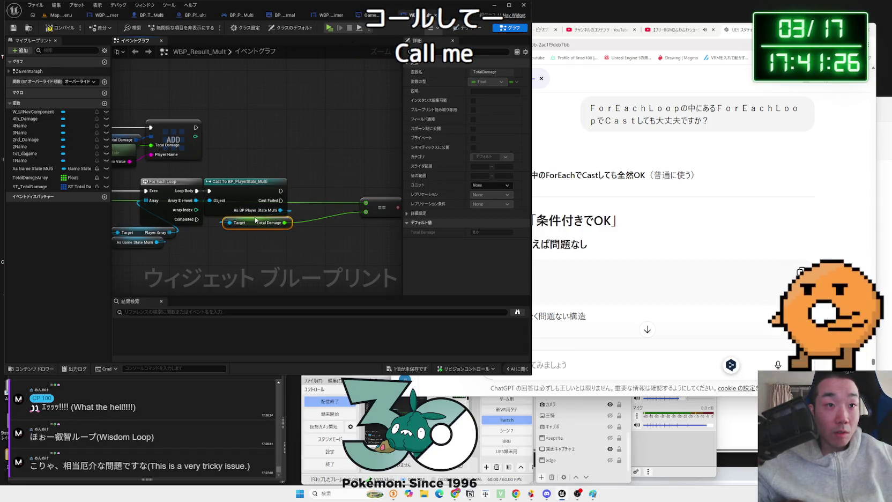
Add a Branch node driven by the == result beside it and save WBP_Result_Multi
mouse_move(377, 208)
left_mouse_down()
mouse_move(319, 209)
mouse_move(364, 191)
mouse_move(316, 205)
left_mouse_up()
type("branch")
key("Return")
left_click_drag(382, 191, 348, 189)
left_click_drag(325, 230, 322, 226)
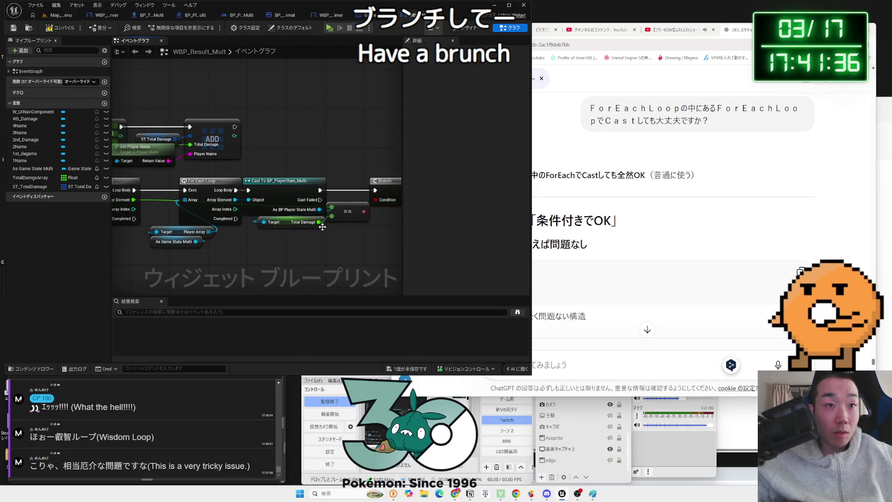
left_click(406, 370)
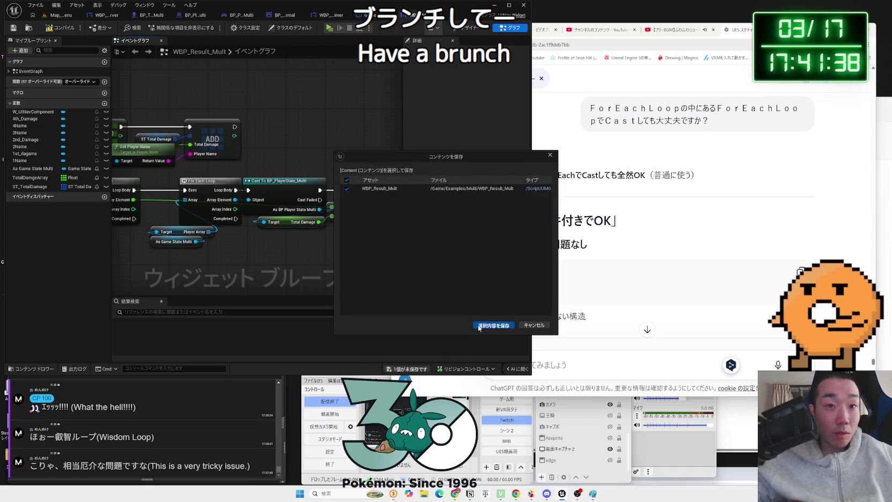
left_click_drag(287, 269, 238, 262)
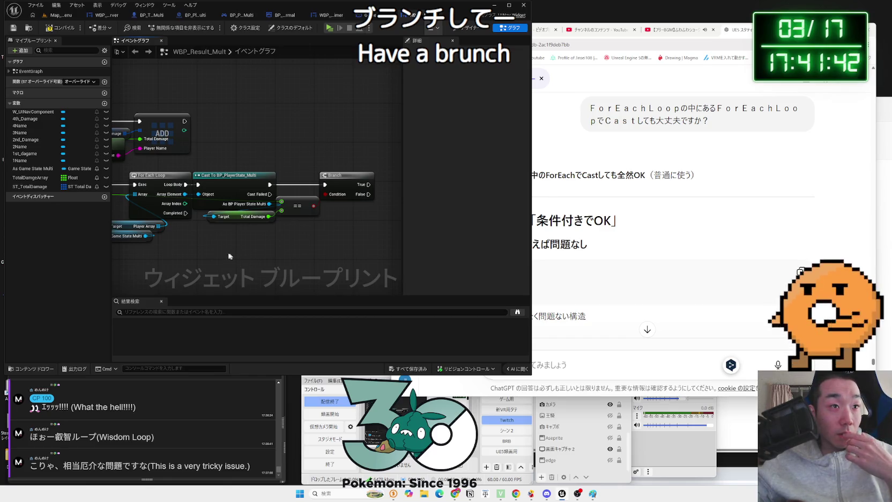
Shift the Player Array and As Game State Multi nodes right and select the Total Damage getter
left_click_drag(224, 253, 398, 249)
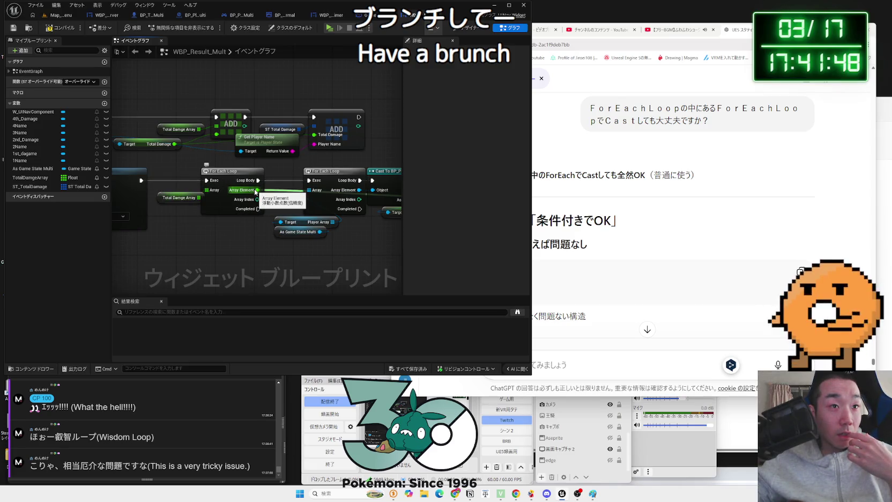
left_click_drag(309, 254, 338, 215)
left_click_drag(295, 237, 320, 236)
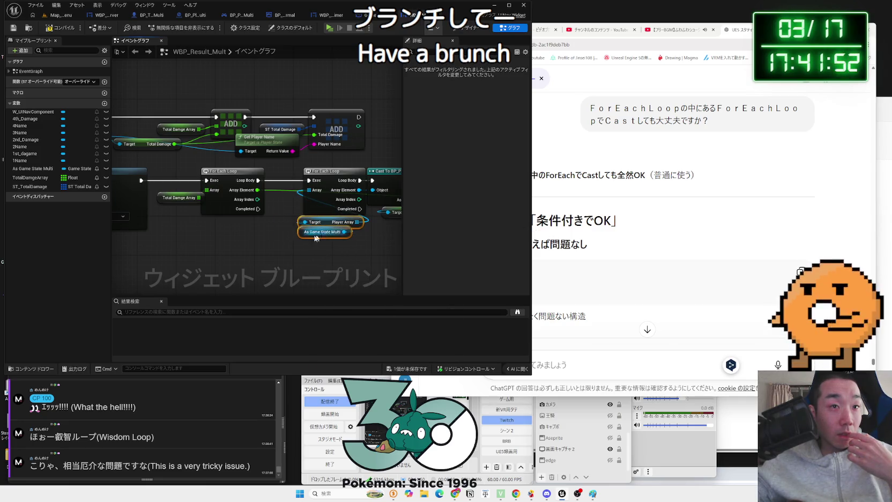
left_click_drag(218, 220, 402, 251)
left_click(229, 204)
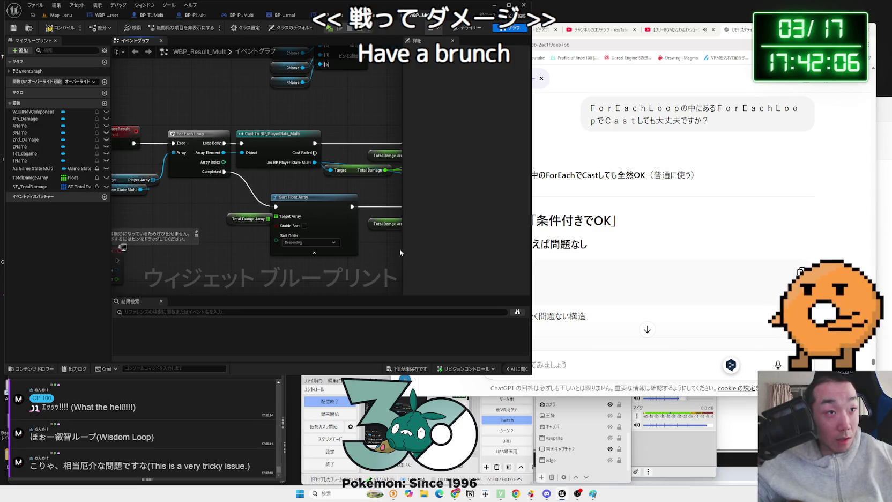
Review the ADD, Get Player Name and Total Damage nodes and save WBP_Result_Multi
left_click_drag(226, 196, 158, 199)
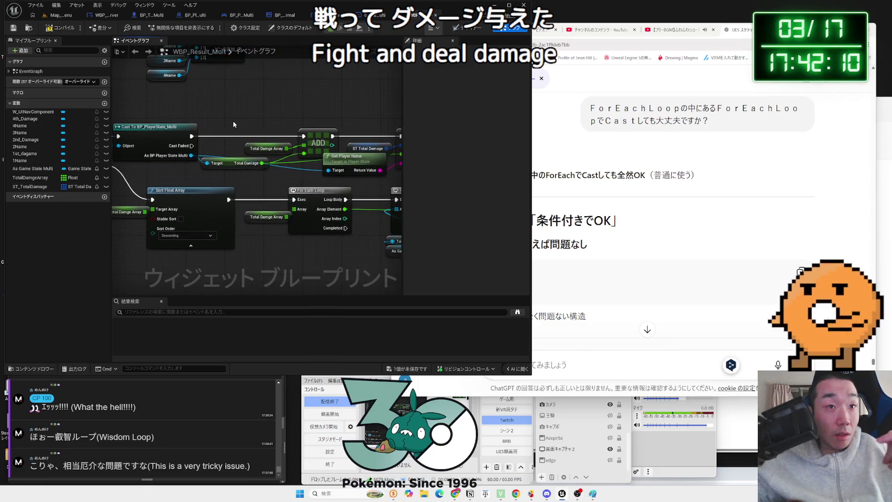
left_click_drag(288, 130, 233, 121)
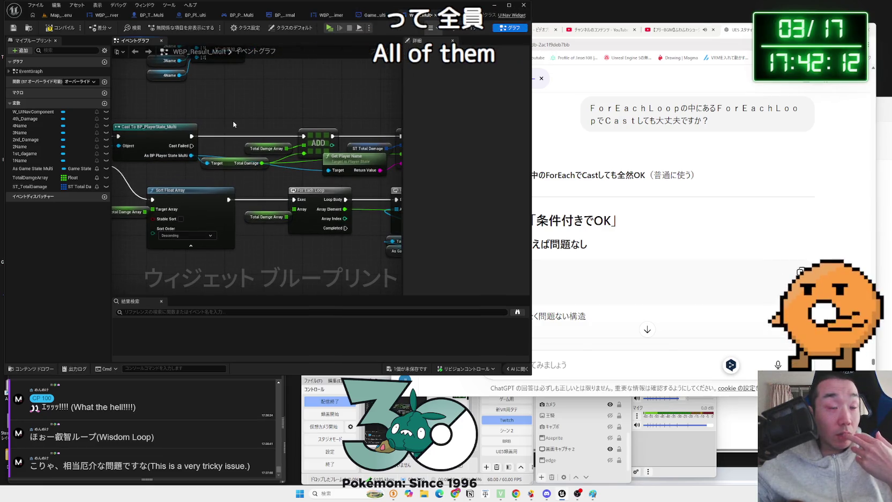
mouse_move(262, 123)
left_mouse_down()
mouse_move(225, 120)
mouse_move(360, 174)
left_mouse_up()
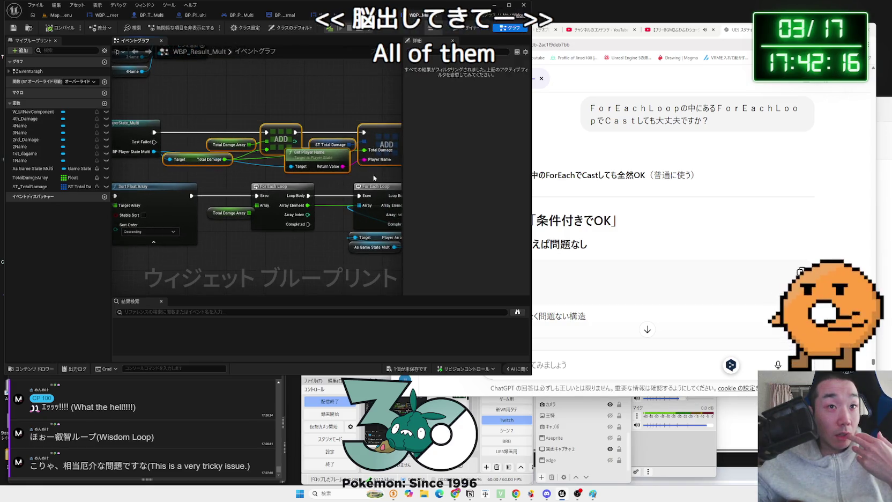
mouse_move(183, 117)
left_mouse_down()
mouse_move(247, 142)
mouse_move(370, 172)
mouse_move(191, 120)
mouse_move(380, 169)
mouse_move(336, 172)
left_mouse_up()
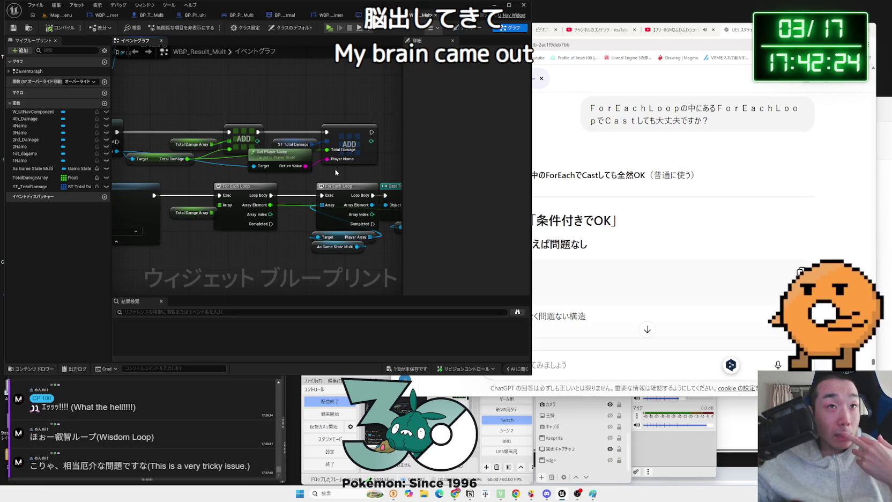
left_click(410, 371)
left_click(493, 325)
Nudge the Branch and == nodes slightly and adjust the Total Damage wiring
left_click_drag(397, 221, 267, 198)
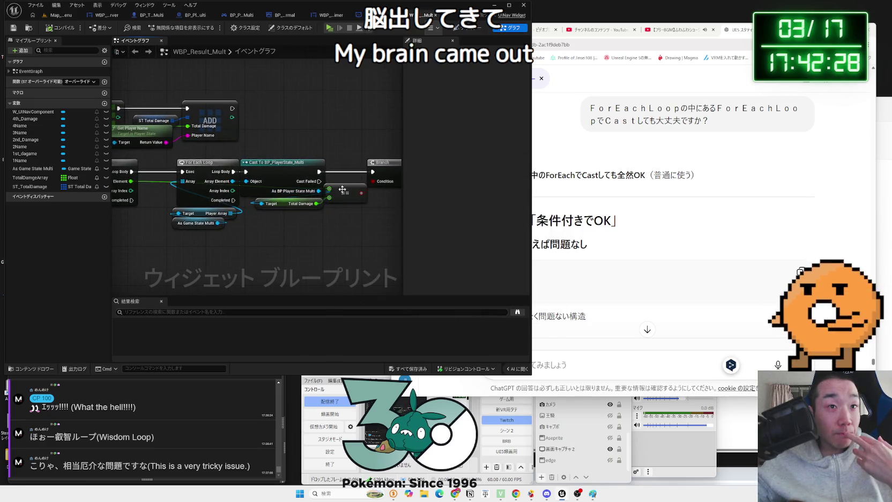
left_click_drag(368, 185, 316, 181)
left_click(300, 189)
left_click(245, 160)
left_click_drag(207, 147, 310, 148)
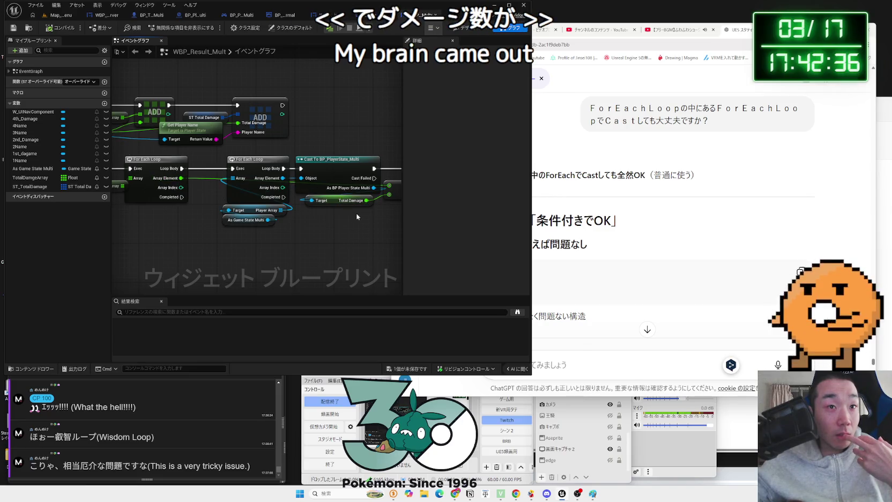
left_click(349, 201)
left_click_drag(391, 207, 316, 202)
left_click_drag(360, 168, 364, 168)
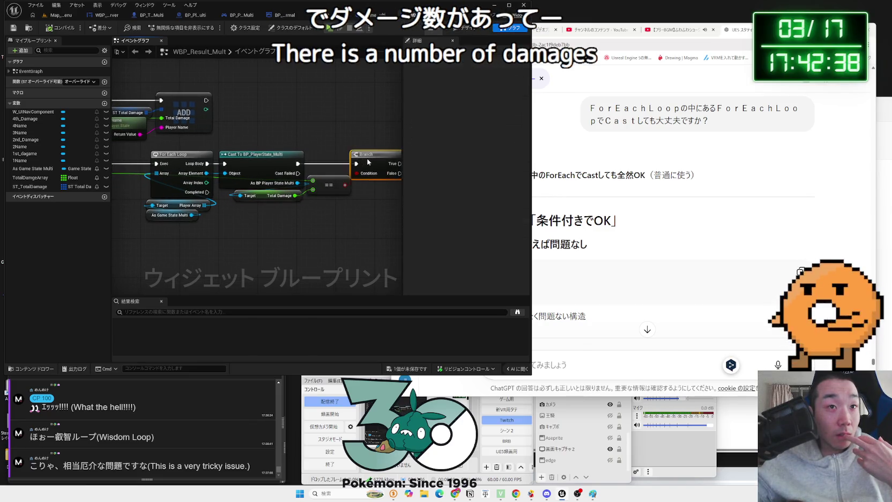
left_click(327, 188)
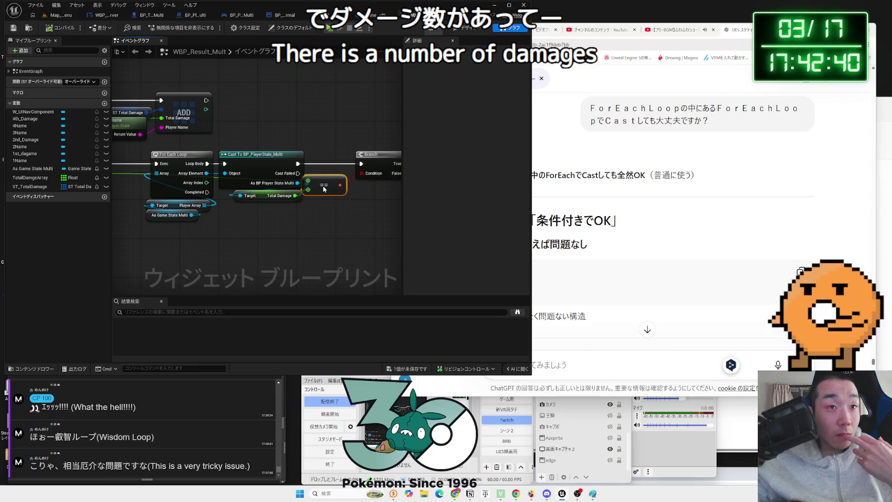
left_click_drag(325, 185, 328, 184)
left_click_drag(295, 196, 282, 198)
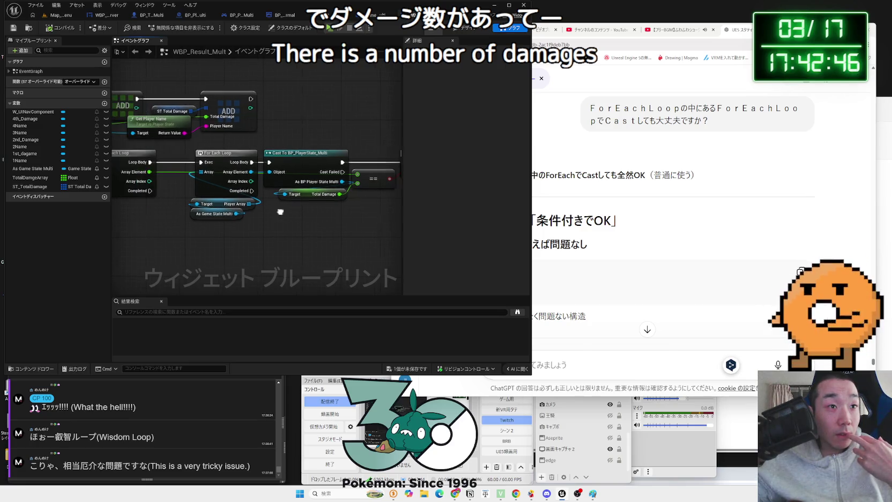
Shift the Player Array and As Game State Multi nodes slightly left and review the loop group
left_click(232, 203)
left_click_drag(232, 204, 230, 203)
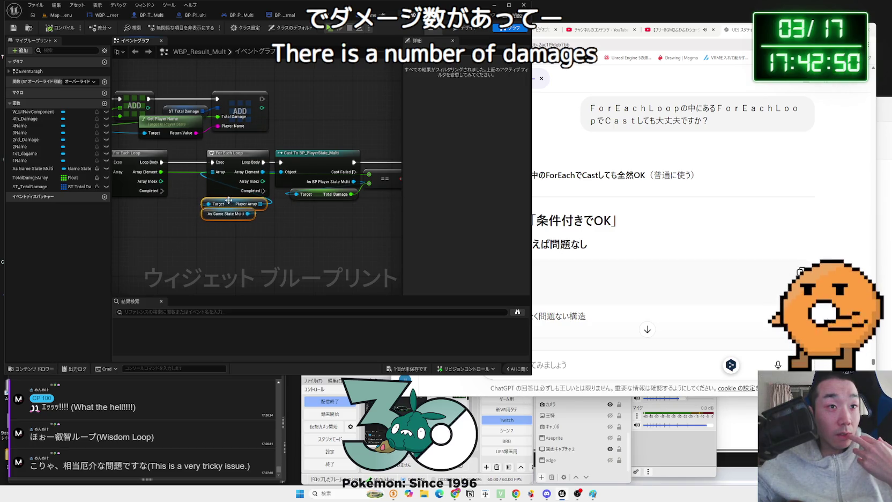
left_click(220, 227)
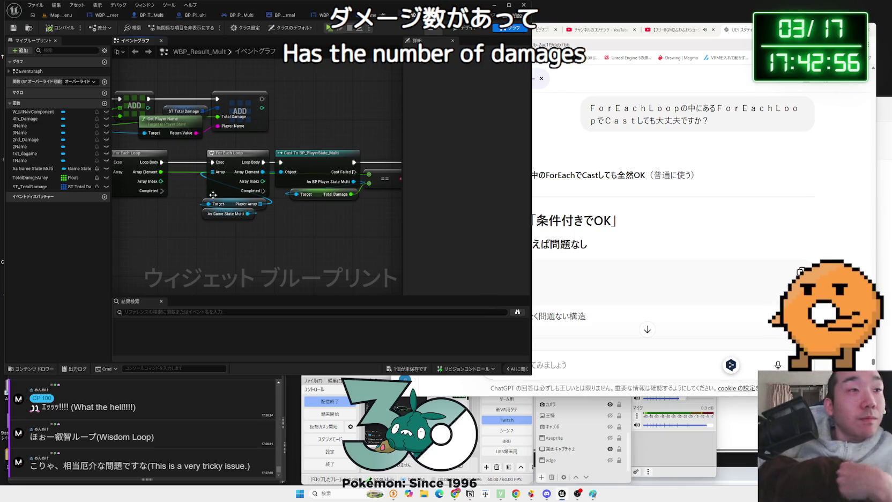
scroll(179, 200, "down", 2)
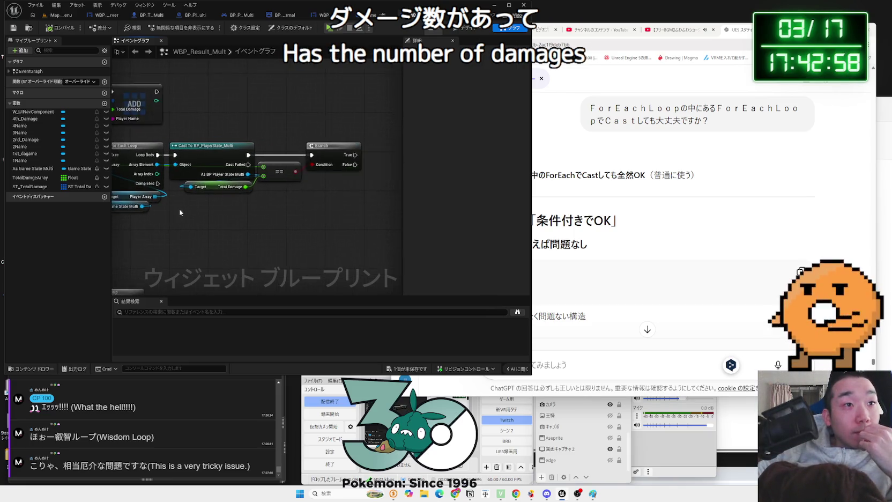
mouse_move(320, 207)
left_mouse_down()
mouse_move(131, 160)
mouse_move(213, 171)
left_mouse_up()
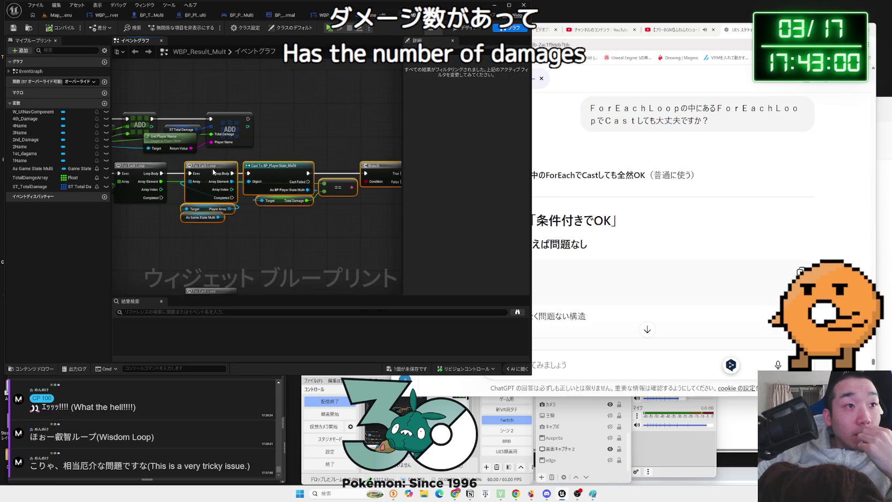
left_click(246, 235)
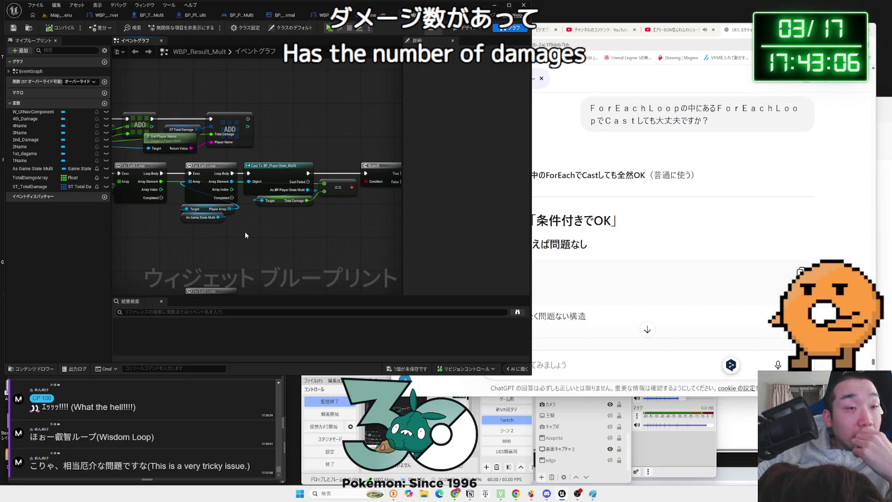
left_click_drag(246, 235, 181, 234)
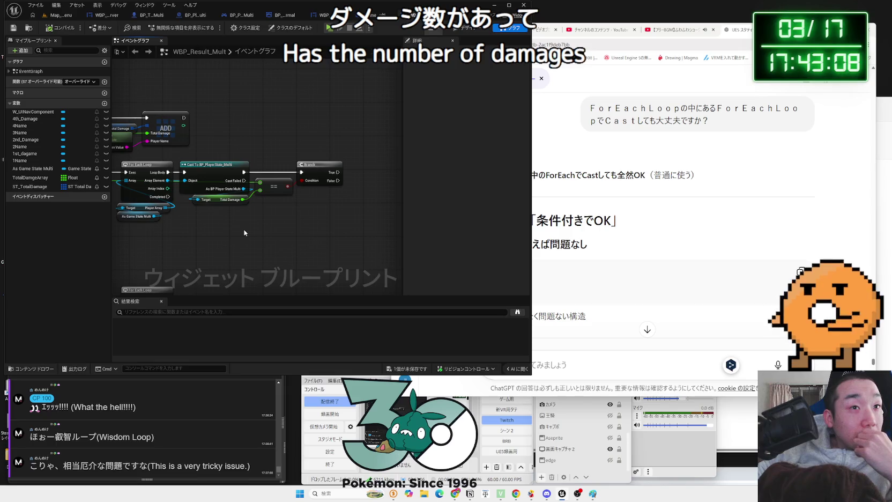
Read ChatGPT's advice on casting once or storing PlayerState in a struct, then return to Unreal
left_click(585, 228)
scroll(585, 227, "down", 8)
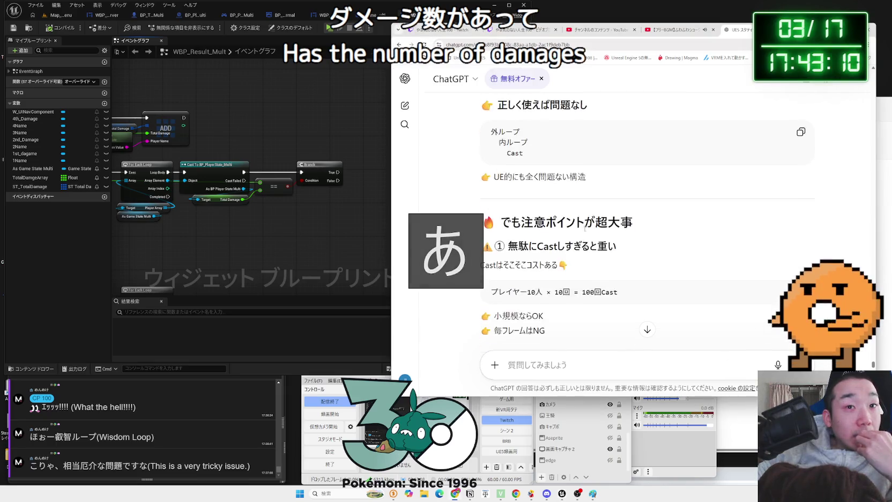
left_click_drag(531, 228, 489, 228)
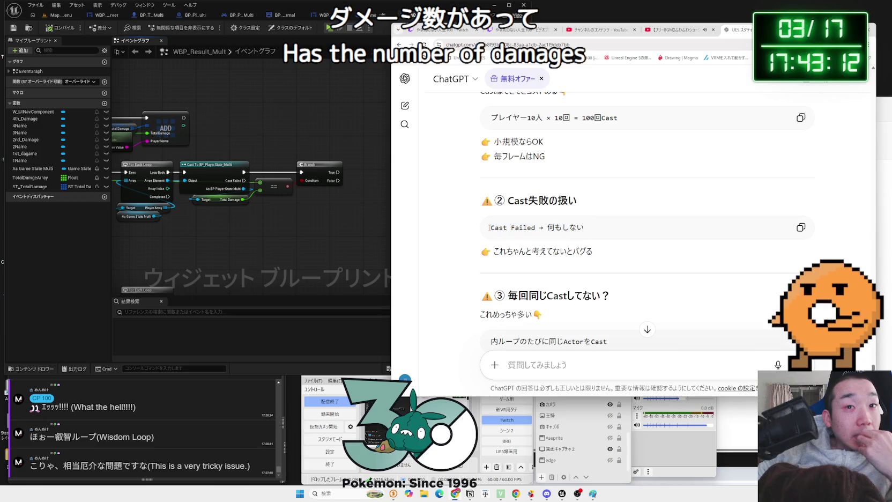
triple_click(489, 228)
left_click(489, 228)
scroll(489, 228, "down", 5)
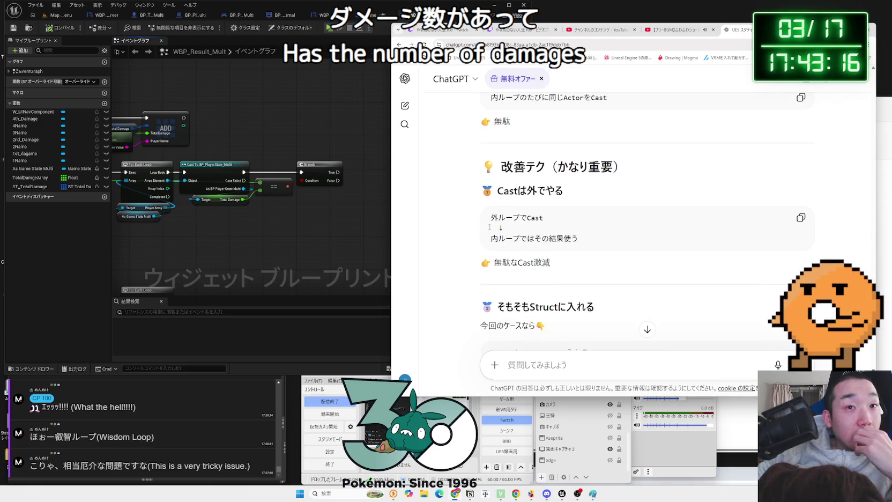
scroll(489, 227, "down", 2)
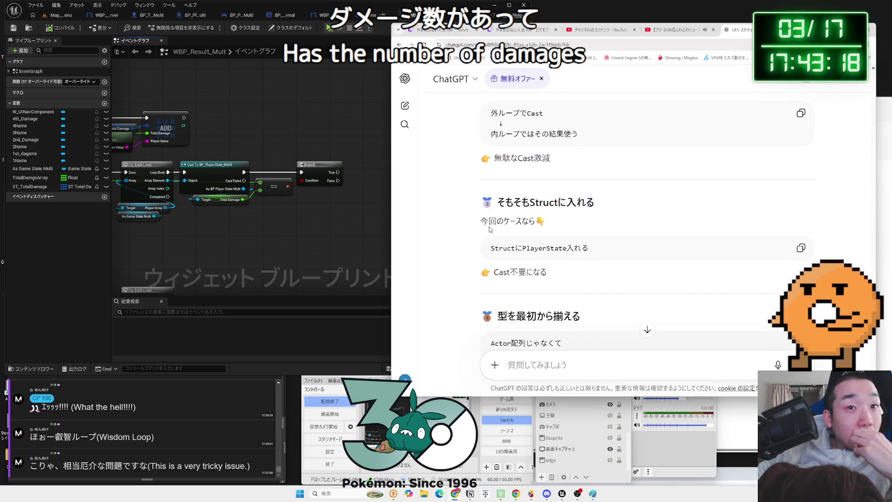
scroll(489, 230, "down", 3)
scroll(489, 230, "up", 2)
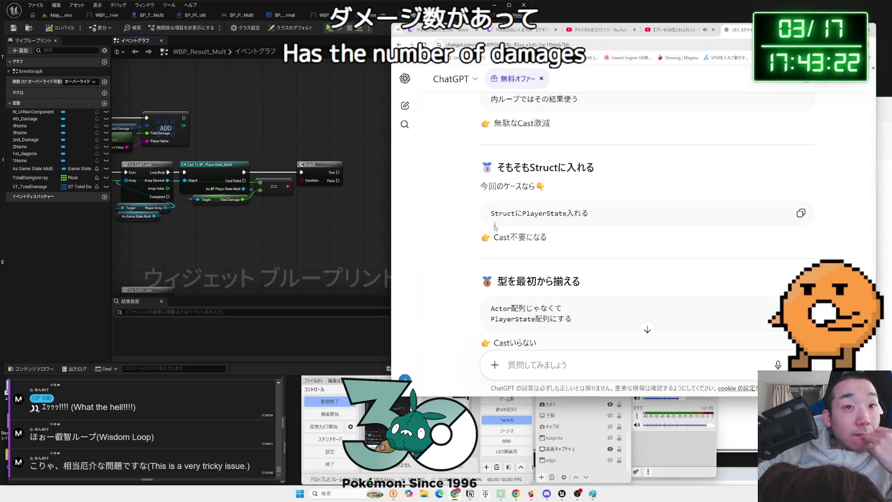
left_click(268, 214)
left_click_drag(268, 215, 347, 228)
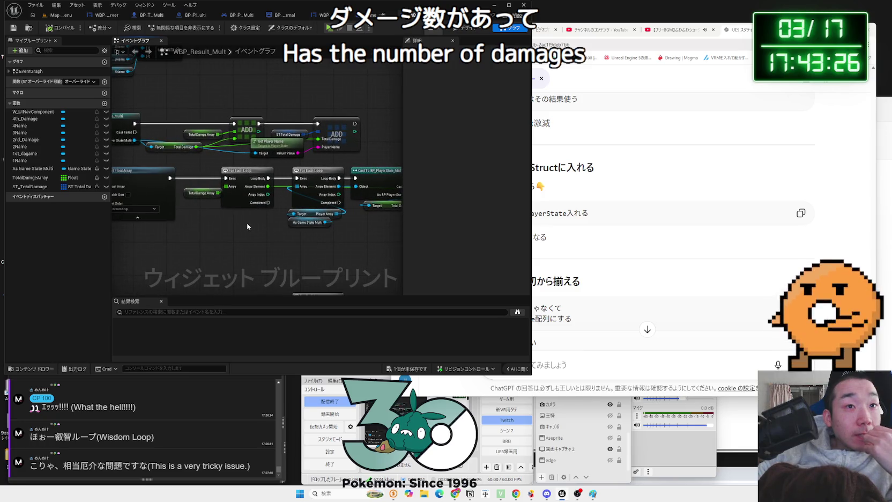
Nudge the Total Damge Array getter node up slightly
scroll(246, 226, "up", 2)
left_click(221, 189)
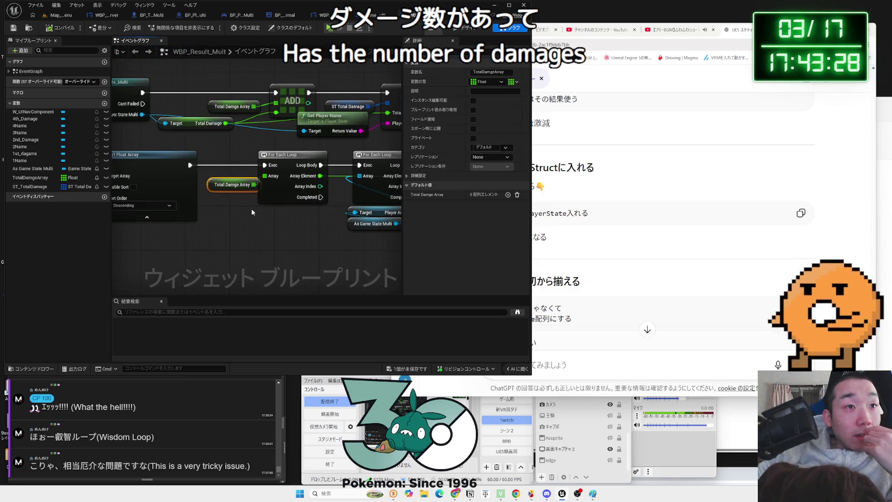
left_click_drag(222, 189, 224, 184)
left_click(226, 191)
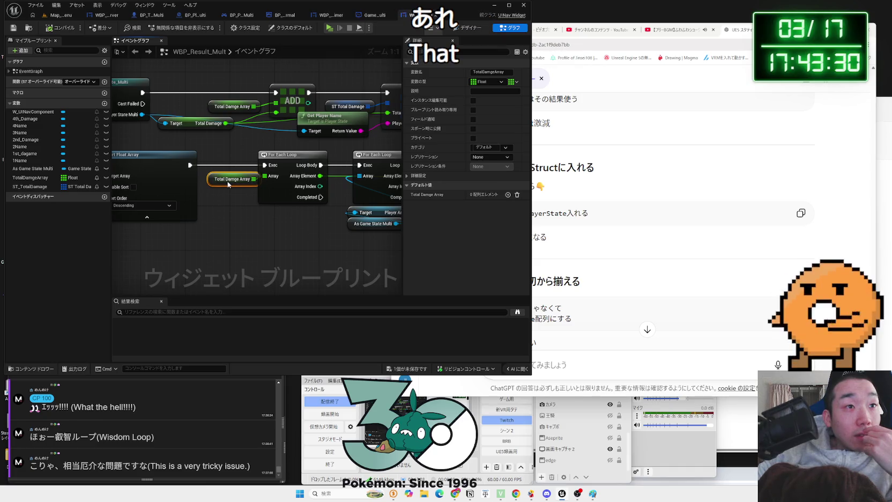
Save WBP_Result_Multi and bring Chrome forward with the hobby bookmarks folder open
left_click(412, 369)
left_click(489, 319)
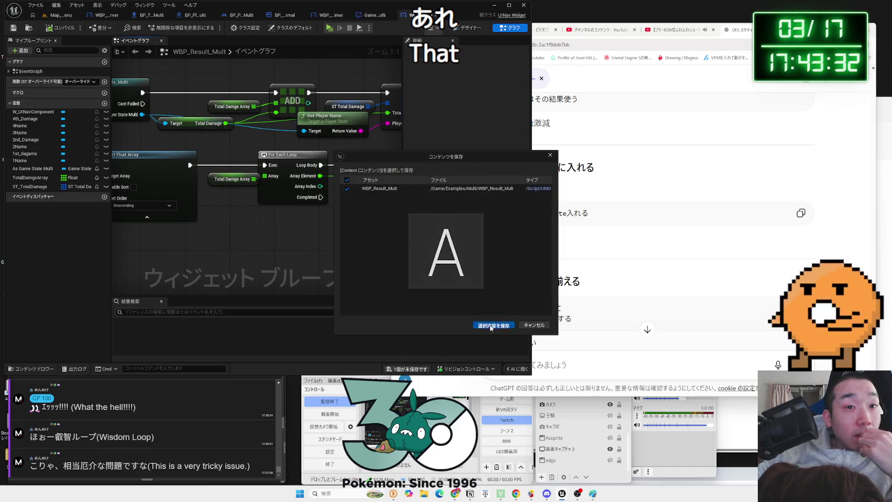
left_click(807, 30)
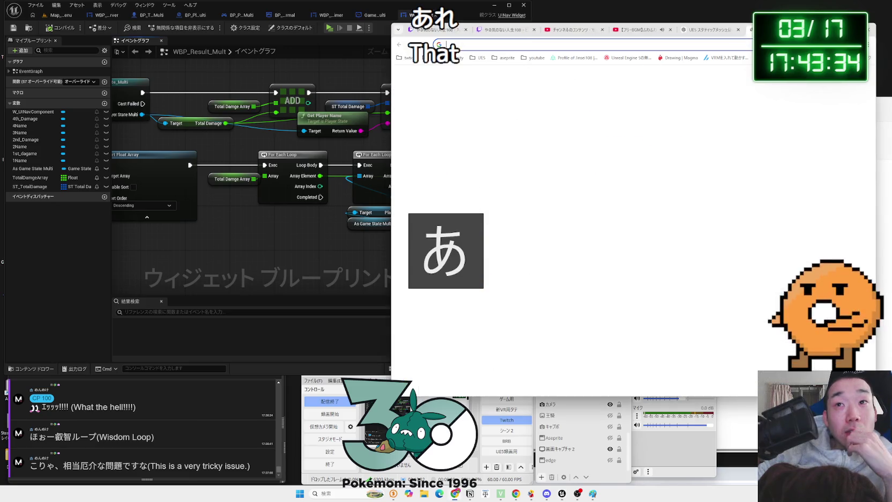
left_click(868, 58)
Browse the X home timeline briefly, close its tab and return to the Unreal editor
mouse_move(772, 87)
left_click(677, 117)
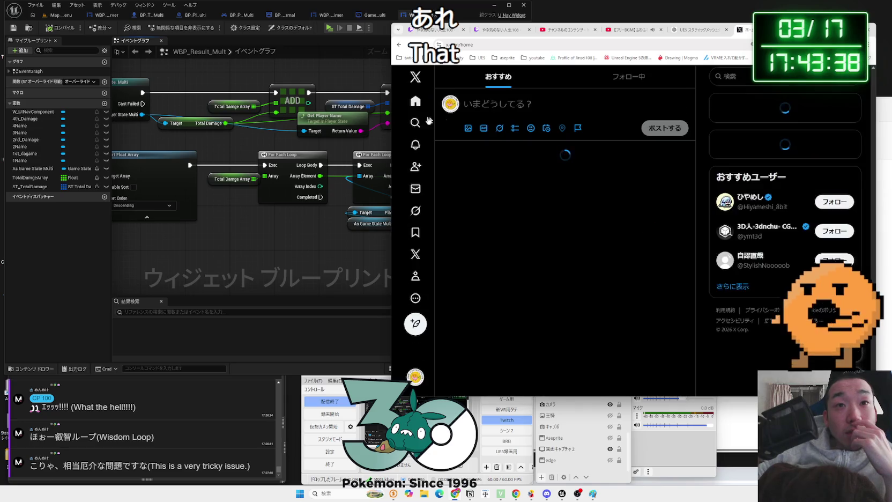
left_click_drag(392, 121, 417, 120)
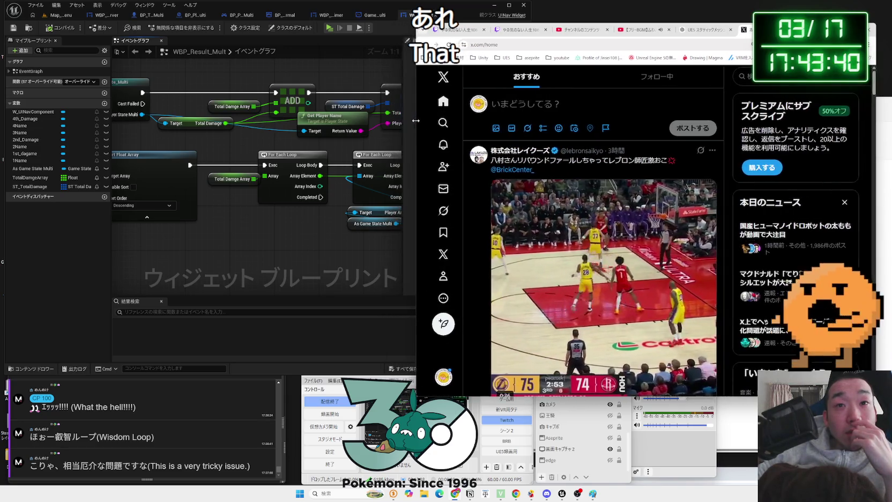
scroll(719, 170, "down", 2)
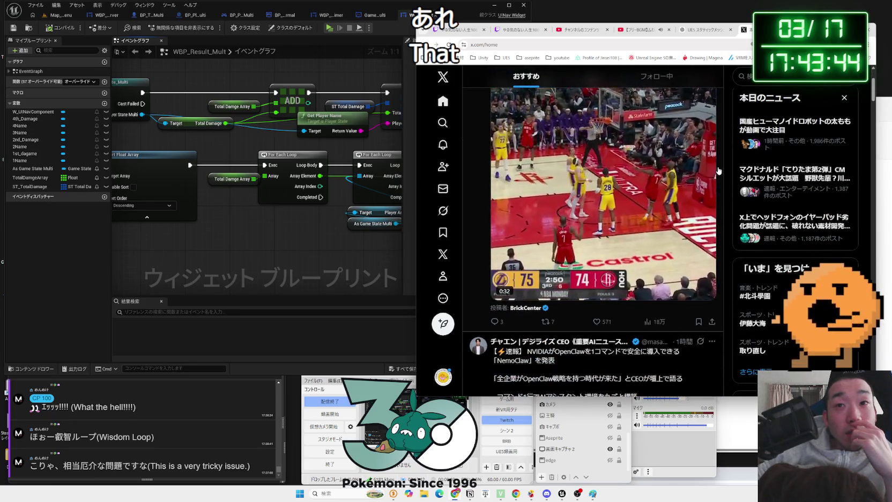
scroll(719, 171, "down", 4)
scroll(718, 171, "down", 1)
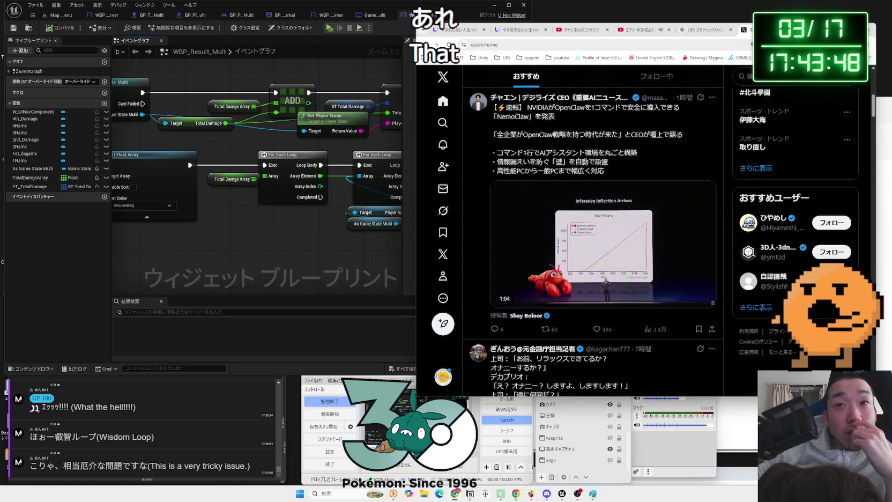
key("ctrl+w")
left_click(325, 223)
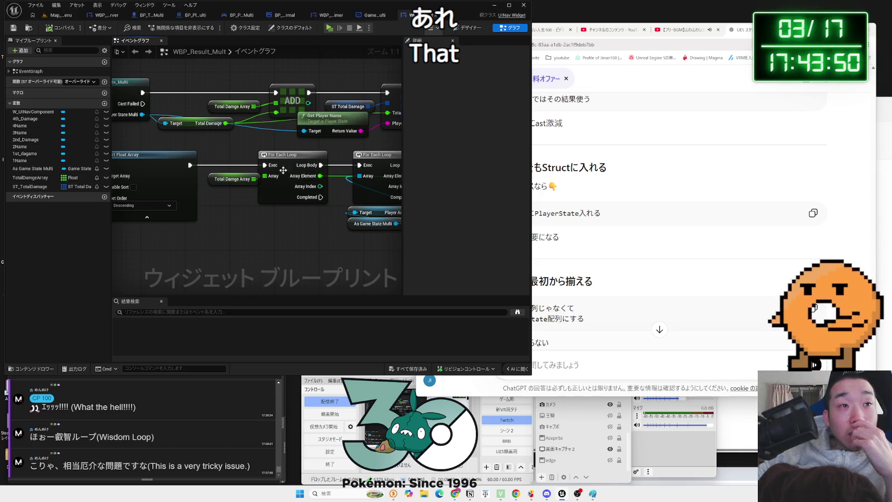
Reposition the For Each Loop and Cast nodes along with their getters
left_click_drag(282, 229, 224, 229)
mouse_move(322, 247)
left_mouse_down()
mouse_move(277, 156)
mouse_move(277, 188)
mouse_move(276, 162)
left_mouse_up()
mouse_move(358, 147)
left_mouse_down()
mouse_move(239, 139)
mouse_move(276, 211)
left_mouse_up()
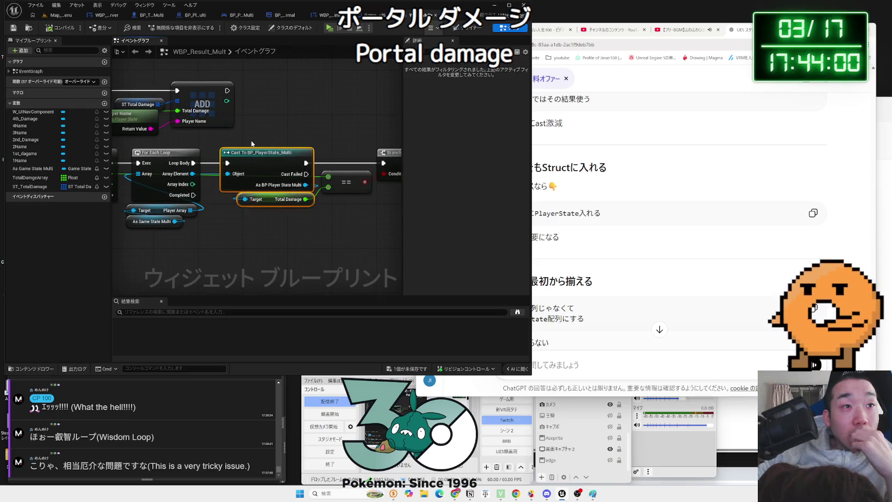
left_click_drag(271, 156, 271, 158)
left_click(346, 217)
left_click_drag(346, 217, 247, 217)
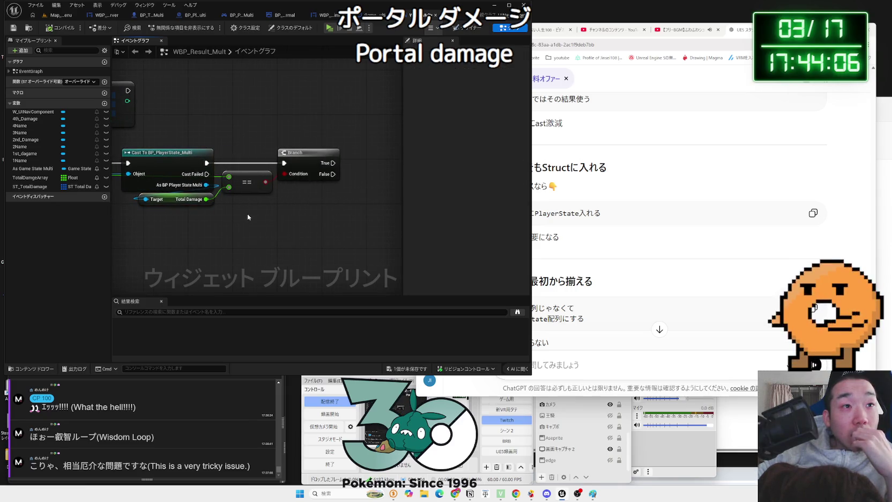
left_click_drag(249, 182, 251, 183)
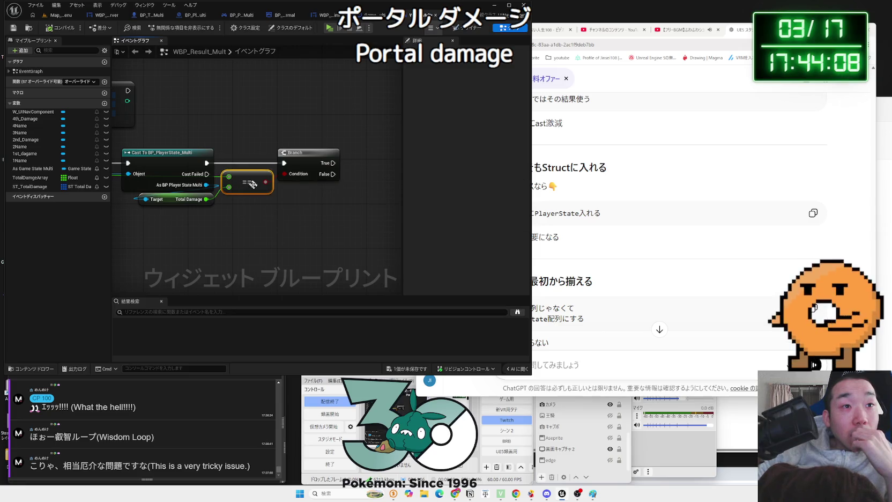
left_click_drag(247, 217, 344, 221)
mouse_move(257, 224)
left_mouse_down()
mouse_move(382, 226)
mouse_move(266, 149)
mouse_move(321, 148)
mouse_move(308, 156)
left_mouse_up()
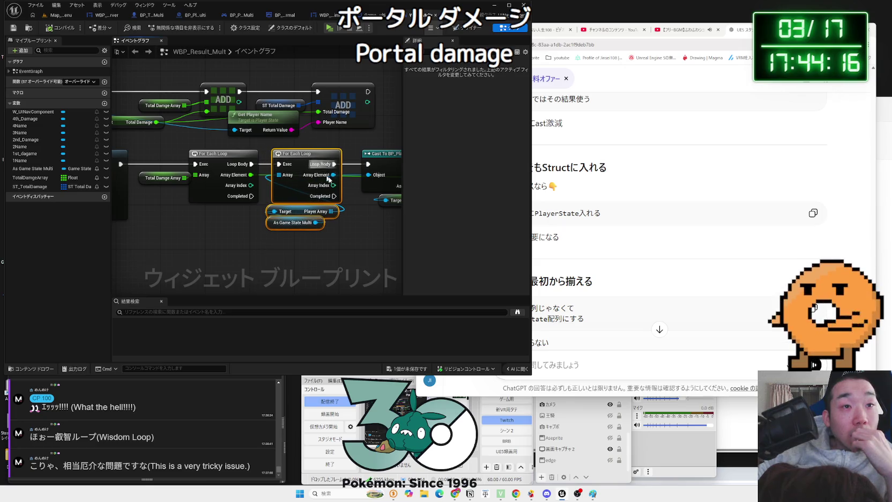
left_click(357, 210)
Adjust the Cast node, Total Damage getter and Branch node positions
left_click_drag(357, 210, 244, 216)
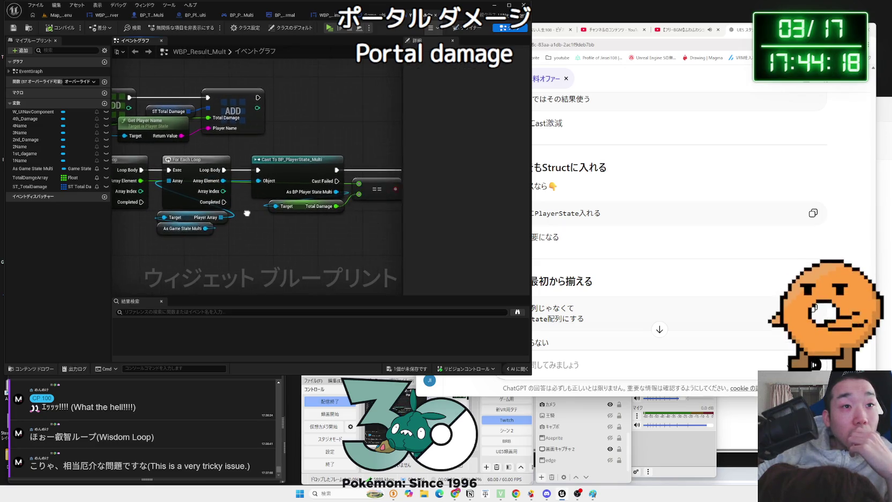
mouse_move(303, 228)
left_mouse_down()
mouse_move(281, 145)
mouse_move(284, 166)
left_mouse_up()
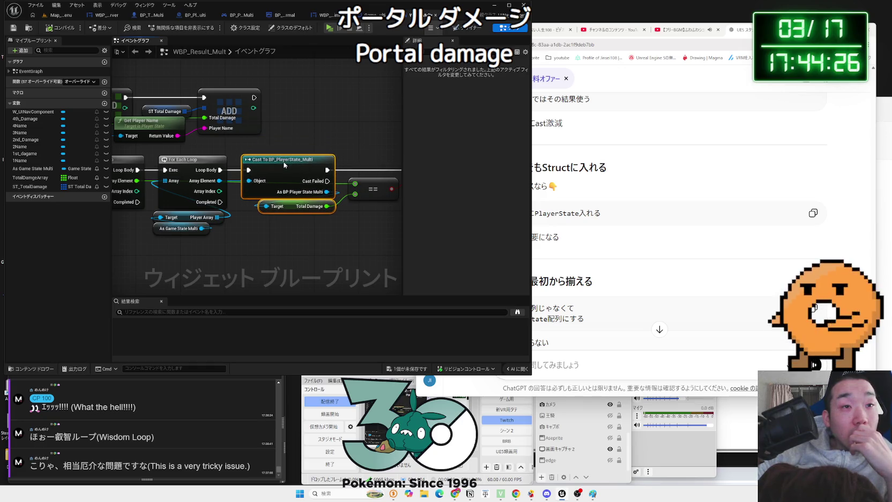
left_click(295, 249)
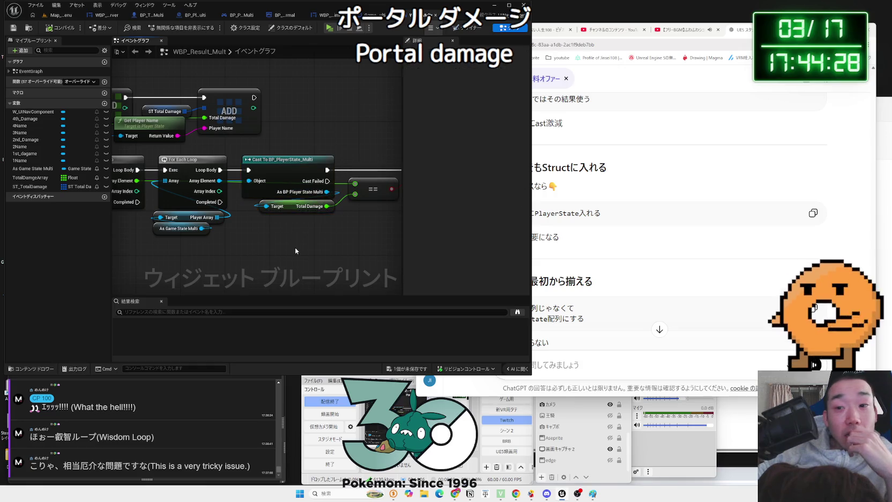
left_click_drag(314, 247, 259, 242)
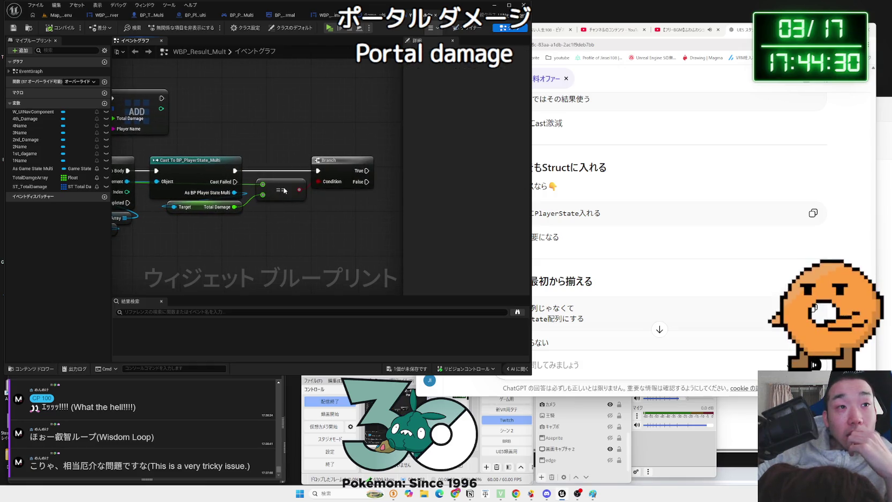
left_click_drag(339, 165, 334, 166)
left_click_drag(284, 216, 377, 212)
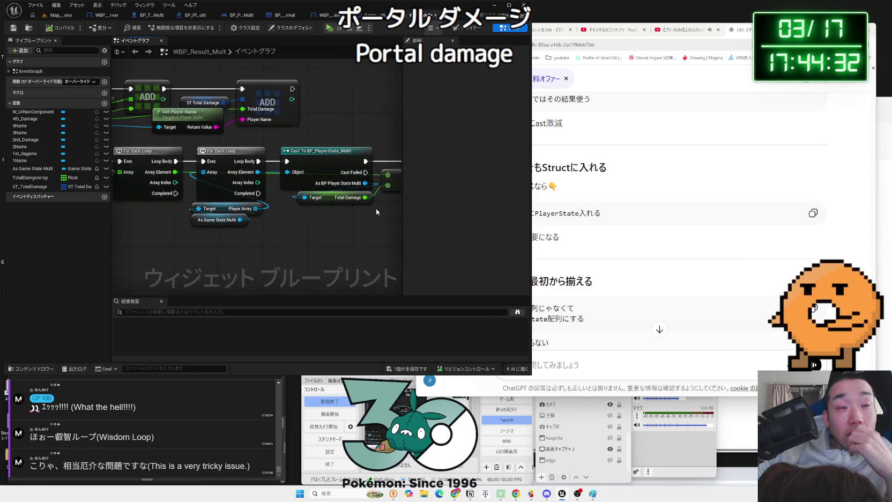
key("a")
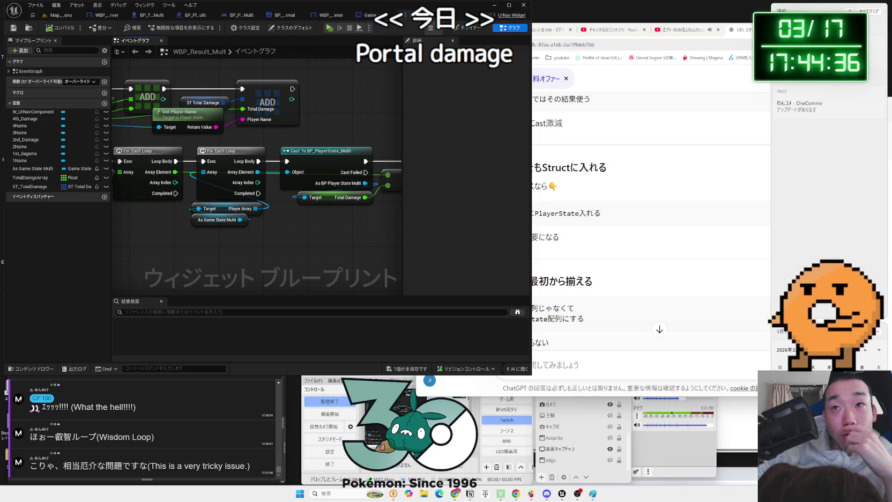
left_click(820, 214)
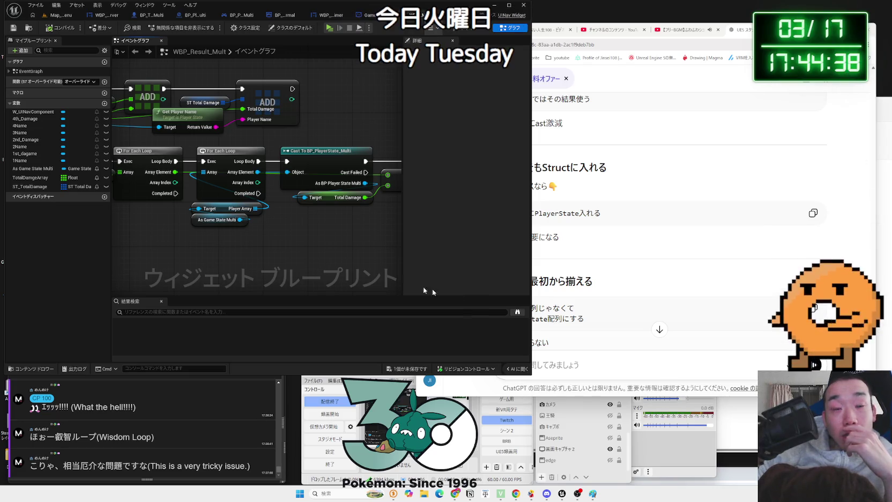
Move the second For Each Loop and getters down-right and nudge the Cast To BP_PlayerState_Multi node
left_click_drag(268, 248, 327, 247)
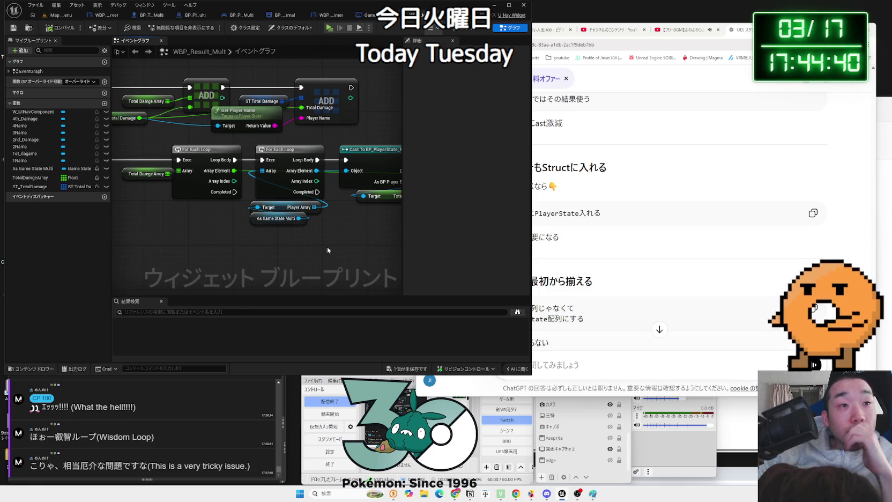
left_click_drag(199, 159, 254, 164)
left_click(257, 164)
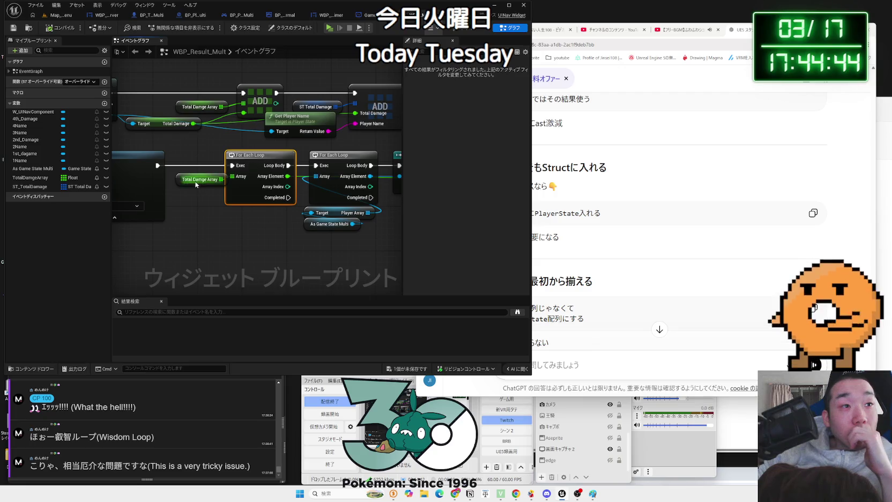
left_click(196, 196)
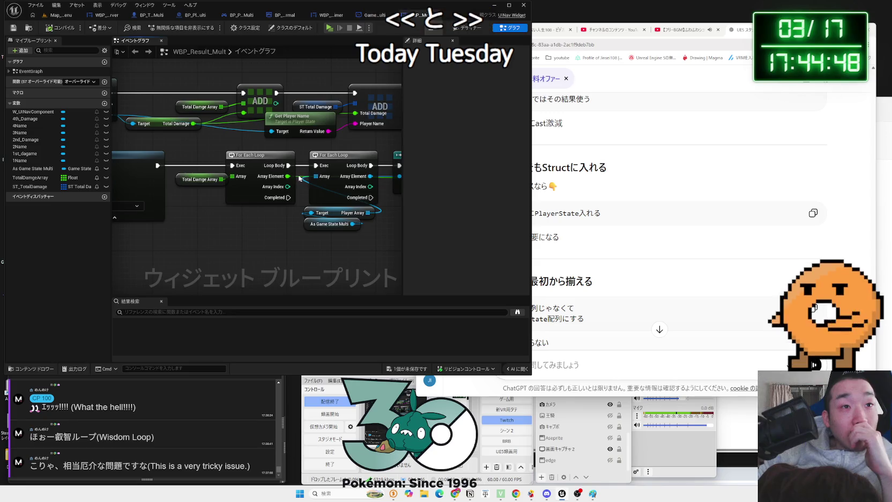
left_click_drag(326, 219, 258, 219)
mouse_move(308, 252)
left_mouse_down()
mouse_move(235, 149)
mouse_move(289, 168)
mouse_move(261, 158)
left_mouse_up()
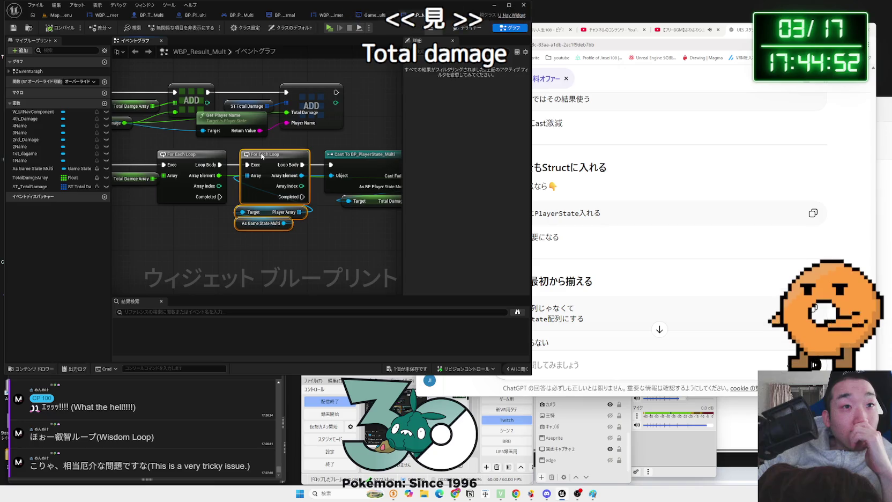
left_click_drag(325, 207, 262, 208)
left_click_drag(302, 141, 322, 204)
mouse_move(319, 165)
left_mouse_down()
mouse_move(341, 139)
mouse_move(309, 140)
mouse_move(311, 169)
mouse_move(171, 181)
left_mouse_up()
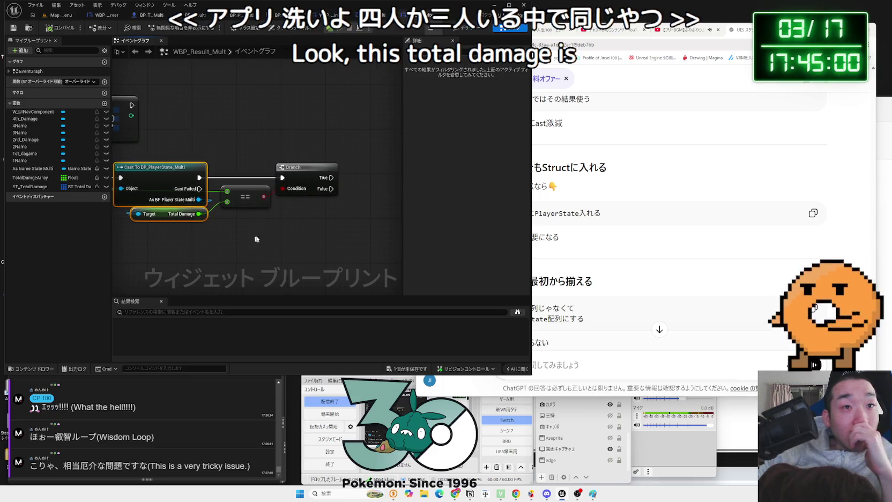
Add a Get Player Name node wired to the cast's player state output
left_click_drag(247, 223, 281, 221)
mouse_move(233, 198)
left_mouse_down()
mouse_move(284, 209)
mouse_move(365, 207)
left_mouse_up()
type("getpola")
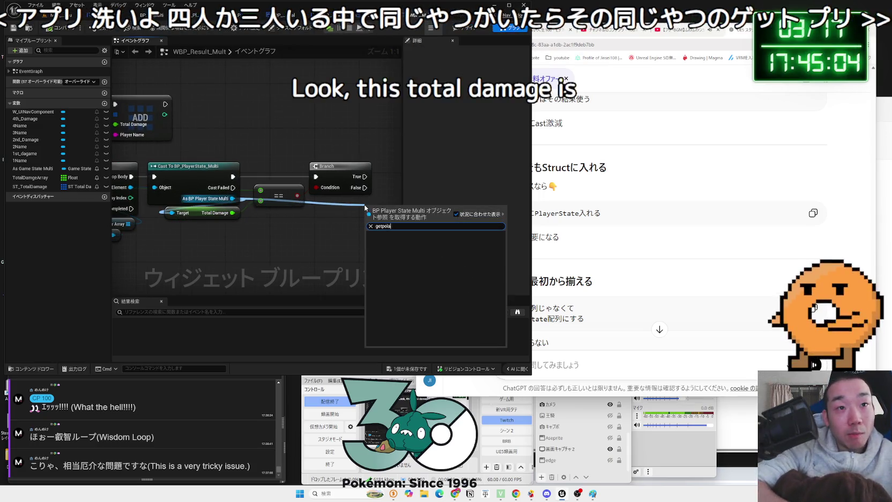
key("BackSpace")
key("BackSpace")
key("BackSpace")
type("laye")
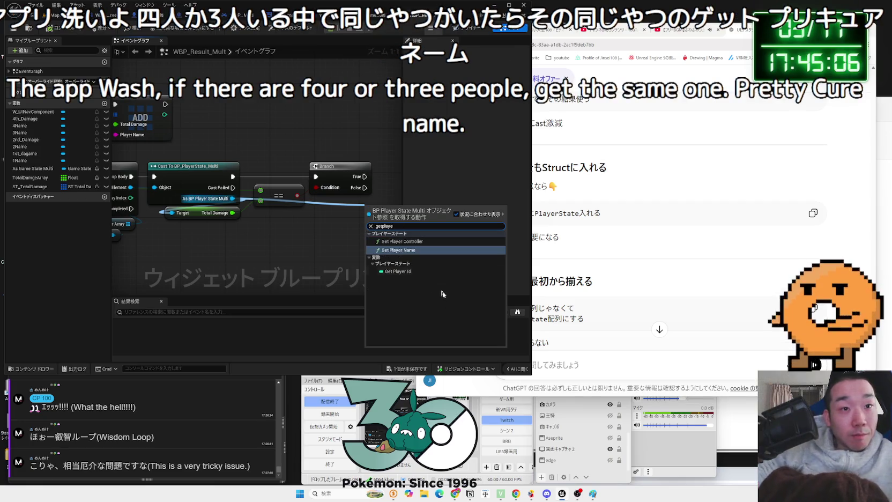
key("Return")
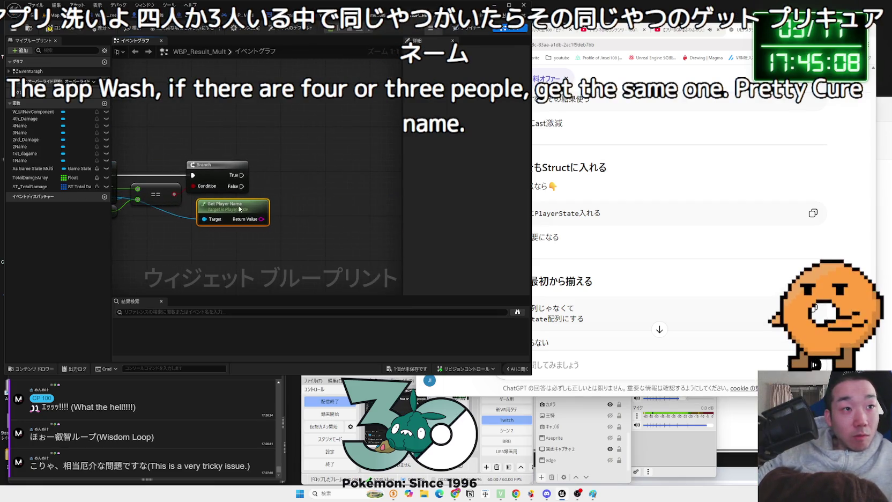
Promote the player name to a new String array variable, then delete the trial Set node
mouse_move(252, 220)
left_mouse_down()
mouse_move(292, 188)
mouse_move(289, 171)
mouse_move(272, 176)
mouse_move(293, 171)
left_mouse_up()
left_click(322, 207)
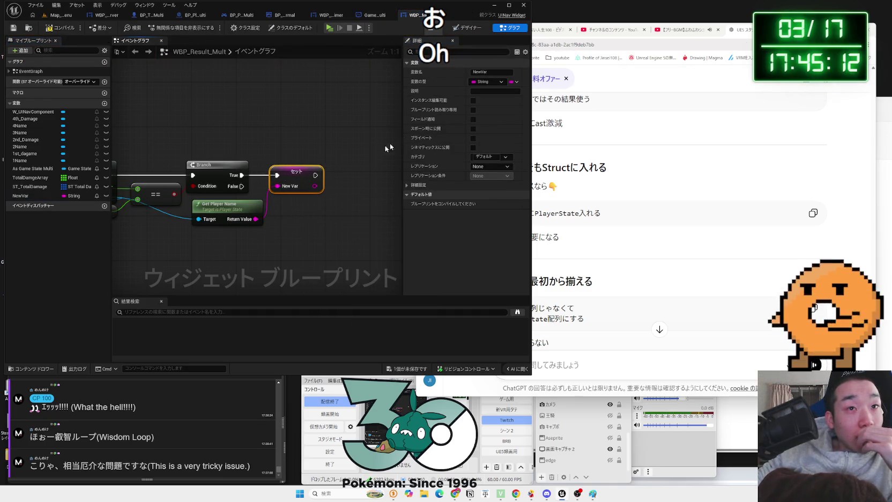
left_click(514, 81)
left_click(511, 103)
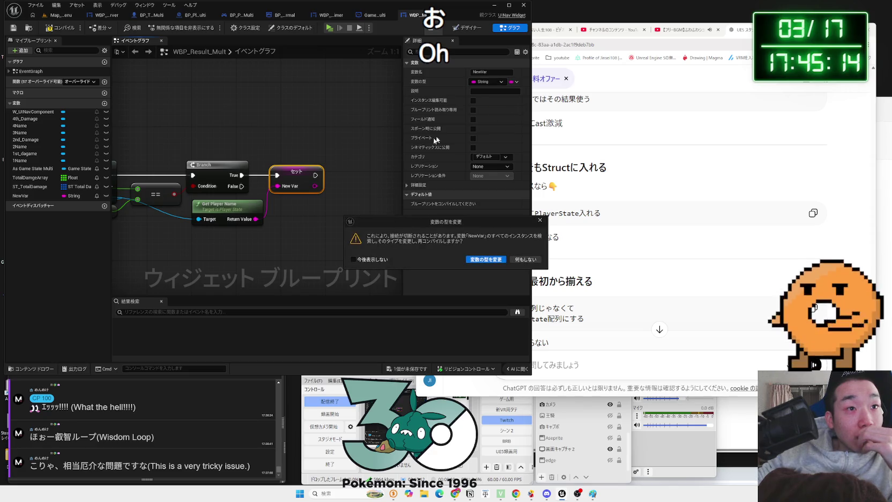
left_click(479, 259)
mouse_move(256, 219)
left_mouse_down()
mouse_move(278, 186)
mouse_move(321, 171)
left_mouse_up()
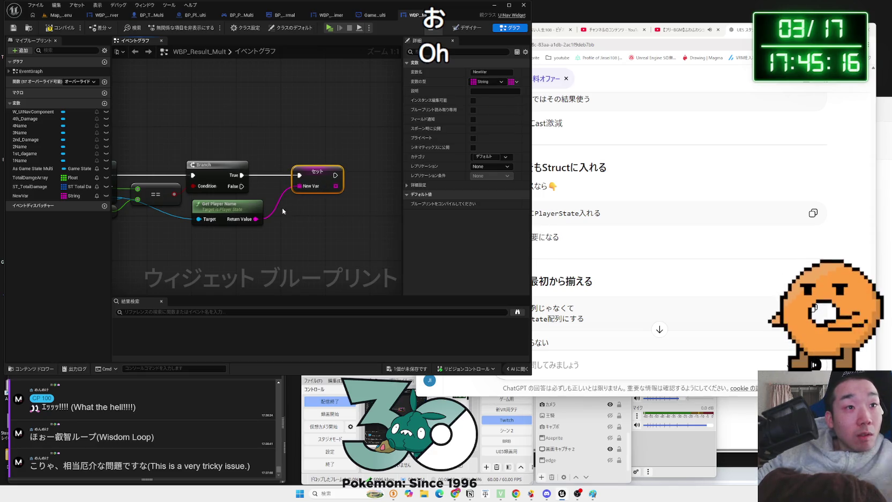
left_click(276, 207)
left_click(309, 179)
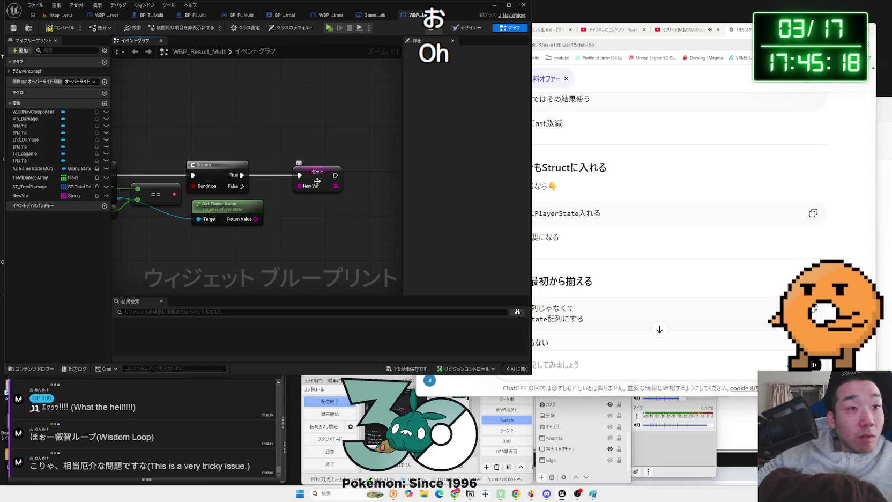
key("Delete")
Rename the NewVar variable to 'PlayerName'
left_click(24, 195)
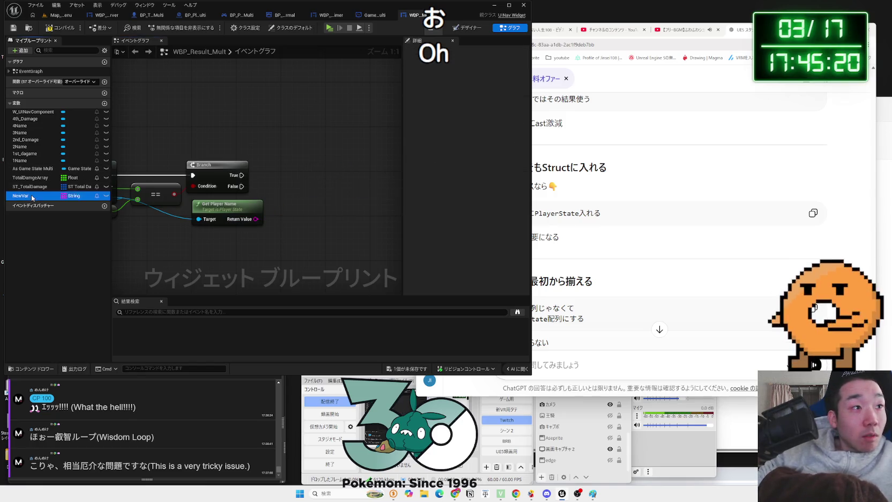
key("F2")
type("PlayerNam")
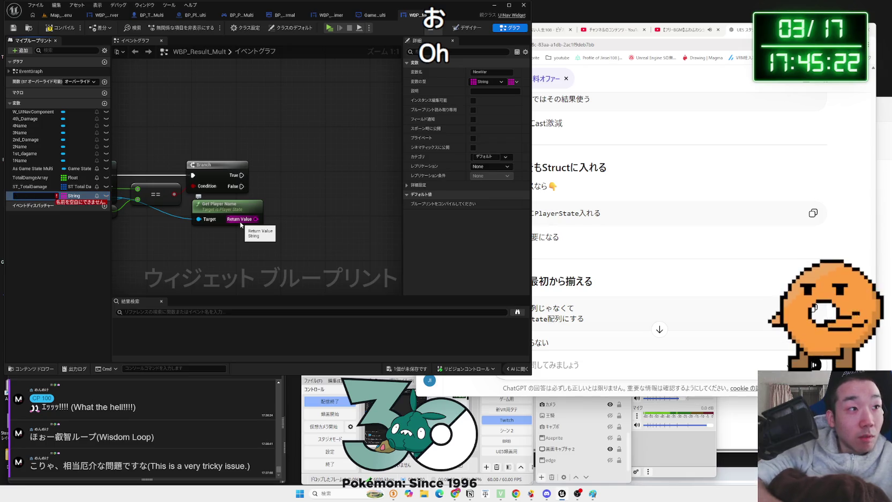
type("e")
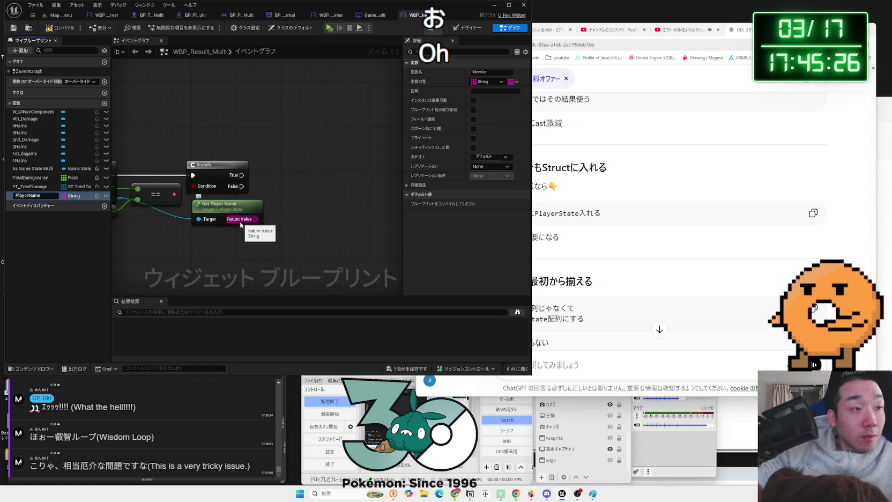
key("Return")
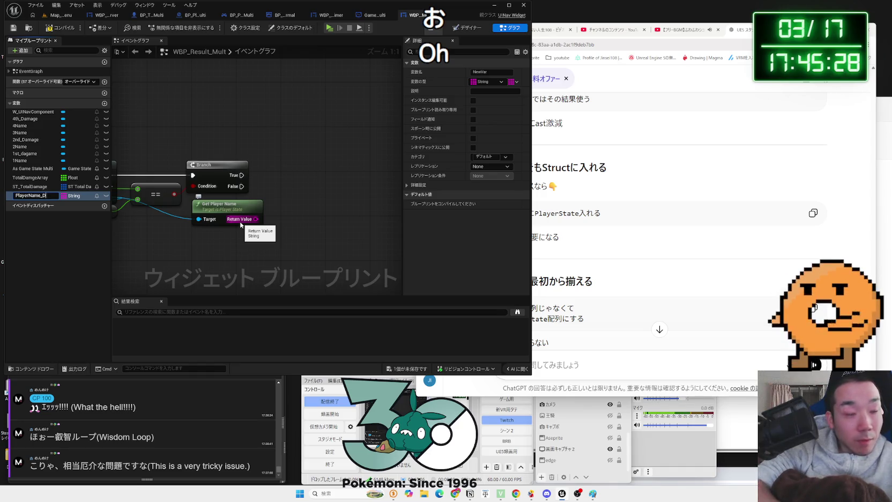
Finish naming PlayerName_DamageRace, place its getter and add an array Add node from it
type("geRa")
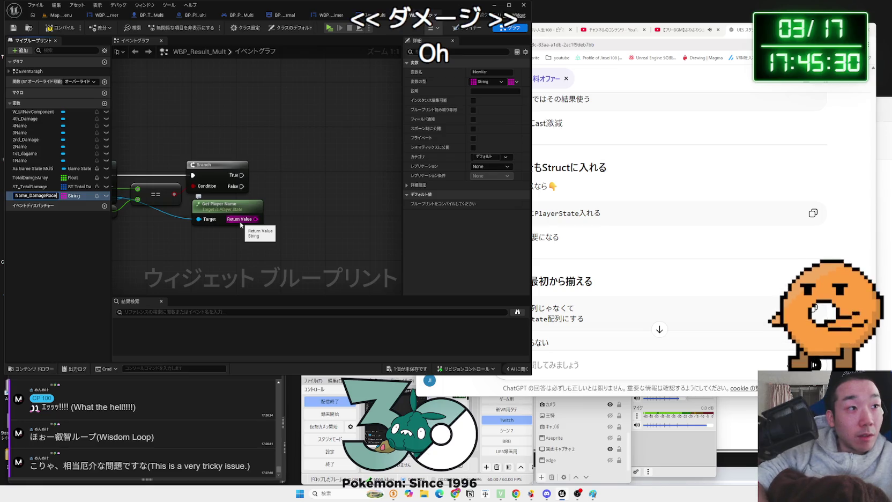
type("ce")
key("Return")
left_click_drag(35, 196, 273, 182)
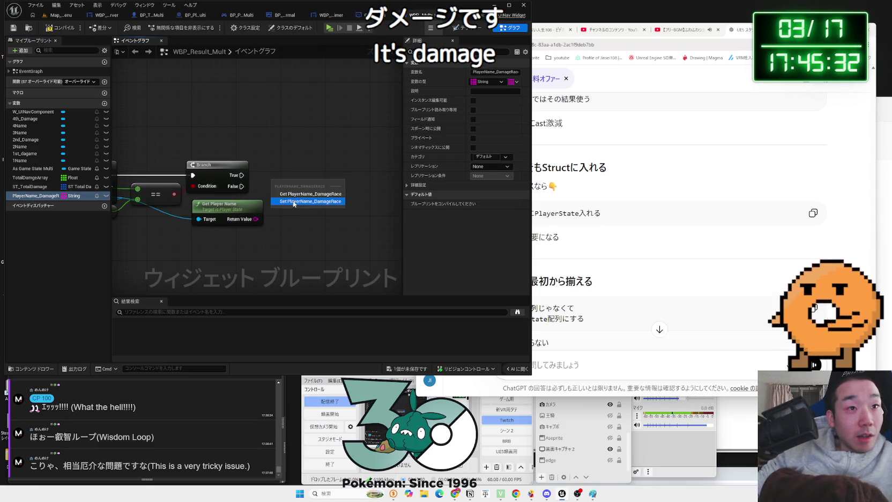
left_click(297, 200)
left_click_drag(337, 183, 354, 178)
type("add")
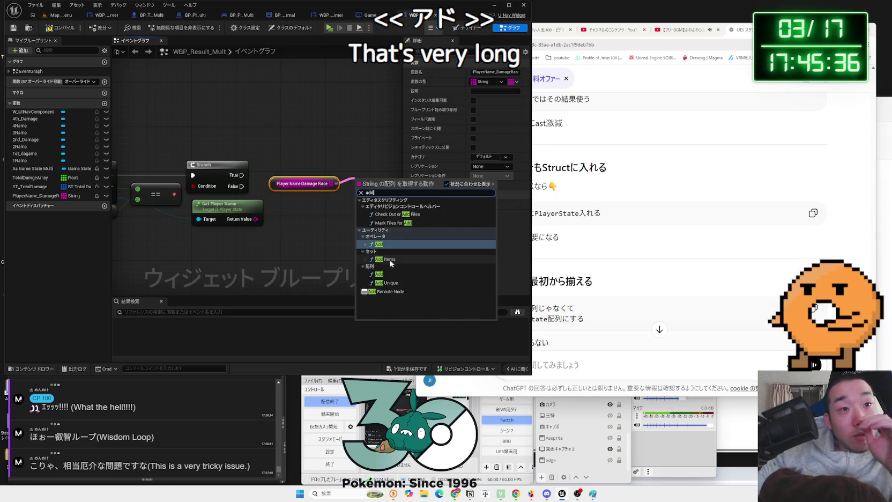
left_click(378, 274)
Wire Get Player Name into the Add item and Branch True into the Add execution
mouse_move(255, 219)
left_mouse_down()
mouse_move(343, 196)
mouse_move(290, 192)
left_mouse_up()
left_click_drag(361, 179, 355, 179)
left_click_drag(242, 175, 332, 176)
left_click_drag(352, 178, 346, 178)
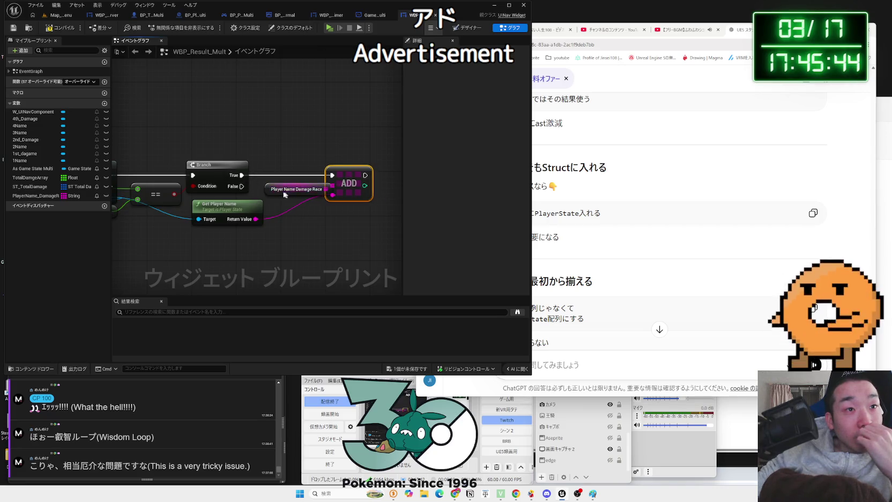
left_click_drag(285, 191, 277, 191)
left_click_drag(346, 183, 341, 183)
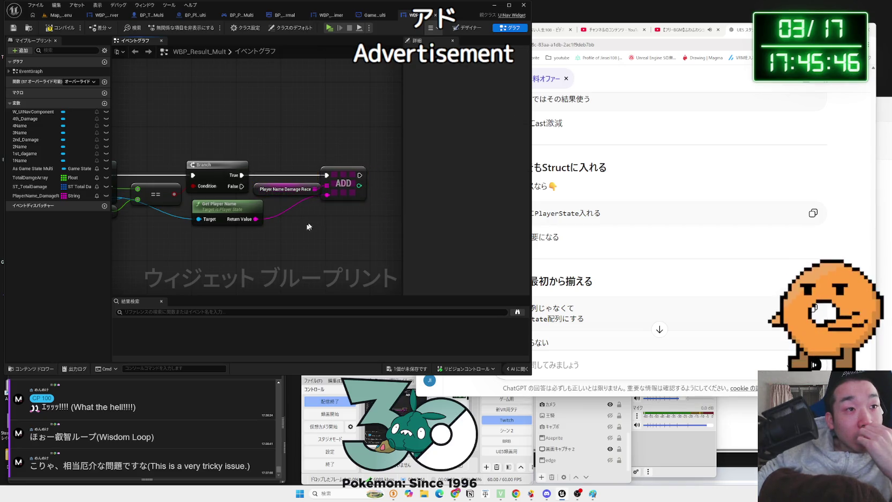
left_click_drag(310, 225, 375, 209)
left_click_drag(289, 192, 266, 192)
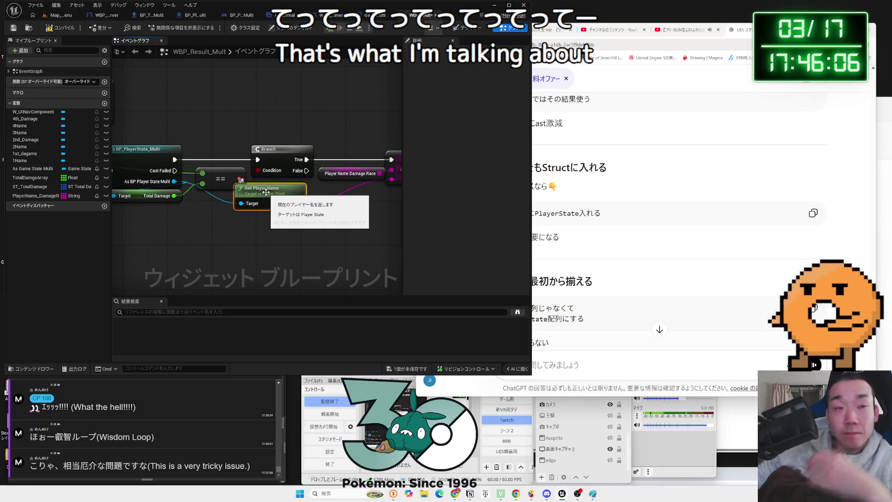
Shift the Add node and PlayerName_DamageRace getter left and select the Cast node
left_click_drag(304, 231, 263, 236)
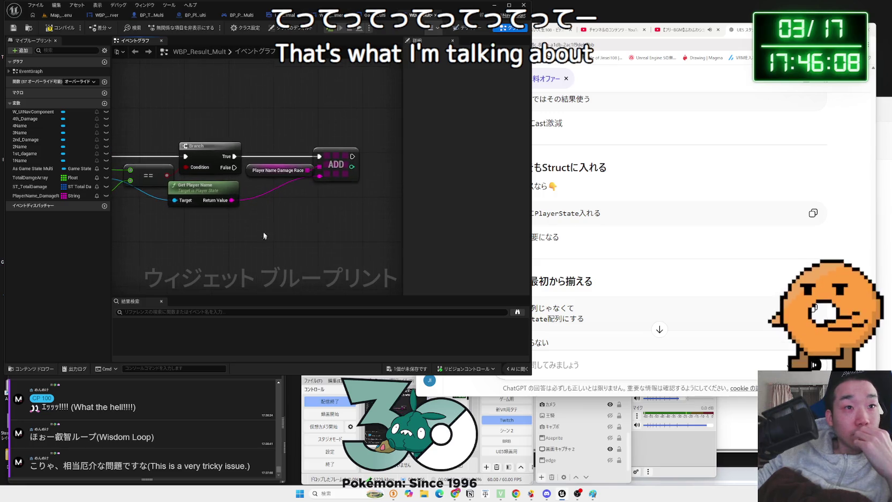
mouse_move(288, 171)
left_mouse_down()
mouse_move(290, 139)
mouse_move(281, 172)
mouse_move(322, 194)
left_mouse_up()
left_click_drag(317, 154, 278, 154)
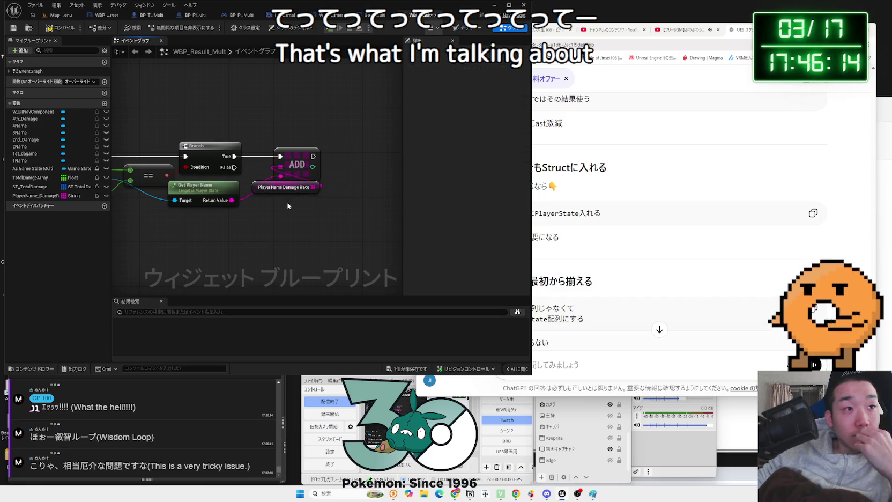
left_click_drag(144, 172, 233, 171)
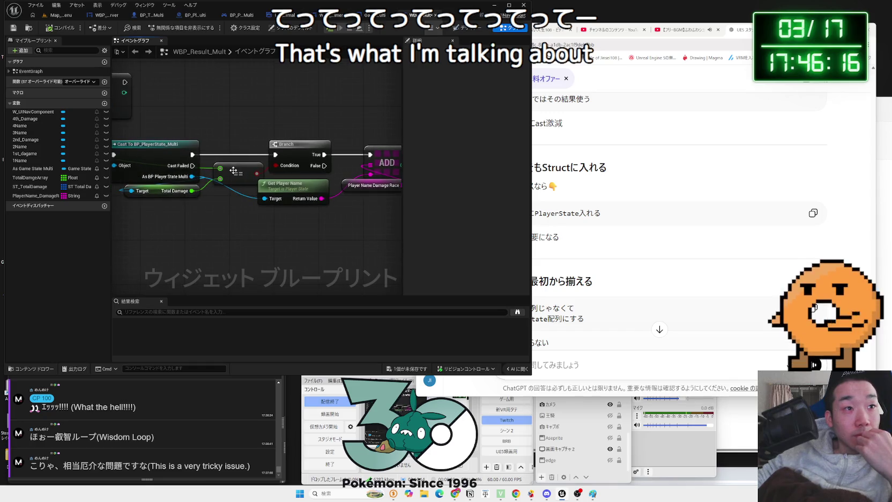
left_click_drag(239, 135, 343, 133)
left_click(275, 144)
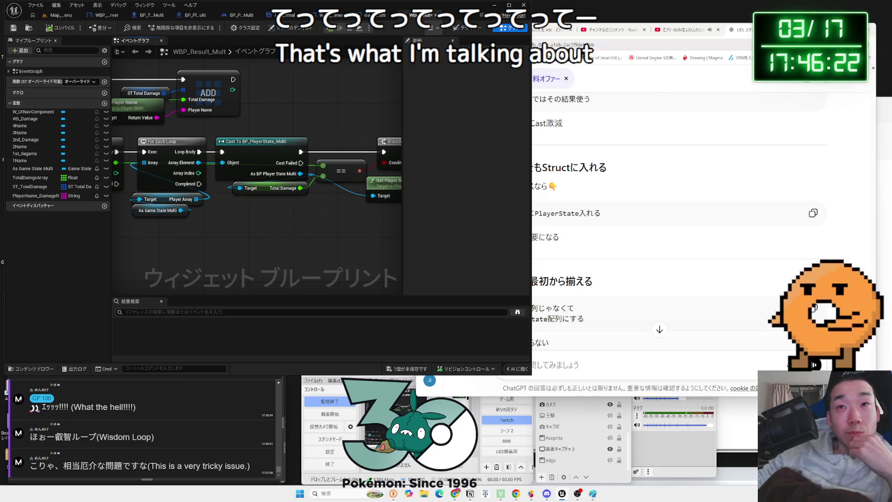
Open X (Twitter) from the bookmarks in a new browser window
key("ctrl+n")
left_click(869, 58)
mouse_move(805, 91)
left_click(678, 117)
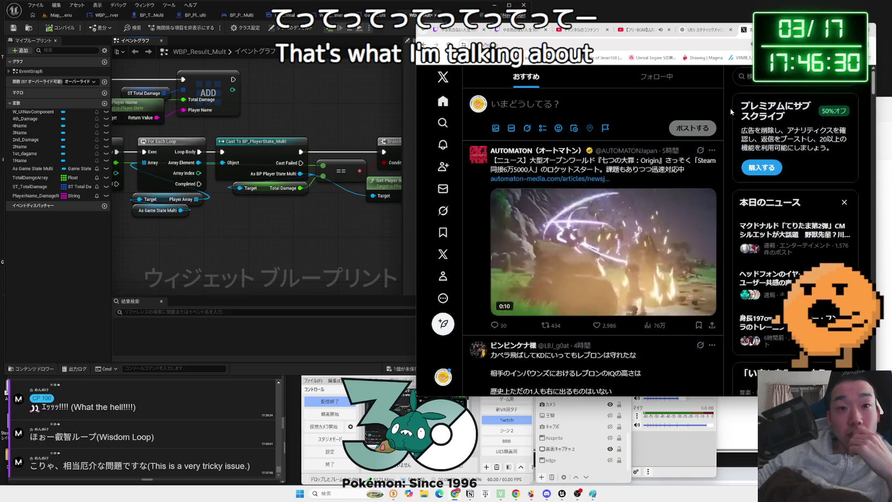
Scroll through the X home timeline, then switch back to the Unreal editor
scroll(730, 108, "down", 3)
scroll(655, 175, "down", 3)
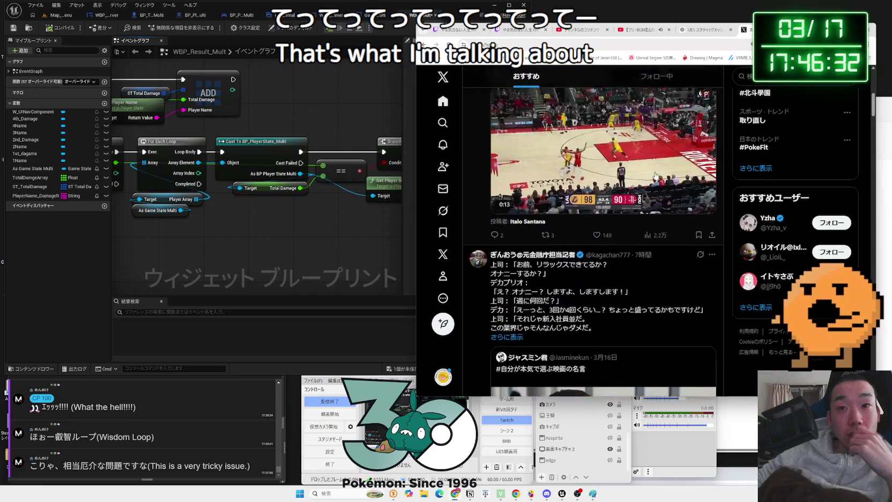
scroll(656, 175, "down", 10)
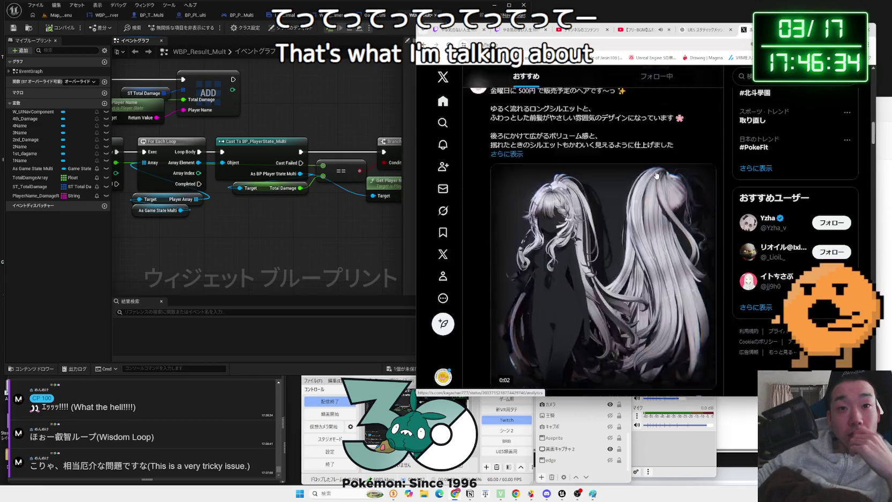
scroll(656, 175, "down", 3)
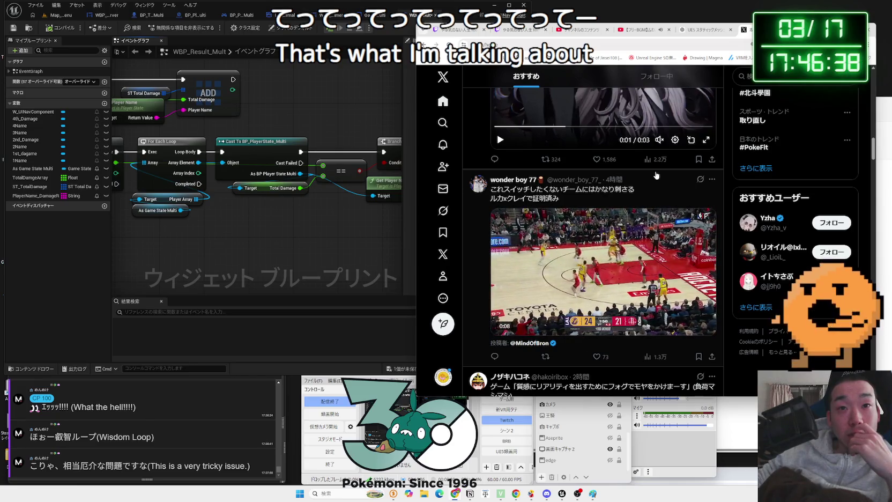
scroll(656, 174, "down", 4)
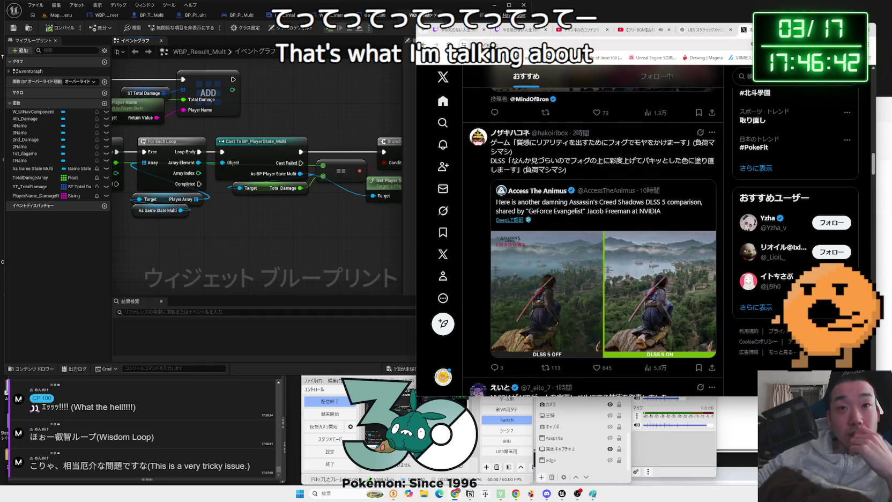
key("alt+Tab")
left_click(302, 204)
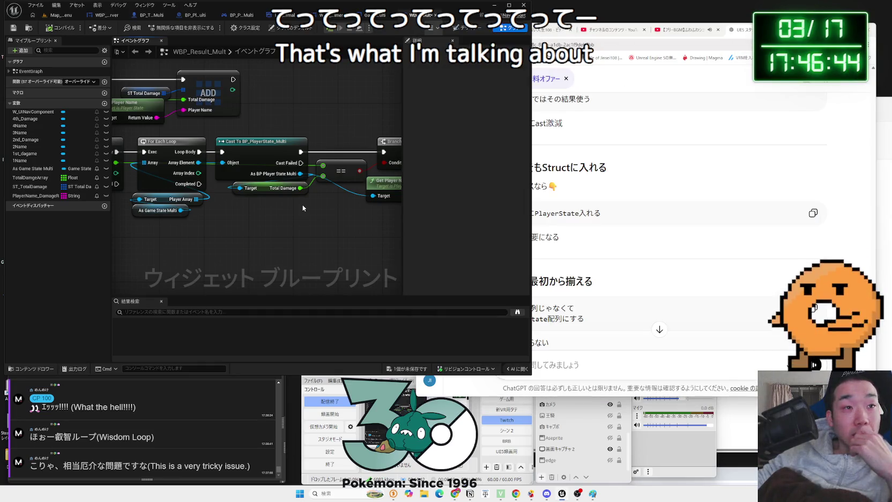
Delete the old For Each Loop and ST Total Damage nodes from the graph
left_click_drag(303, 204, 205, 218)
left_click_drag(330, 201, 332, 199)
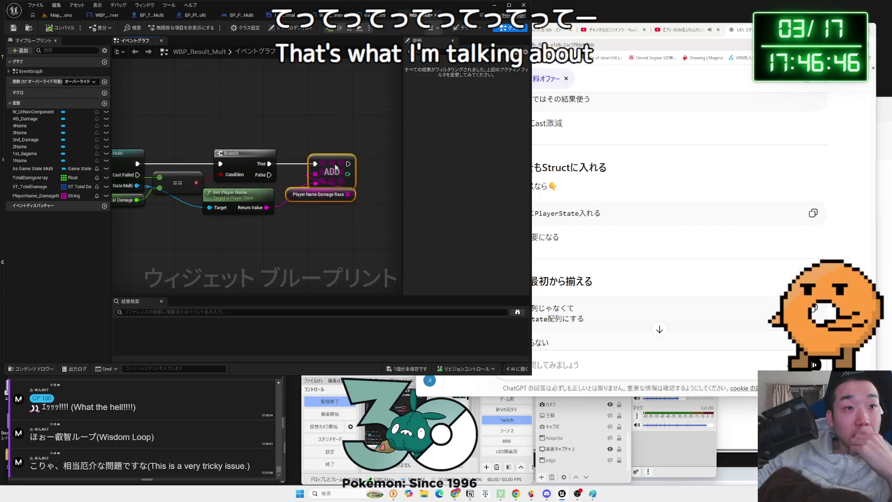
left_click(303, 219)
scroll(302, 217, "down", 1)
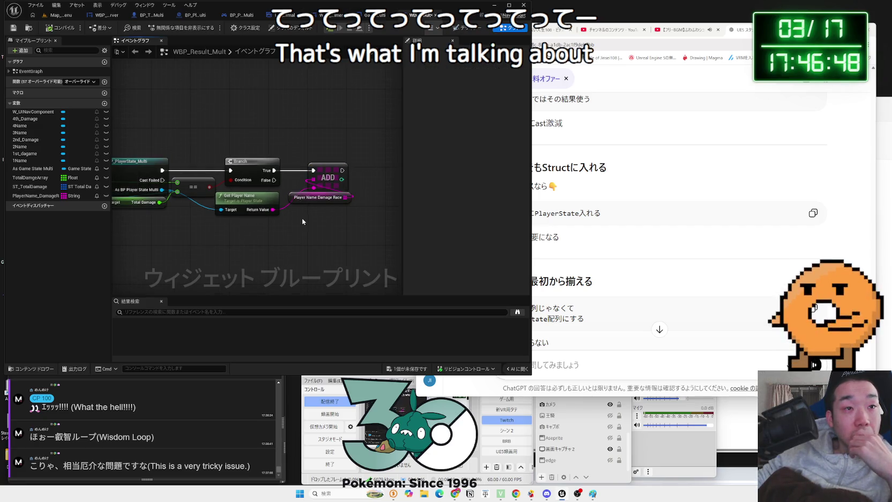
scroll(301, 218, "down", 3)
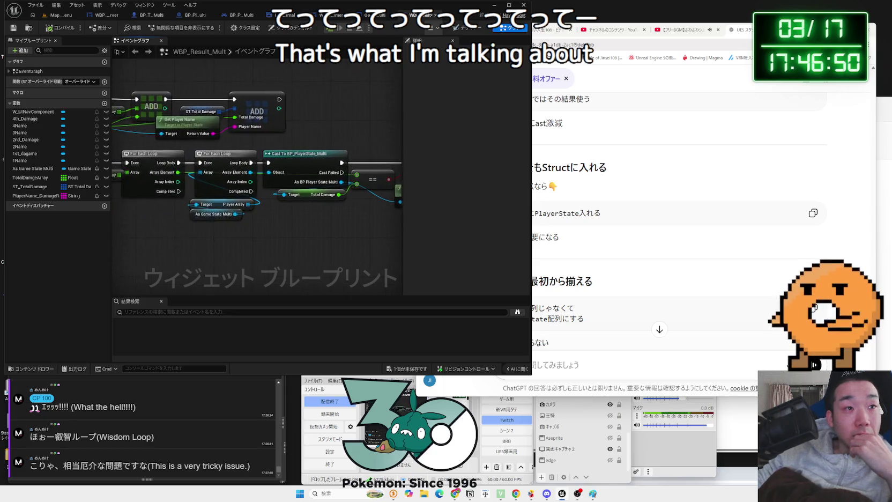
mouse_move(356, 201)
left_mouse_down()
mouse_move(242, 177)
mouse_move(225, 182)
mouse_move(234, 255)
left_mouse_up()
key("Delete")
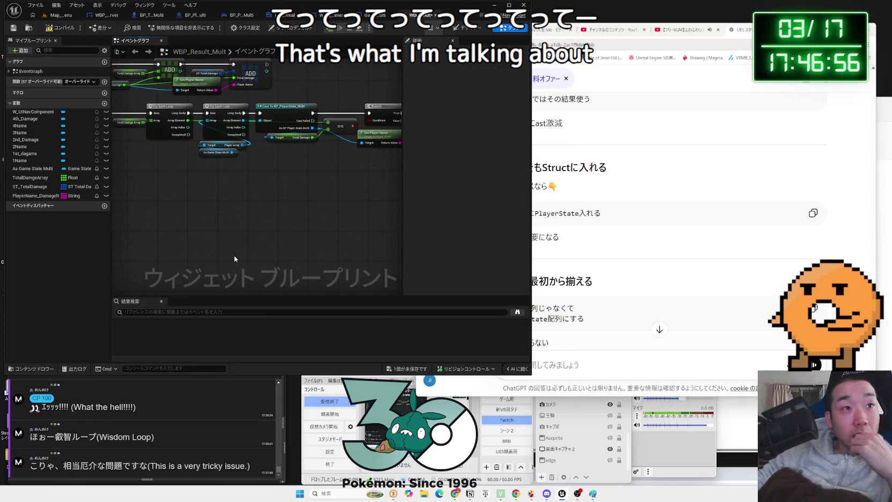
Delete the old struct-based Add node, then the ST_TotalDamage variable
left_click(149, 53)
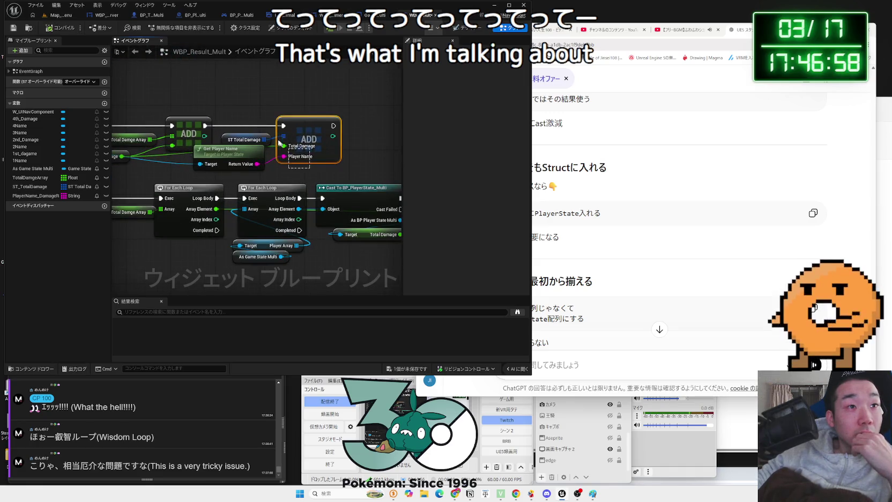
key("Delete")
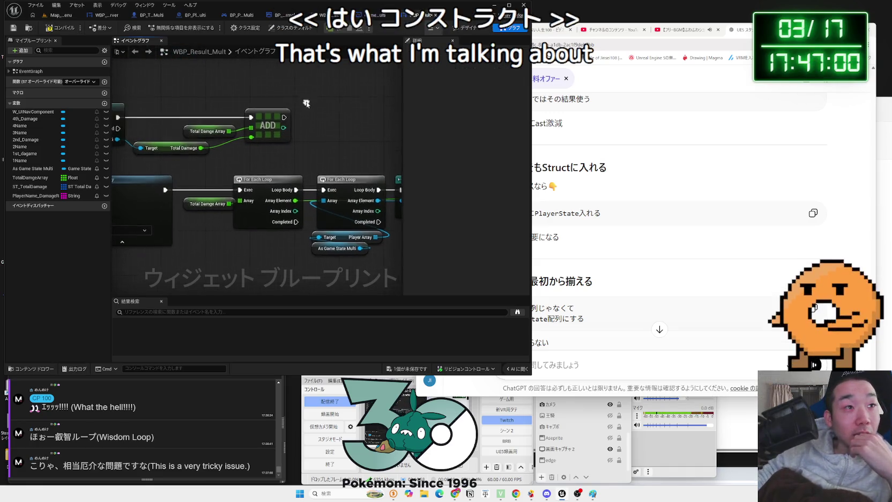
left_click(28, 191)
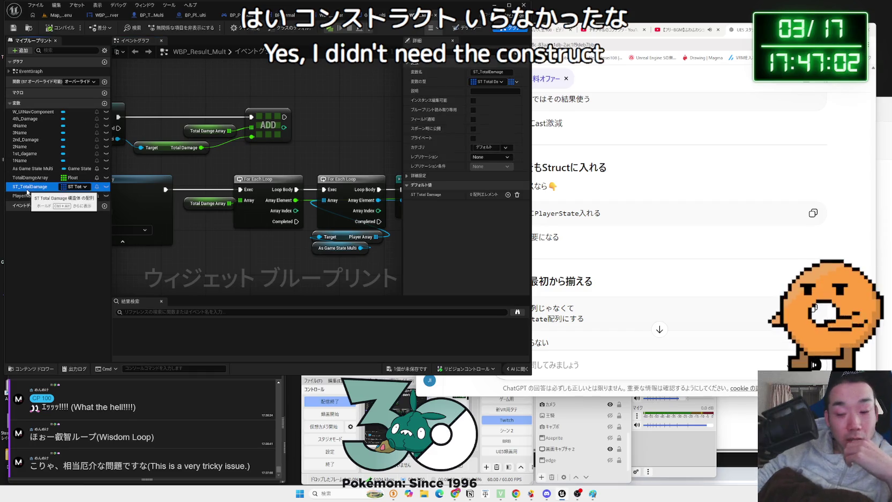
key("Delete")
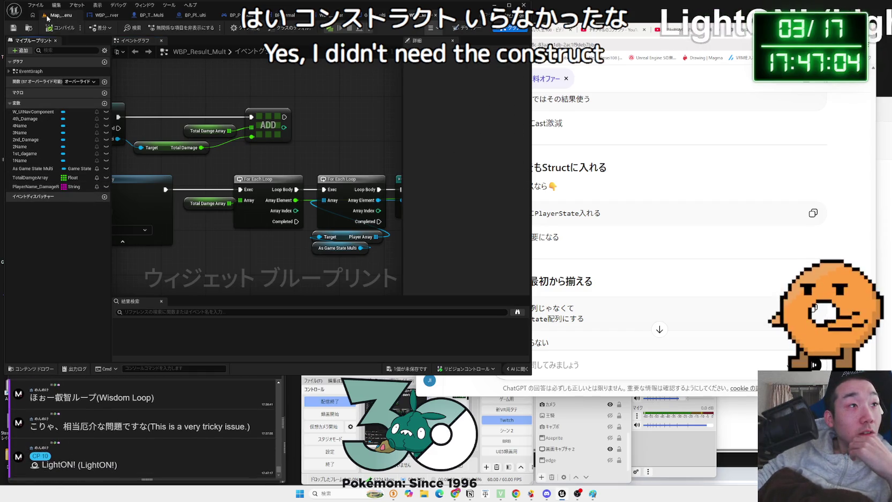
In Map_M_Menu's Content Browser, force-delete the Struct folder containing ST_TotalDamage
left_click(60, 15)
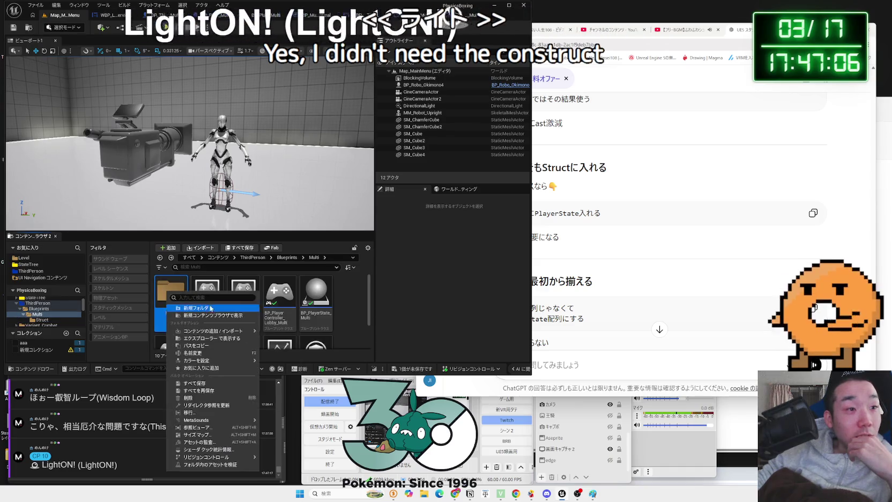
key("Delete")
key("Return")
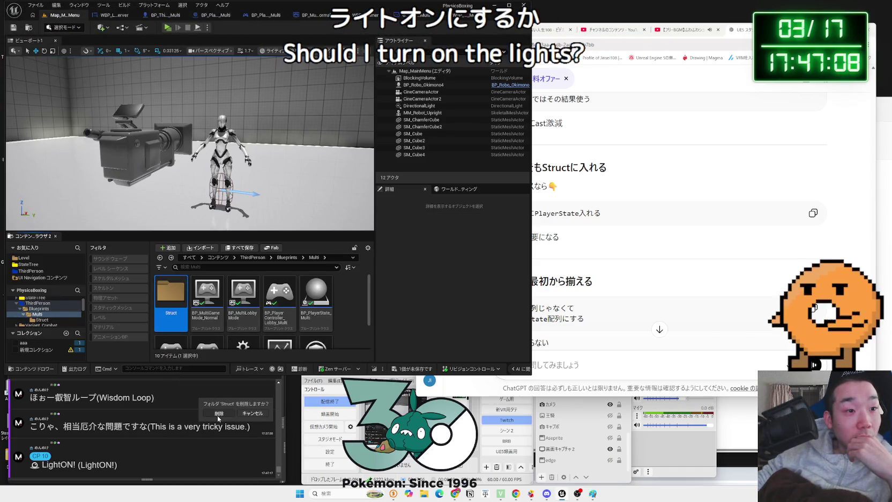
left_click(488, 358)
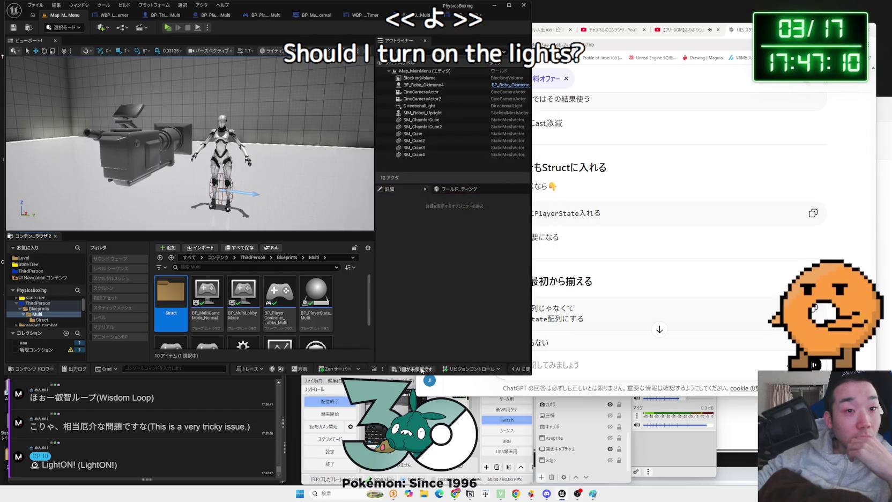
right_click(188, 311)
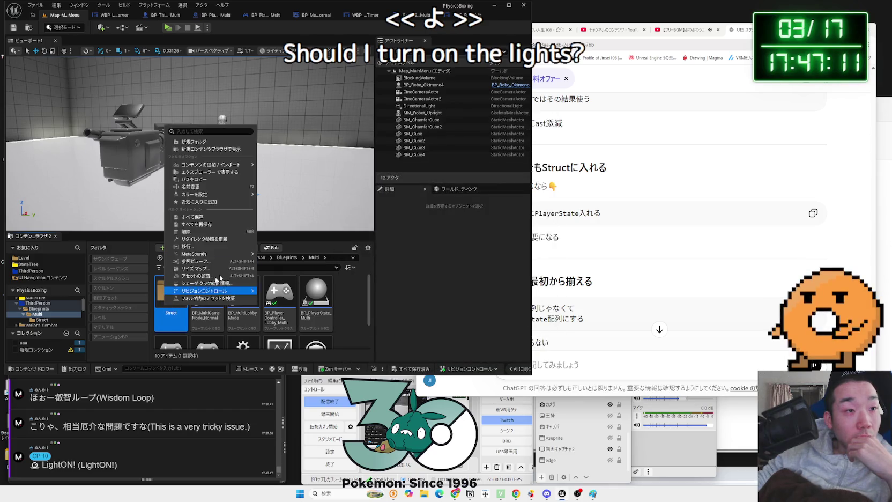
left_click(209, 236)
left_click(229, 247)
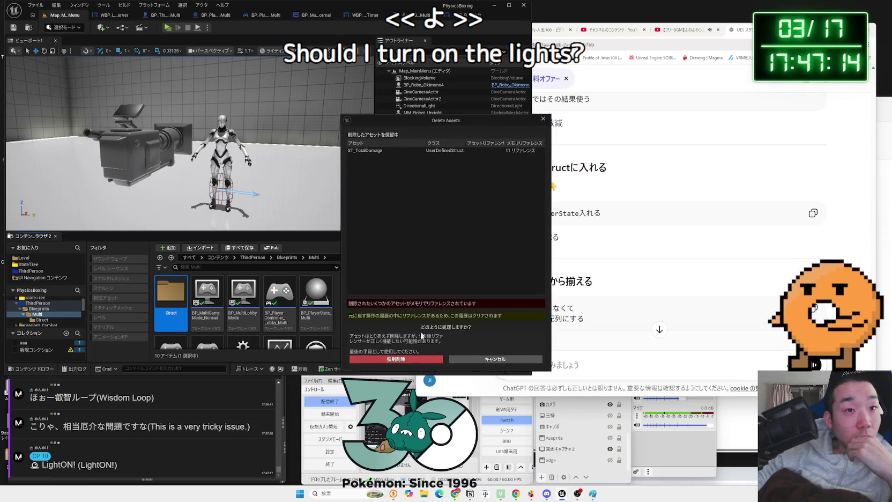
left_click(399, 360)
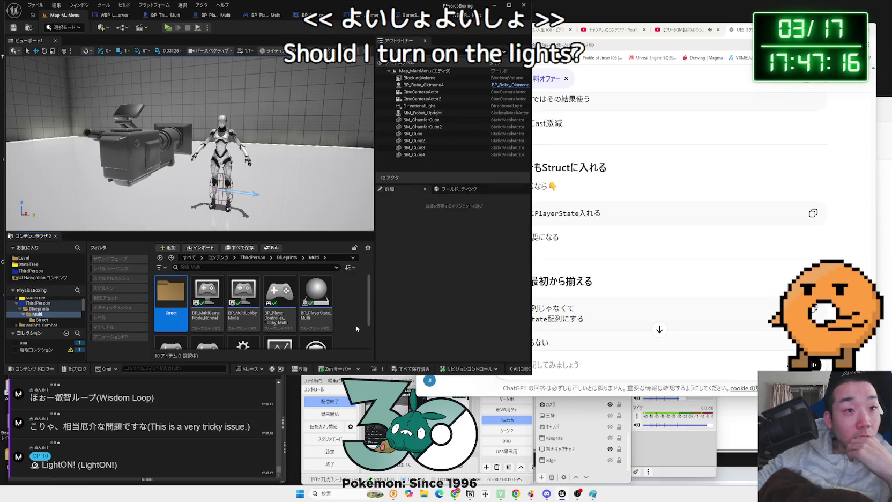
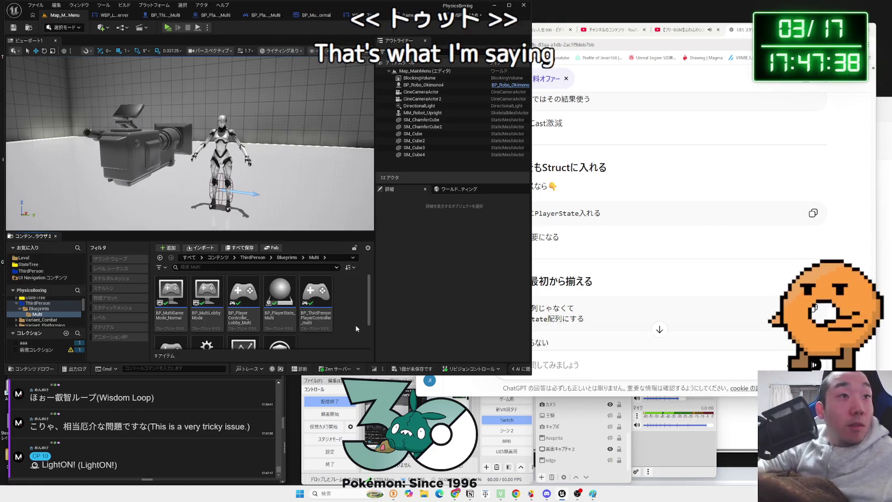
Switch to the WBP_Result_Multi event graph and bring the Cast node into view
left_click(408, 14)
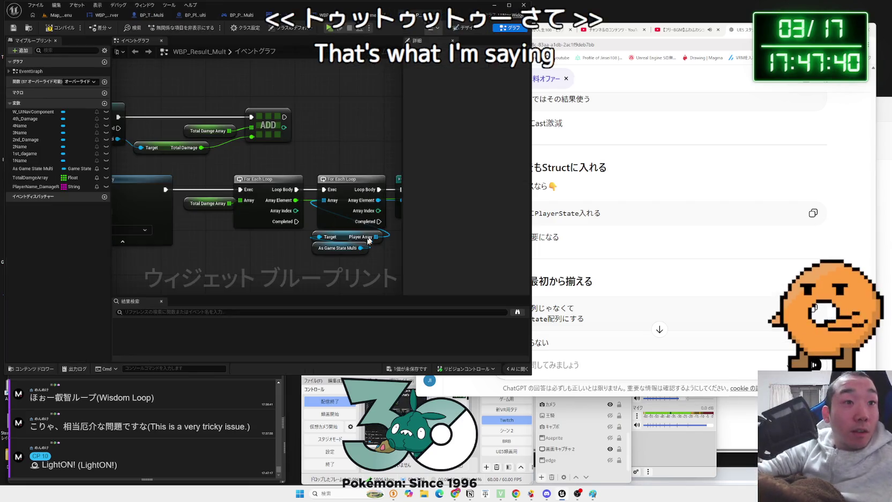
mouse_move(401, 254)
left_mouse_down()
mouse_move(268, 260)
mouse_move(254, 238)
mouse_move(280, 251)
mouse_move(243, 233)
left_mouse_up()
scroll(225, 228, "down", 1)
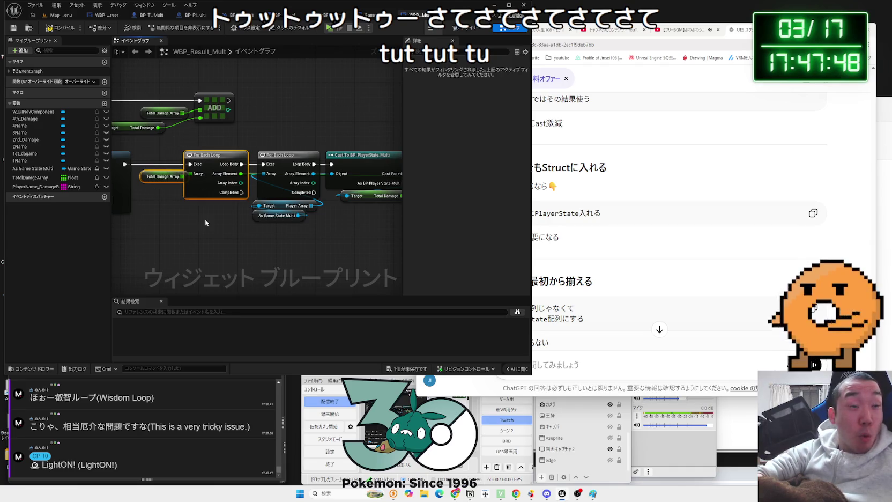
scroll(206, 222, "down", 1)
Box-select the For Each Loop, Cast and Branch nodes and shift them slightly up-left
left_click_drag(159, 163, 284, 262)
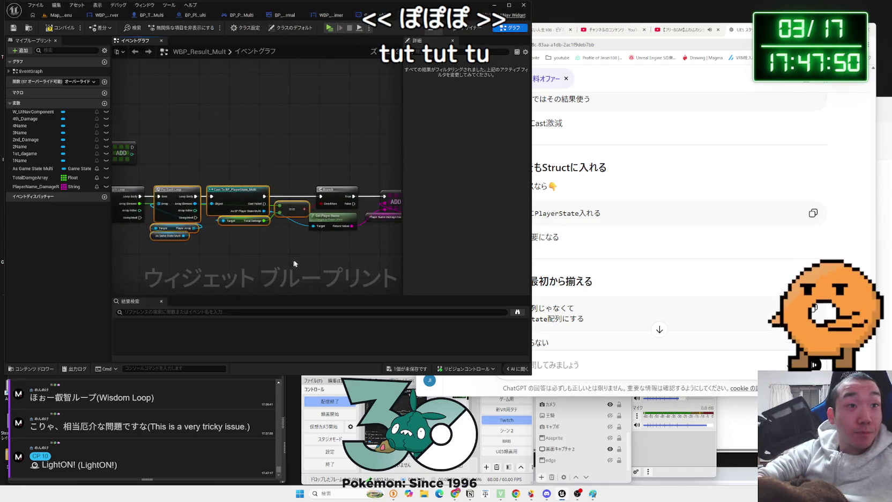
left_click_drag(376, 238, 127, 152)
mouse_move(183, 190)
left_mouse_down()
mouse_move(166, 170)
mouse_move(194, 108)
left_mouse_up()
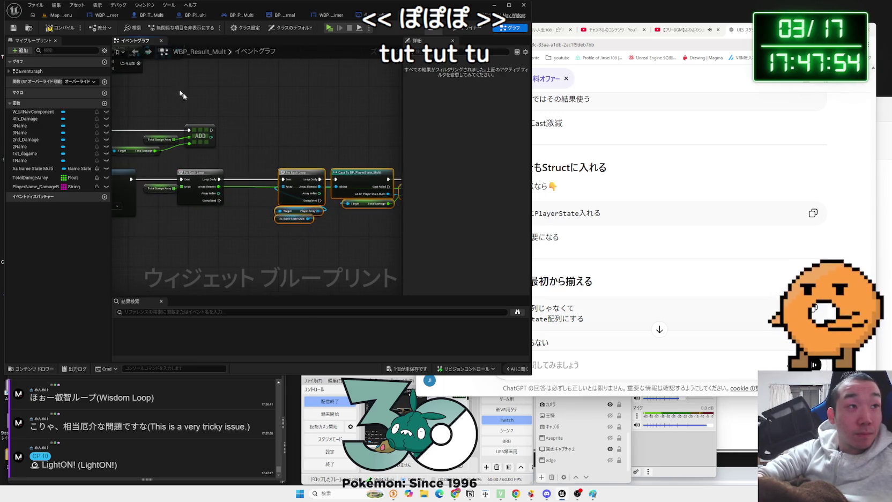
left_click_drag(234, 179, 161, 167)
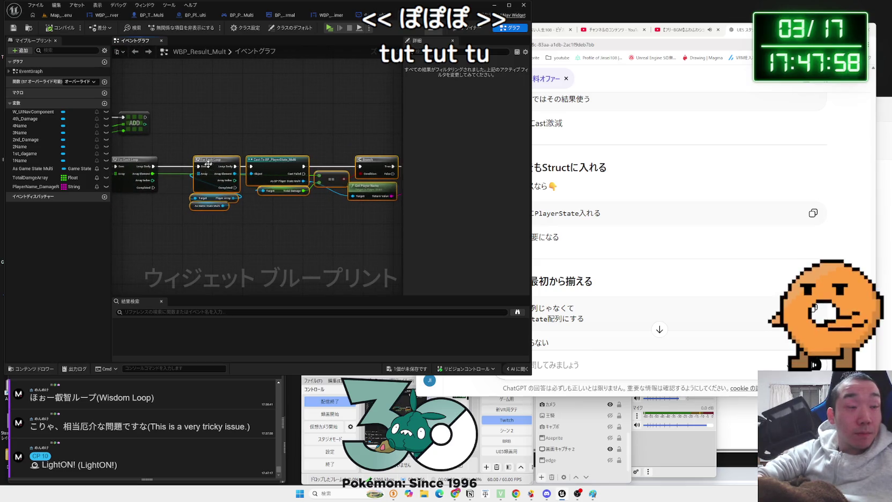
left_click(184, 189)
left_click_drag(184, 189, 225, 196)
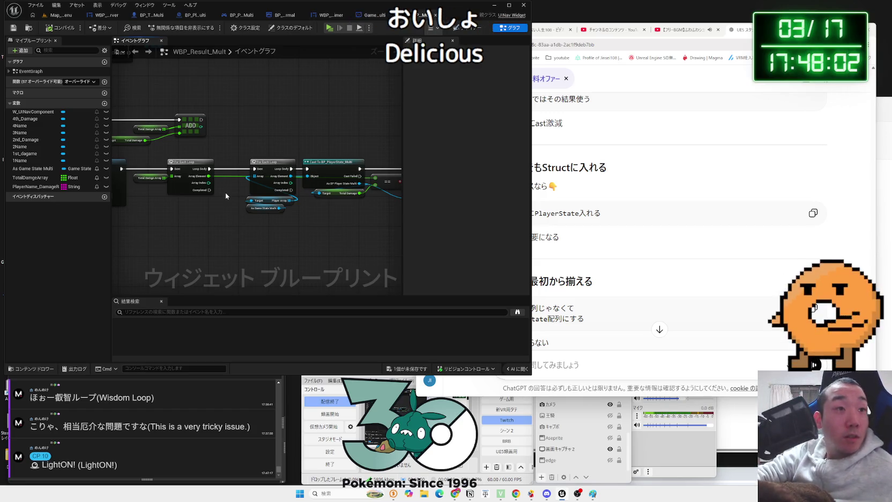
Move the Total Damge Array getter down below the first For Each Loop
left_click_drag(142, 184, 172, 203)
left_click(210, 223)
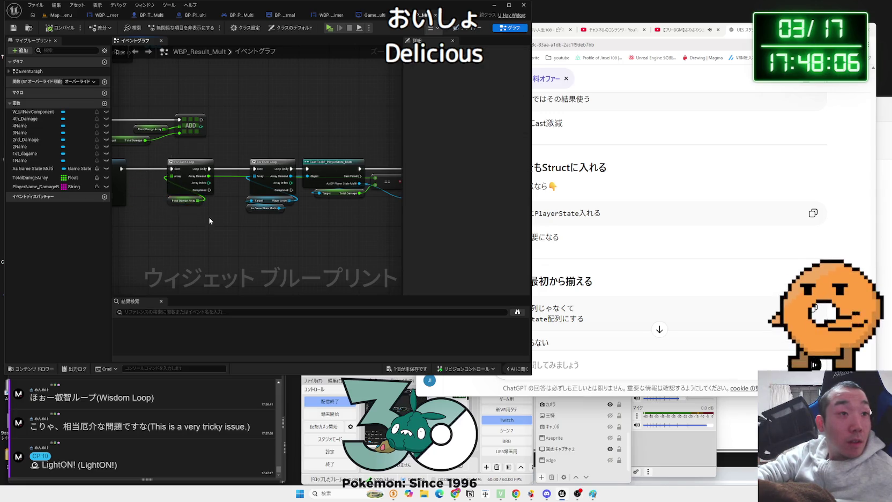
mouse_move(158, 142)
left_mouse_down()
mouse_move(187, 209)
mouse_move(376, 228)
mouse_move(368, 212)
left_mouse_up()
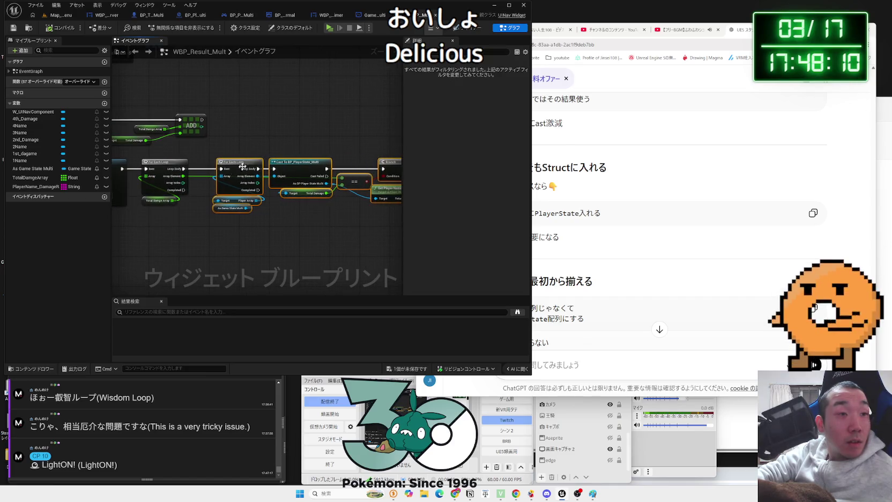
left_click_drag(194, 193, 237, 183)
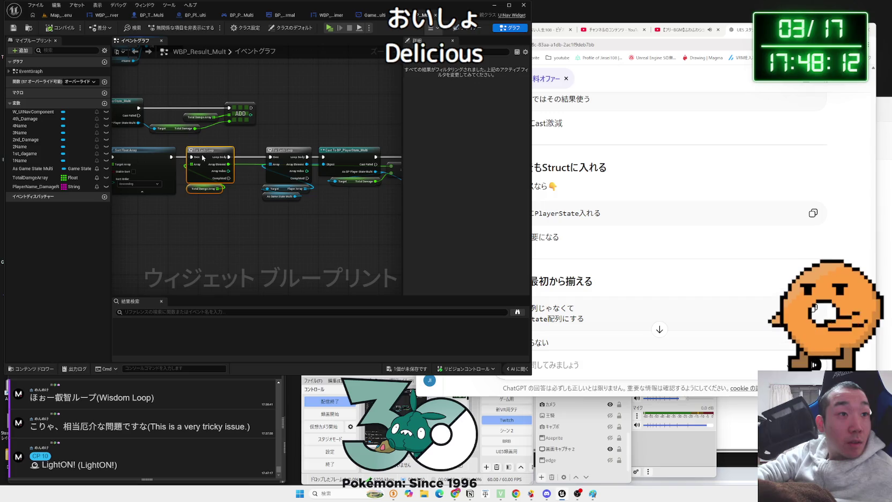
scroll(219, 201, "up", 2)
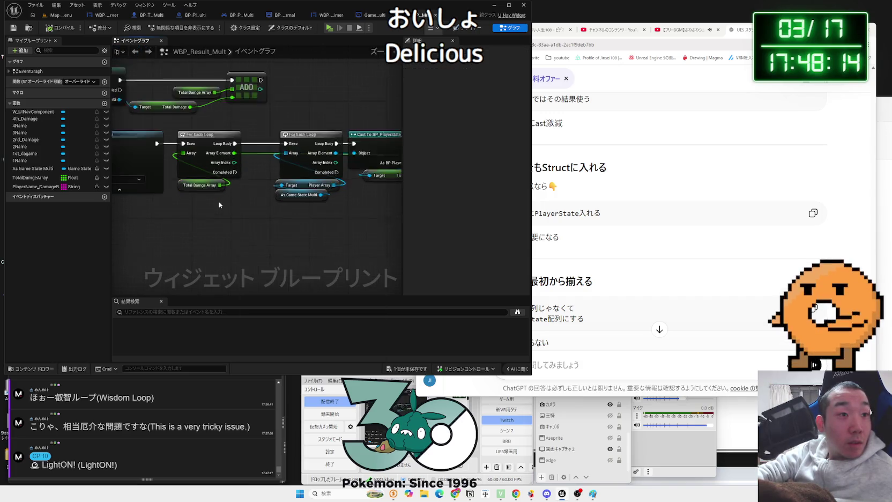
left_click(195, 185)
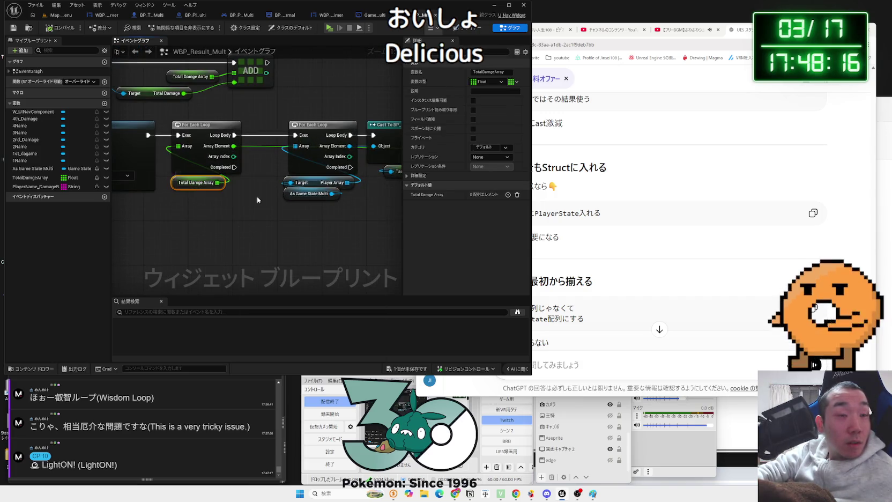
Review the Cast, Branch and Sort Float Array nodes and inspect the loop's Completed pin options
left_click_drag(258, 197, 163, 211)
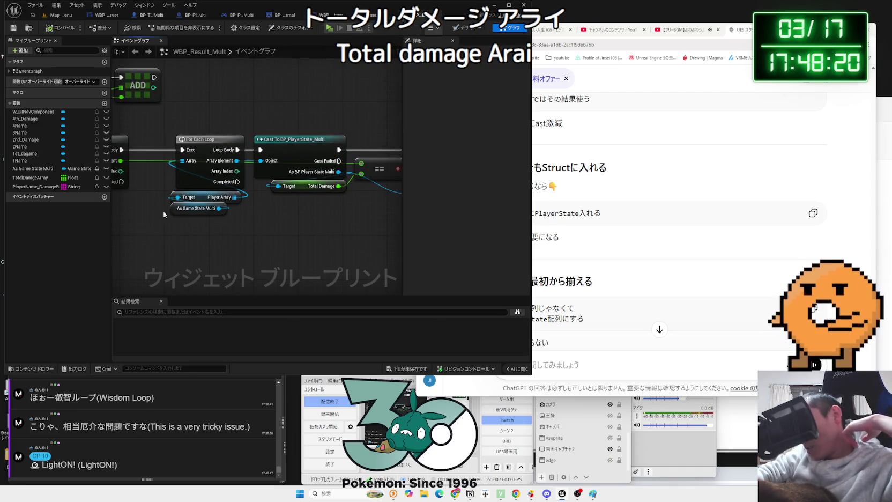
left_click_drag(164, 214, 213, 245)
scroll(213, 245, "down", 2)
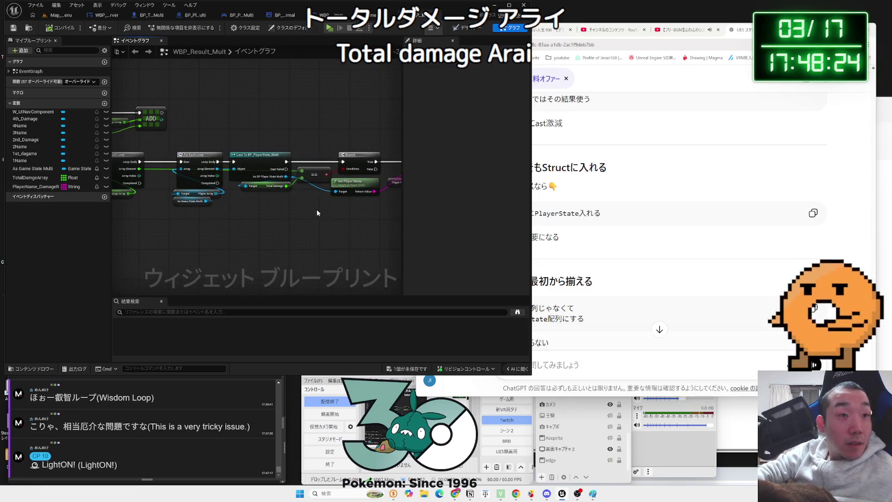
left_click_drag(316, 209, 239, 178)
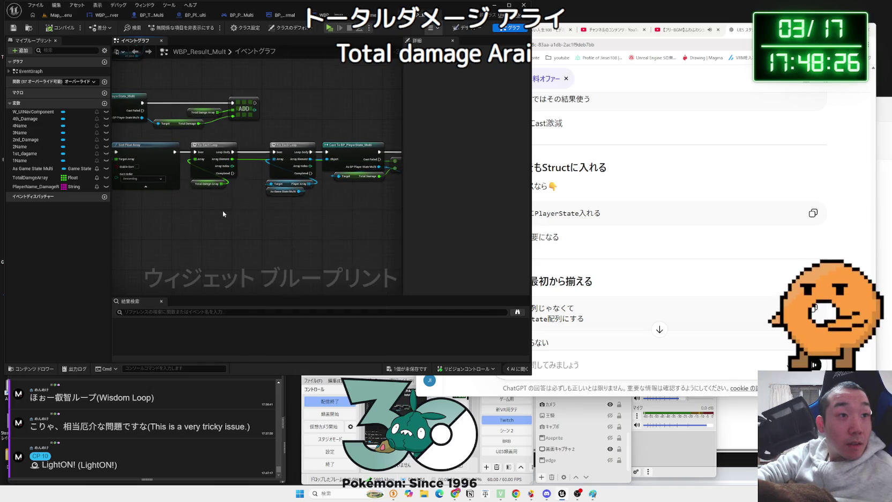
right_click(233, 173)
left_click(309, 219)
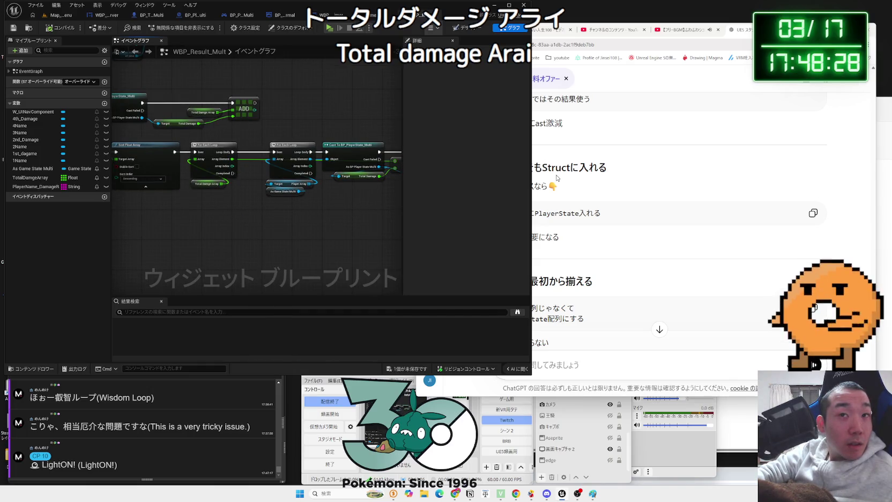
key("alt+Tab")
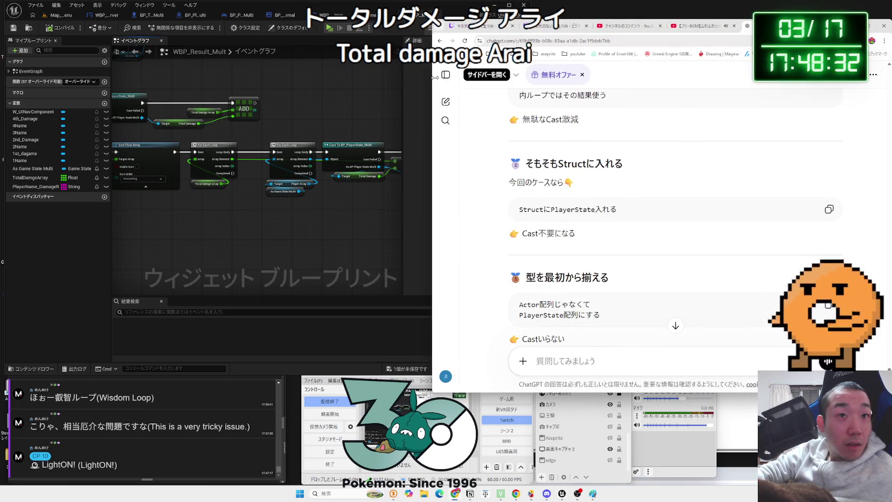
scroll(499, 113, "down", 10)
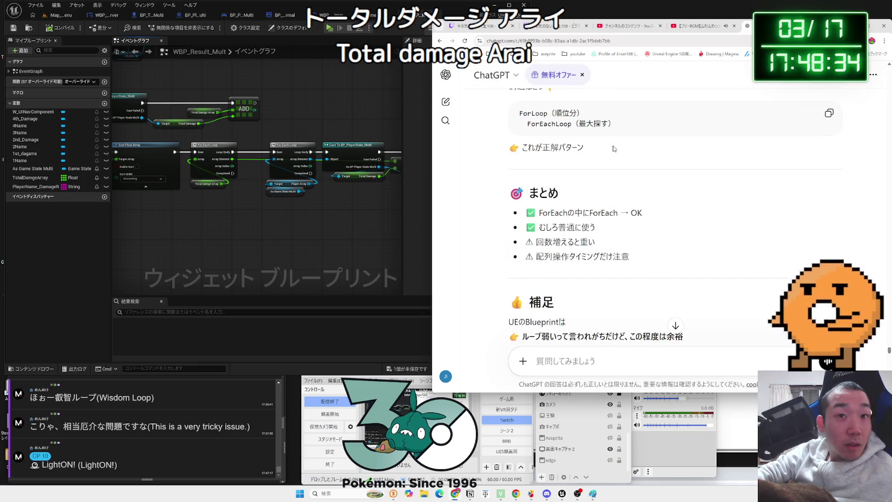
scroll(614, 148, "down", 8)
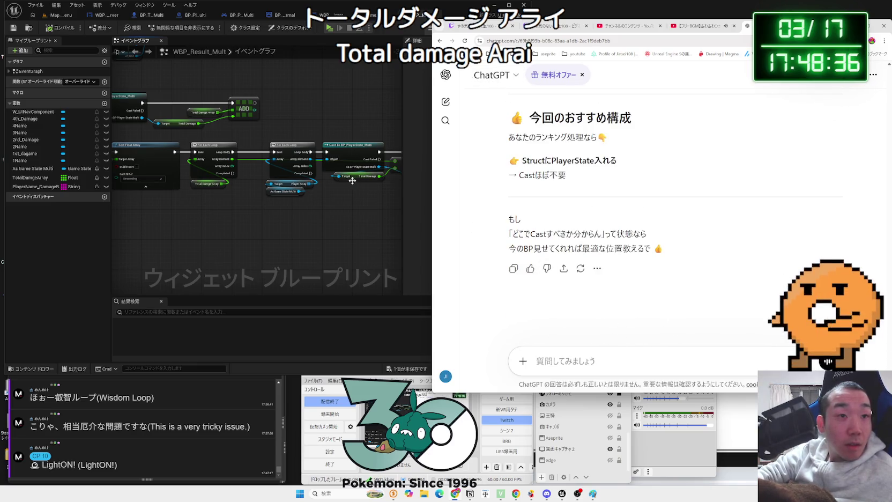
left_click(353, 180)
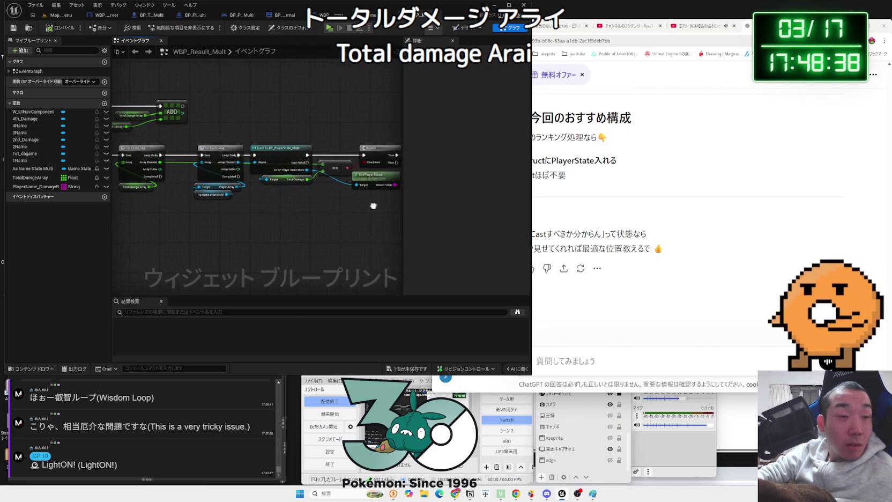
Pan across the ADD, For Each Loop, GET, Make Array and Cast nodes, clearing selections
left_click_drag(374, 209, 274, 206)
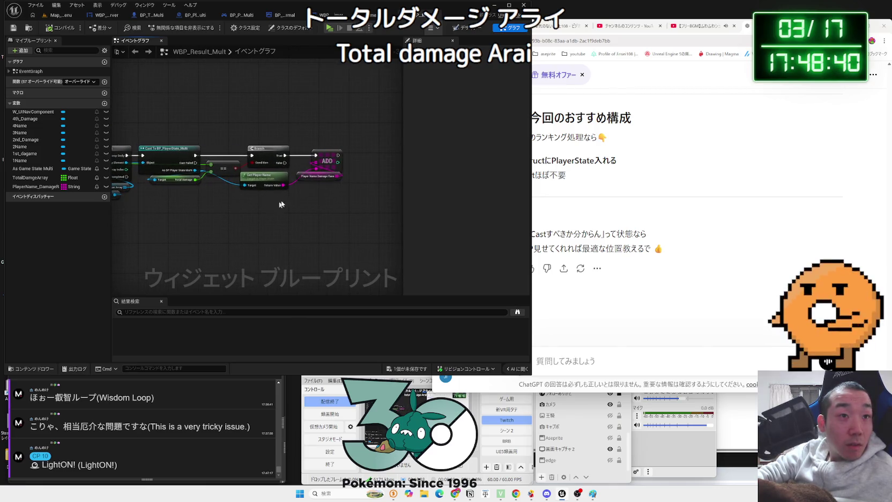
left_click(279, 203)
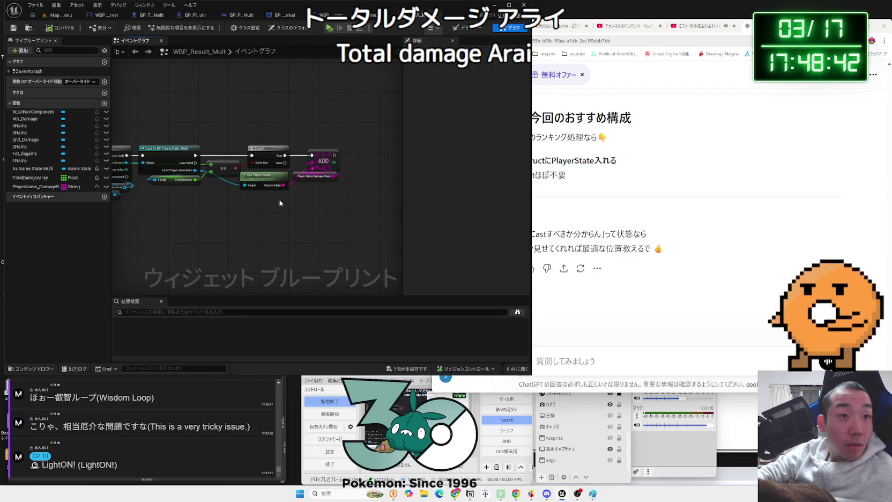
left_click_drag(264, 179, 310, 204)
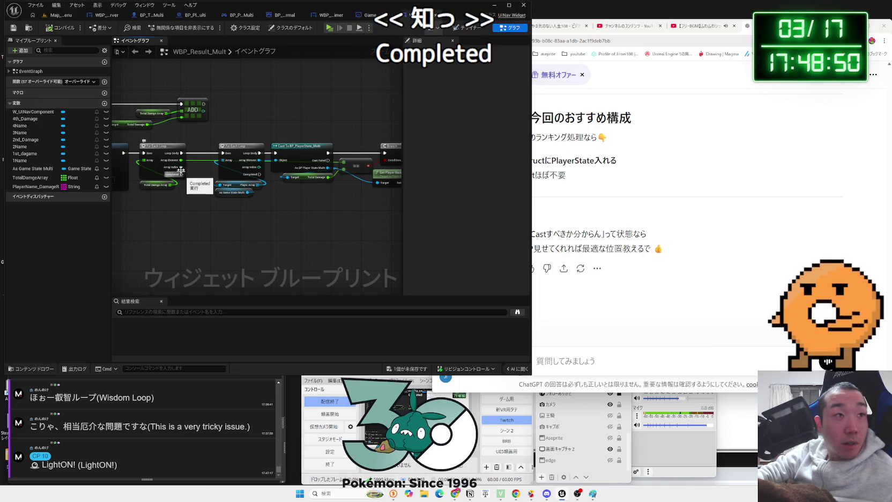
left_click_drag(260, 102, 372, 170)
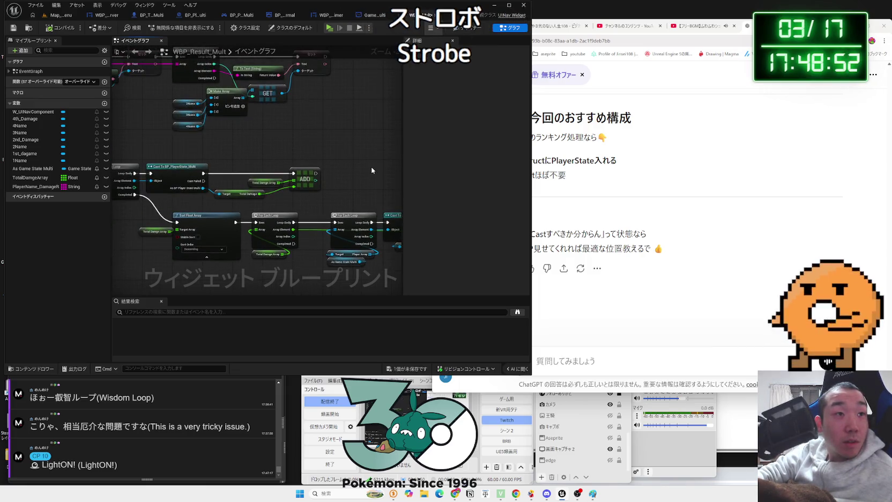
left_click_drag(293, 138, 337, 202)
scroll(337, 202, "up", 1)
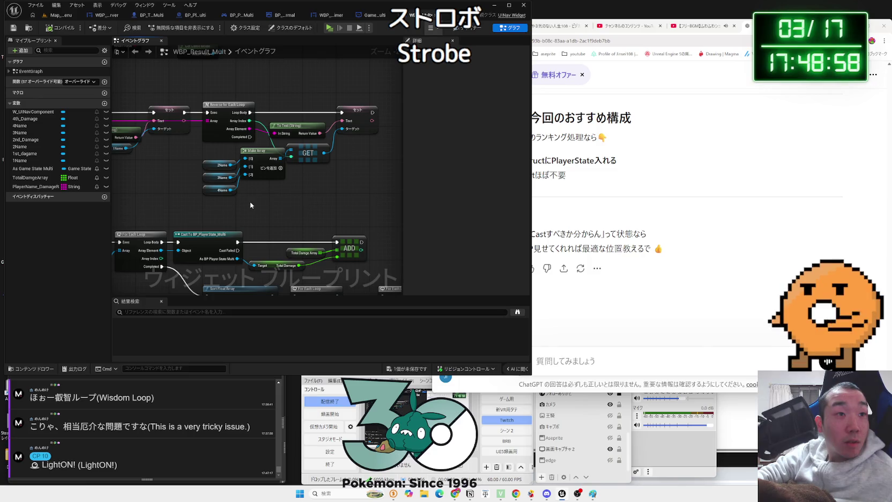
scroll(258, 206, "down", 2)
mouse_move(259, 206)
left_mouse_down()
mouse_move(351, 193)
mouse_move(300, 195)
left_mouse_up()
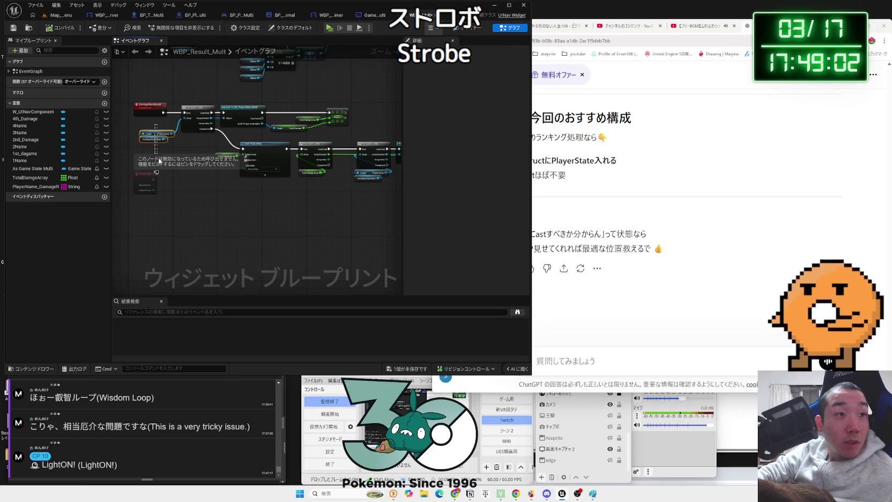
left_click(193, 150)
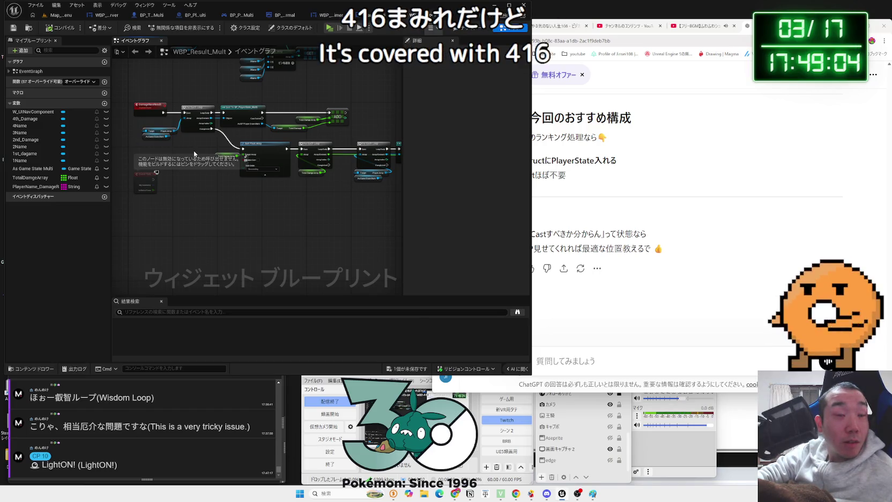
scroll(195, 152, "up", 3)
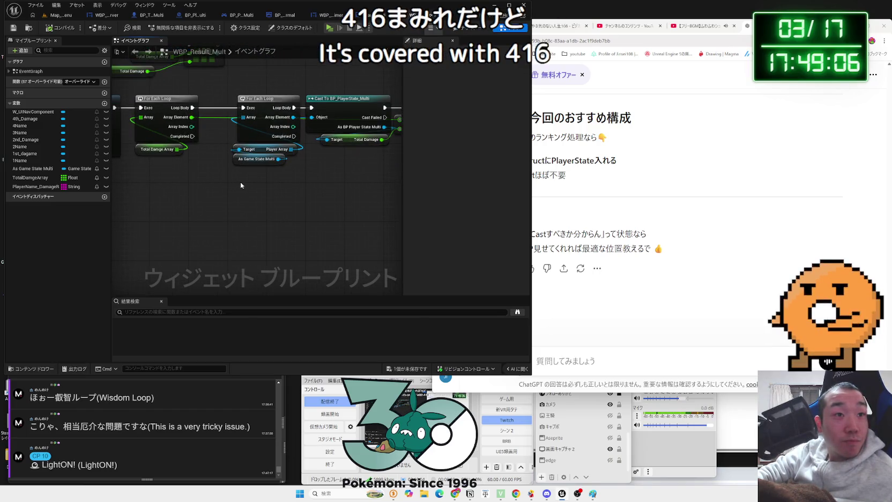
Add a second For Each Loop off the first loop's Completed output
left_click_drag(293, 138, 297, 226)
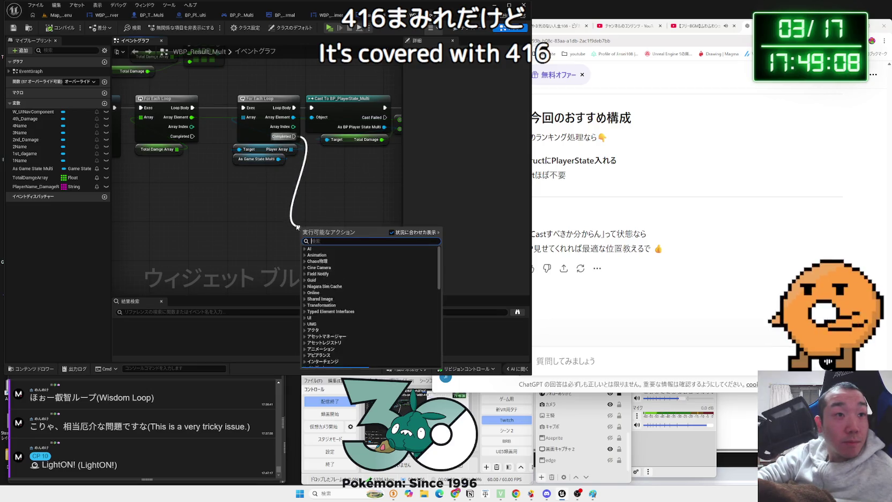
type("achloop")
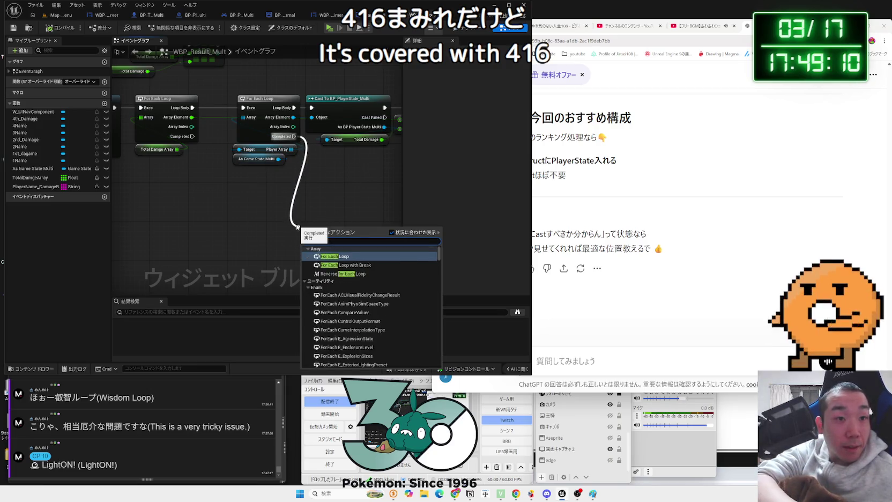
left_click(351, 263)
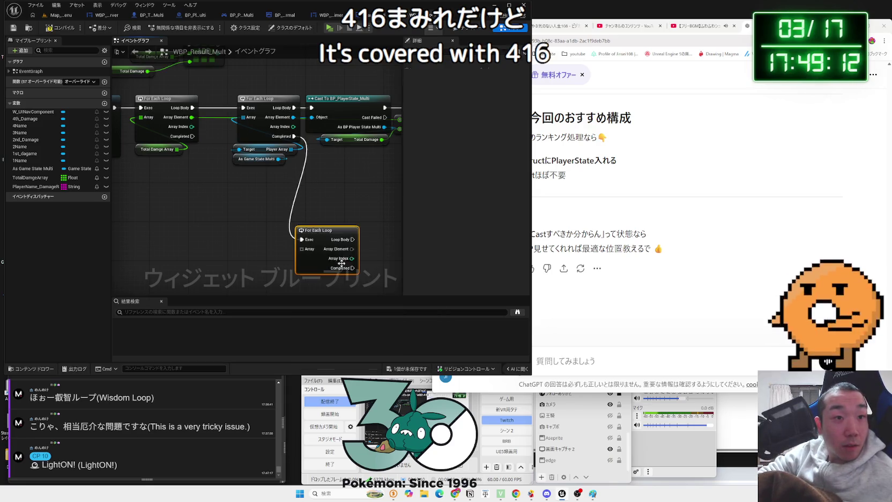
left_click_drag(301, 233, 314, 199)
scroll(232, 148, "down", 2)
mouse_move(232, 148)
left_mouse_down()
mouse_move(326, 252)
mouse_move(338, 189)
left_mouse_up()
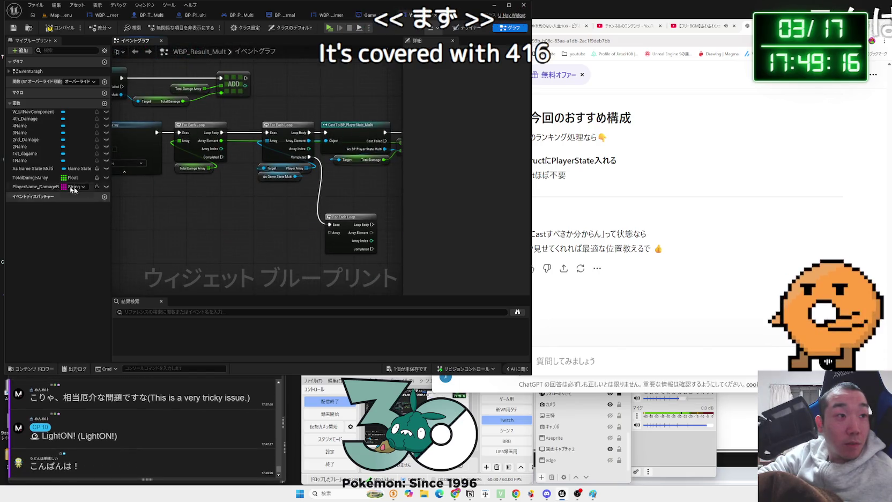
Wire a Total Damge Array getter into the new loop's Array input and compile
mouse_move(34, 183)
left_mouse_down()
mouse_move(236, 236)
mouse_move(230, 232)
mouse_move(261, 225)
left_mouse_up()
left_click(252, 242)
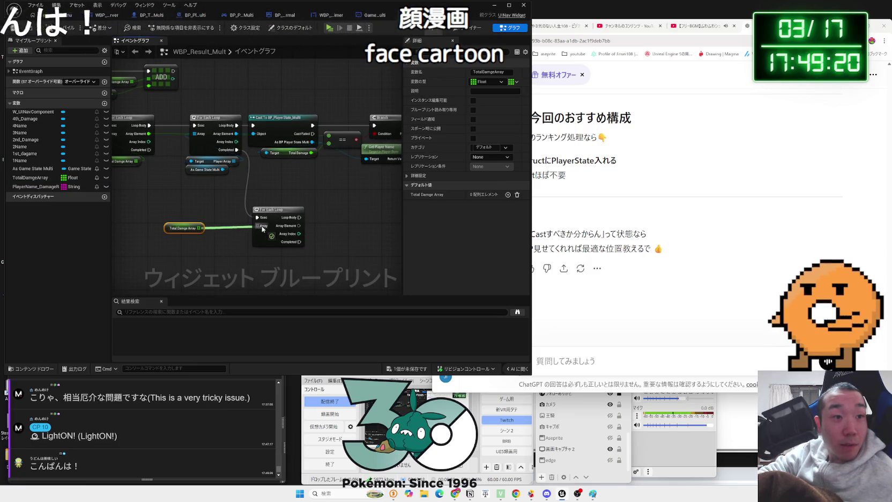
left_click_drag(174, 229, 220, 238)
mouse_move(169, 211)
left_mouse_down()
mouse_move(153, 250)
mouse_move(241, 258)
left_mouse_up()
key("F7")
Feed a PlayerName_DamageRace getter into the second loop's Array and save
mouse_move(23, 188)
left_mouse_down()
mouse_move(153, 231)
mouse_move(202, 217)
mouse_move(172, 228)
left_mouse_up()
left_click(173, 243)
left_click(279, 279)
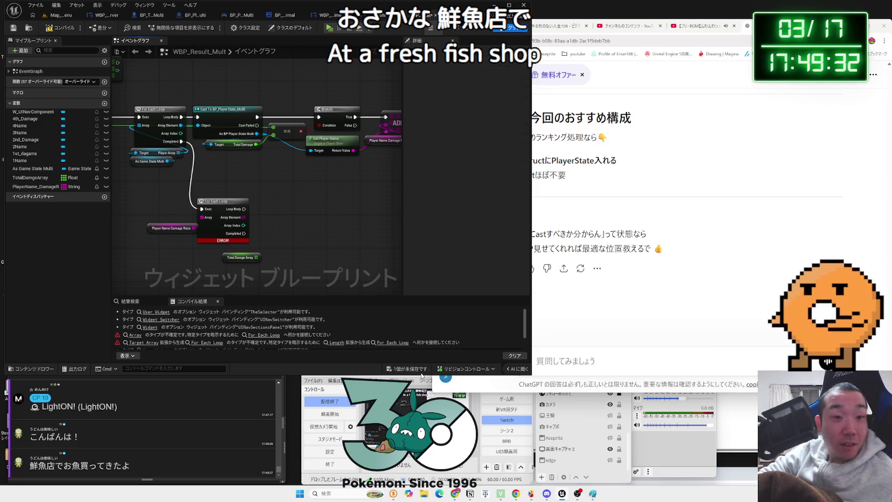
left_click(423, 367)
Place the 1Name and 2Name variables in empty space below the loops
scroll(377, 216, "down", 2)
left_click_drag(377, 216, 264, 171)
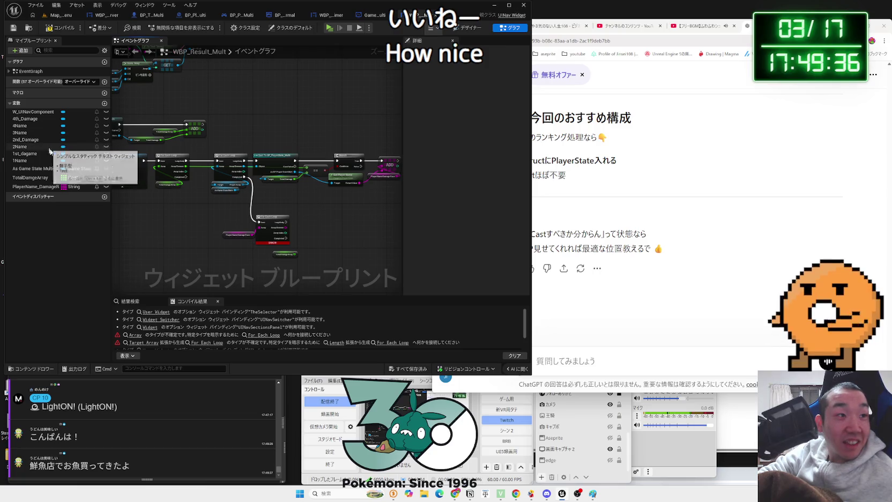
left_click_drag(26, 160, 185, 273)
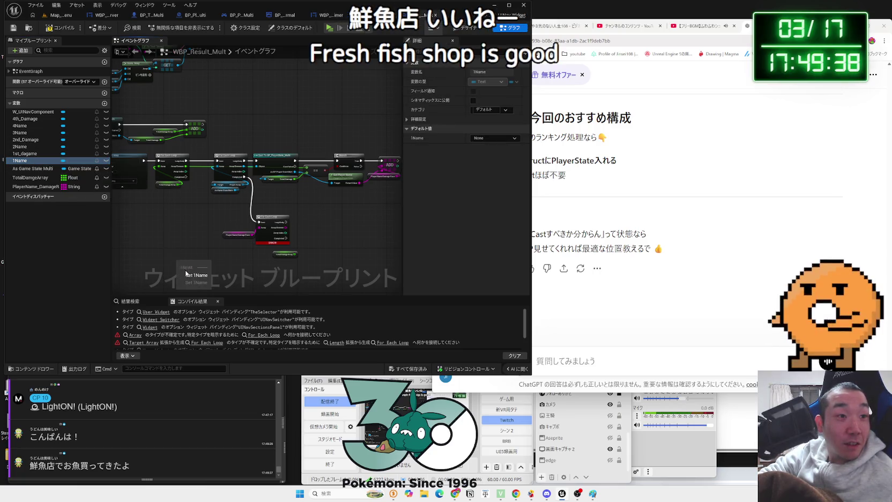
left_click_drag(25, 149, 139, 230)
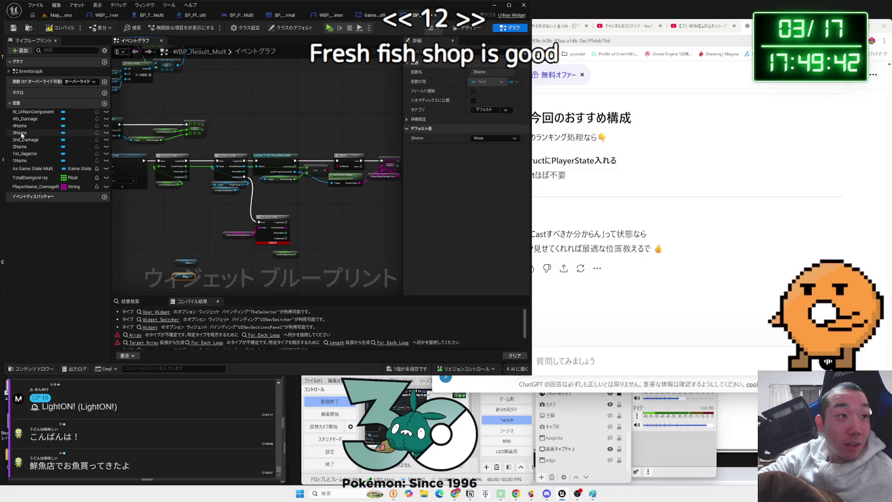
Add 3Name and 4Name getters and line them up beneath 1Name and 2Name
left_click_drag(161, 245, 167, 258)
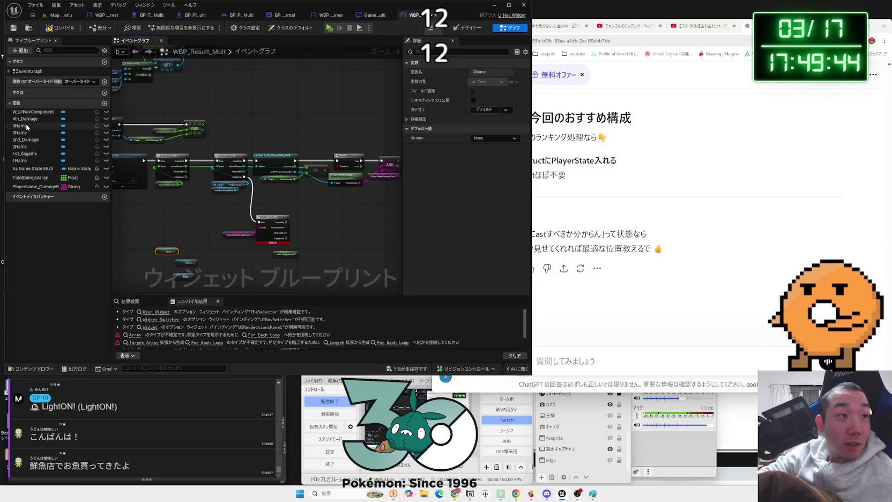
left_click_drag(27, 127, 139, 186)
left_click(179, 247)
scroll(179, 246, "up", 5)
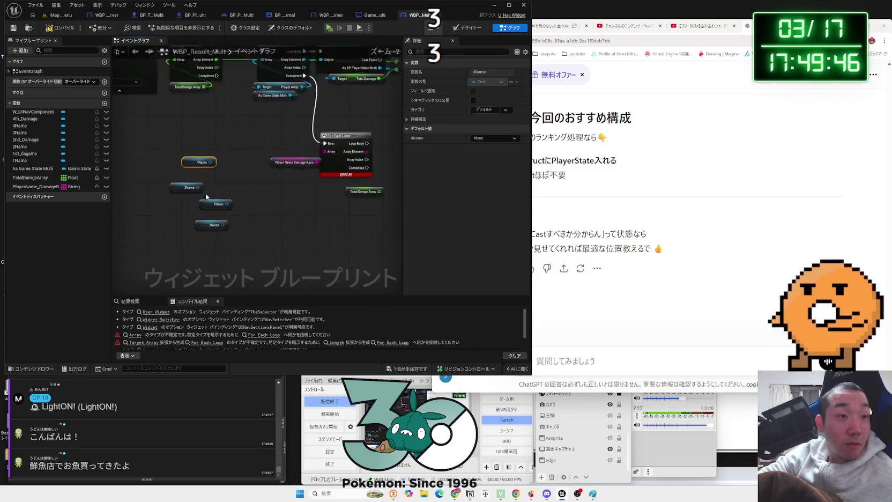
mouse_move(225, 228)
left_mouse_down()
mouse_move(258, 229)
mouse_move(215, 225)
mouse_move(229, 244)
mouse_move(217, 244)
mouse_move(208, 223)
left_mouse_up()
mouse_move(181, 155)
left_mouse_down()
mouse_move(243, 204)
mouse_move(253, 203)
left_mouse_up()
Add a four-input Make Array wired to the 1Name–4Name getters and save
type("make array")
key("Return")
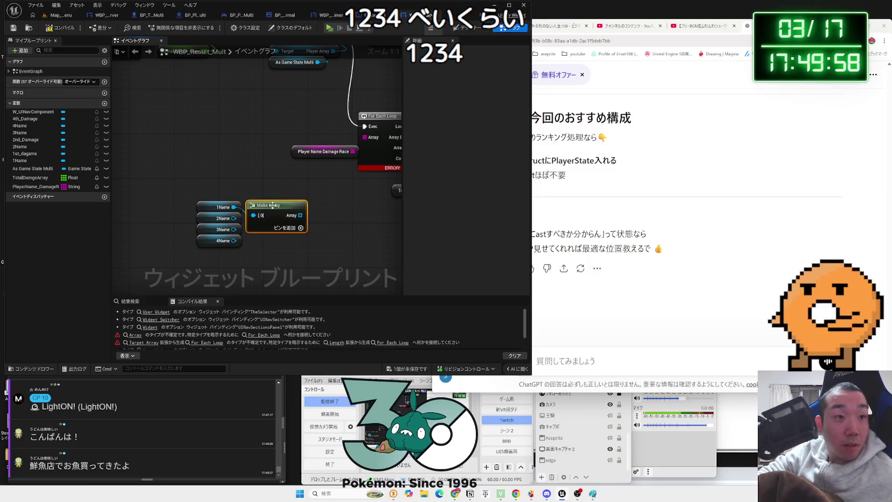
left_click_drag(273, 204, 279, 193)
left_click(307, 217)
left_click(348, 217)
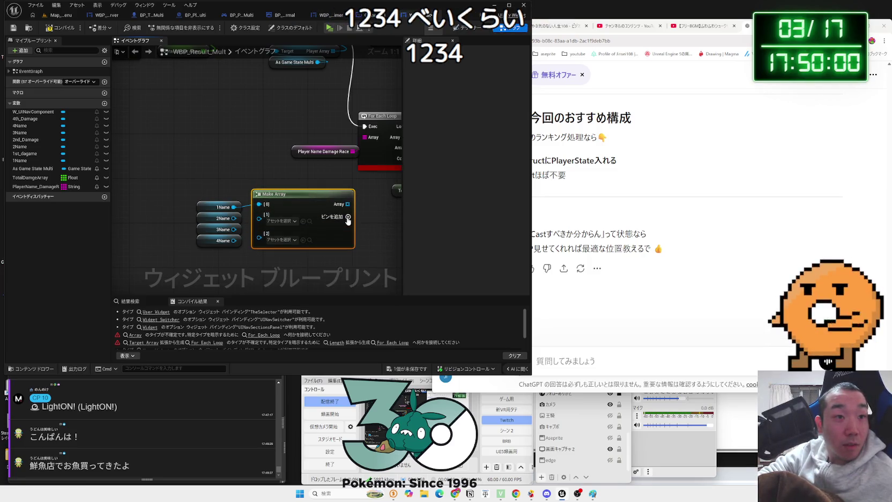
left_click(348, 218)
mouse_move(233, 218)
left_mouse_down()
mouse_move(259, 218)
mouse_move(268, 242)
left_mouse_up()
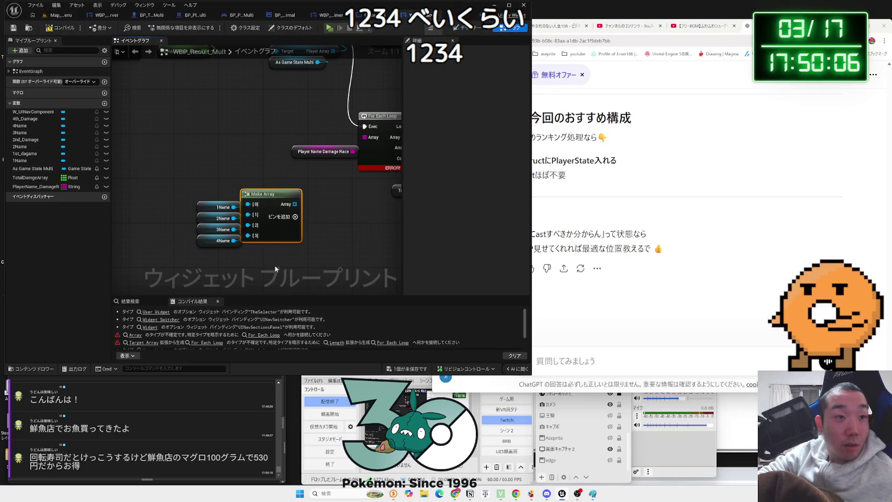
left_click(402, 370)
key("Return")
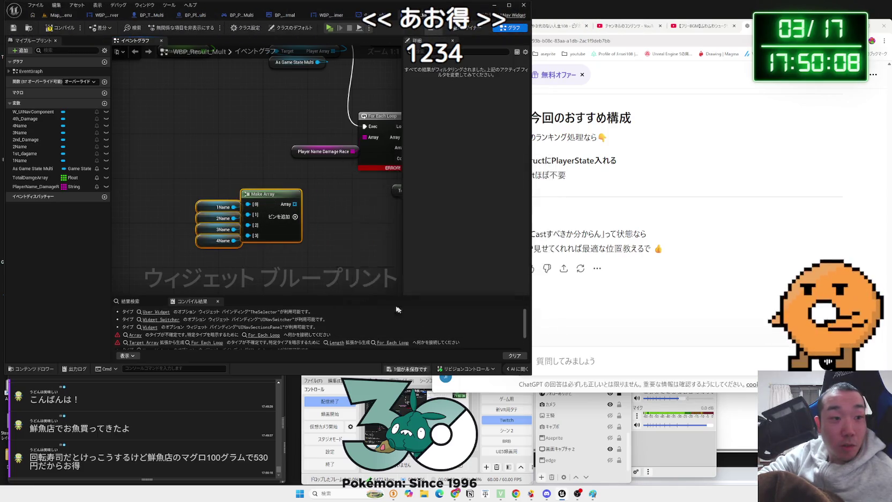
Reposition the Make Array group with its four name getters
scroll(330, 239, "down", 3)
left_click_drag(220, 200, 366, 216)
scroll(292, 231, "up", 3)
left_click_drag(300, 187, 229, 284)
left_click(261, 174)
left_click_drag(268, 236, 168, 231)
left_click(245, 223)
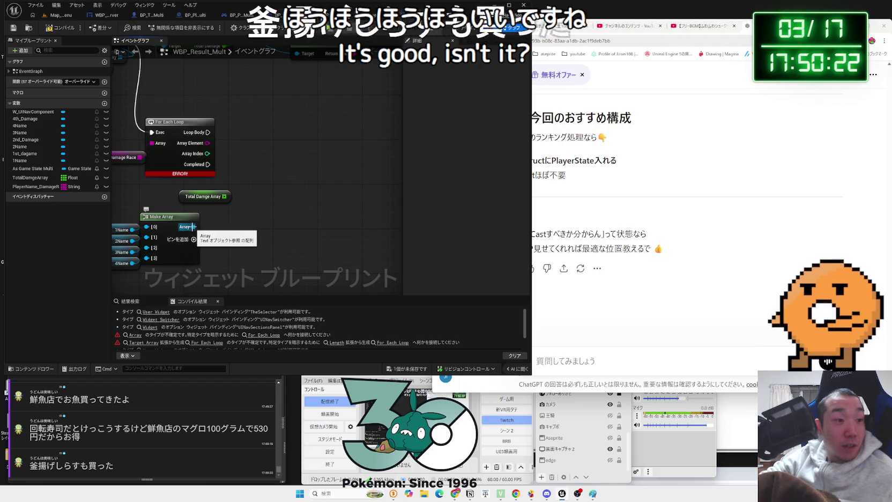
left_click_drag(191, 227, 237, 209)
Select text in a chat comment, then switch to the YouTube music video tab
mouse_move(79, 465)
left_mouse_down()
mouse_move(27, 470)
mouse_move(455, 493)
mouse_move(611, 128)
left_mouse_up()
left_click(30, 470)
left_click(670, 31)
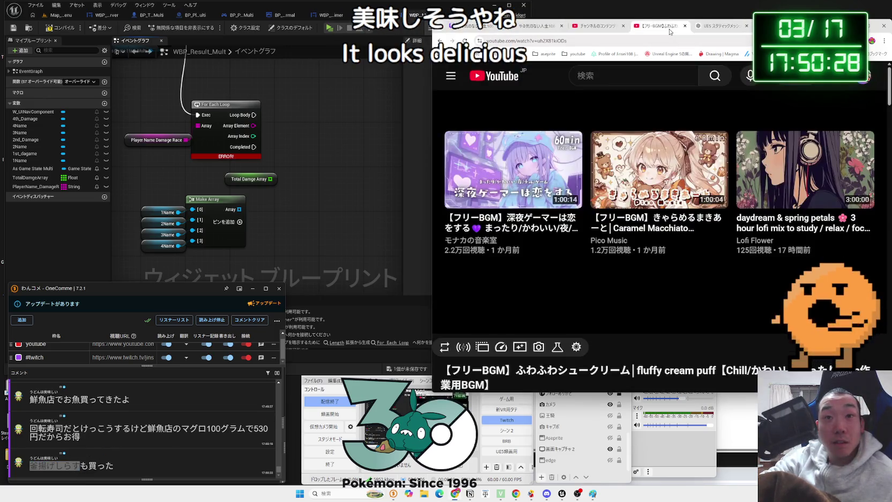
Play the Caramel Macchiato music video and return to the 釜揚げしらす search results
left_click(621, 173)
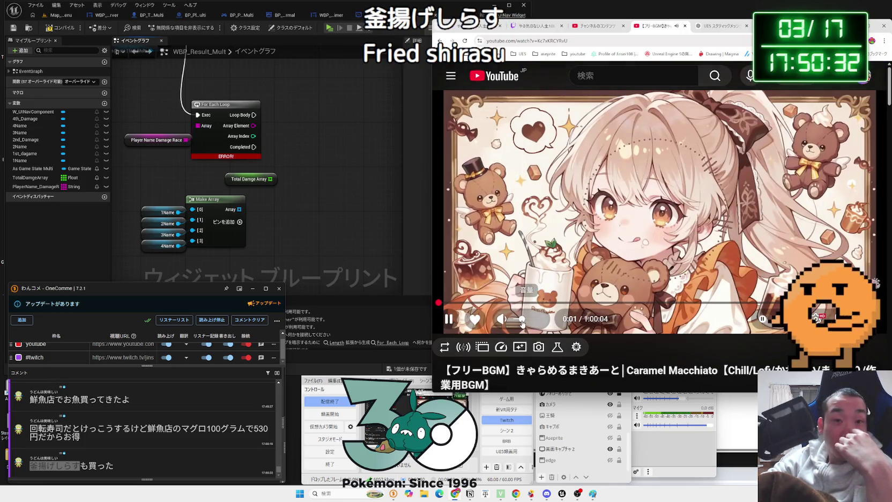
left_click(477, 25)
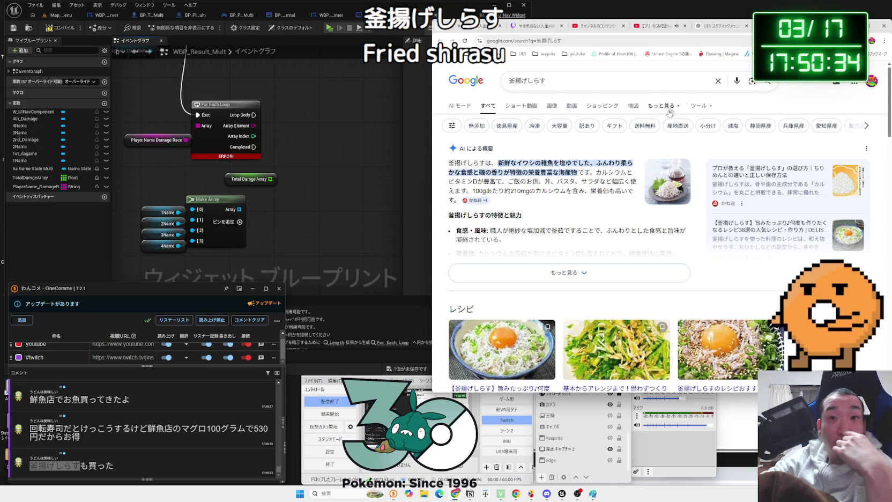
scroll(555, 189, "down", 3)
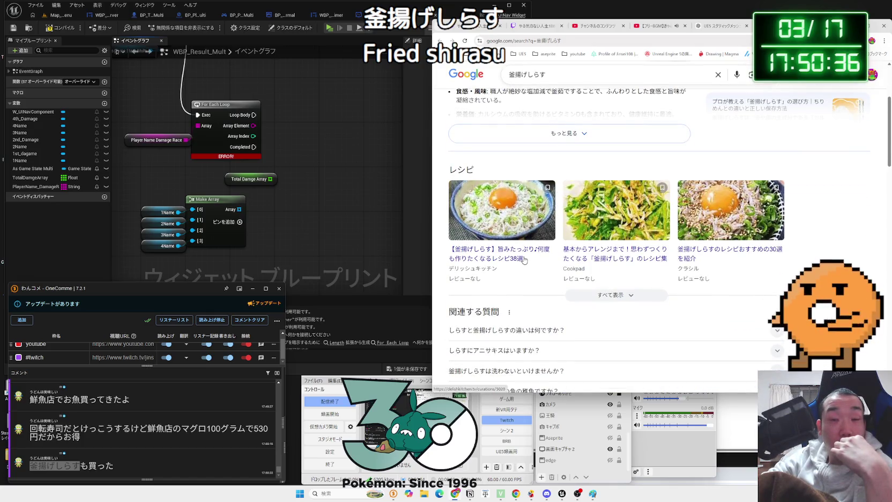
scroll(524, 260, "down", 10)
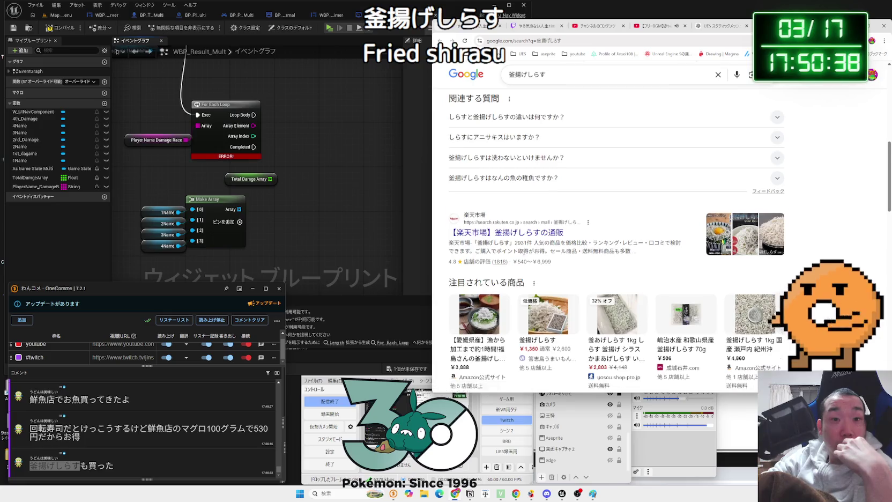
scroll(523, 259, "up", 10)
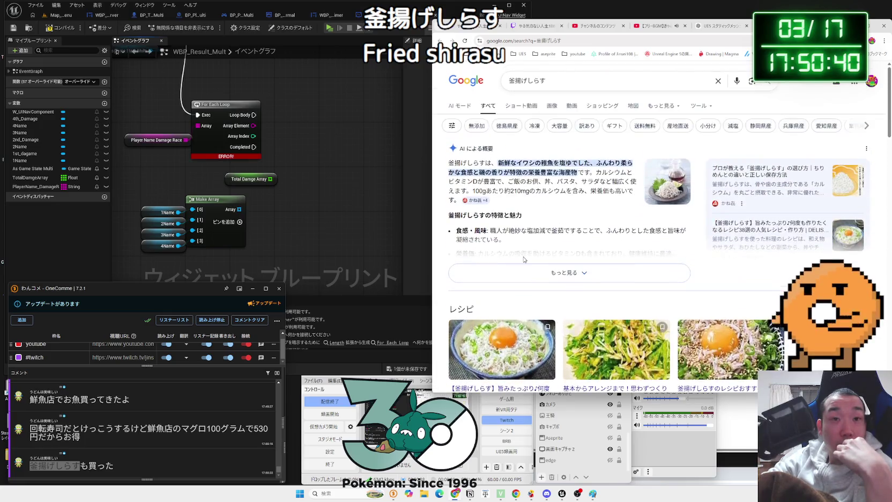
Browse 釜揚げしらす image results, previewing several shirasu bowl and pack images
left_click(550, 107)
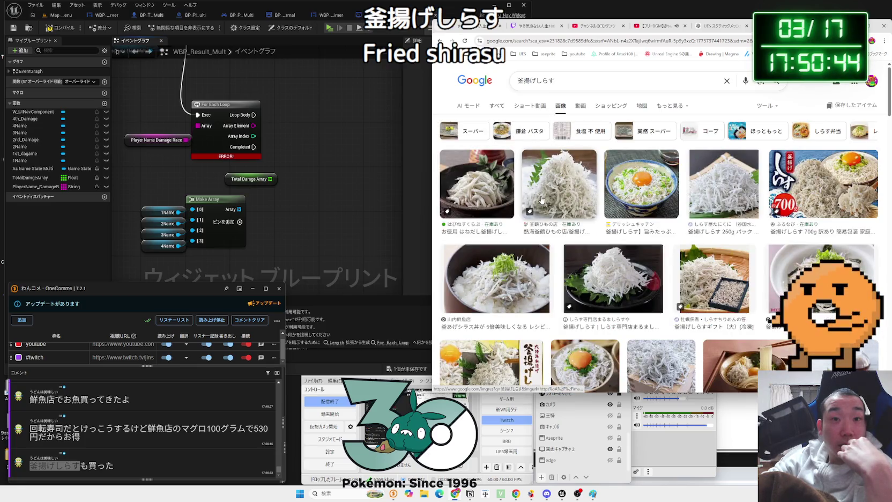
left_click(477, 185)
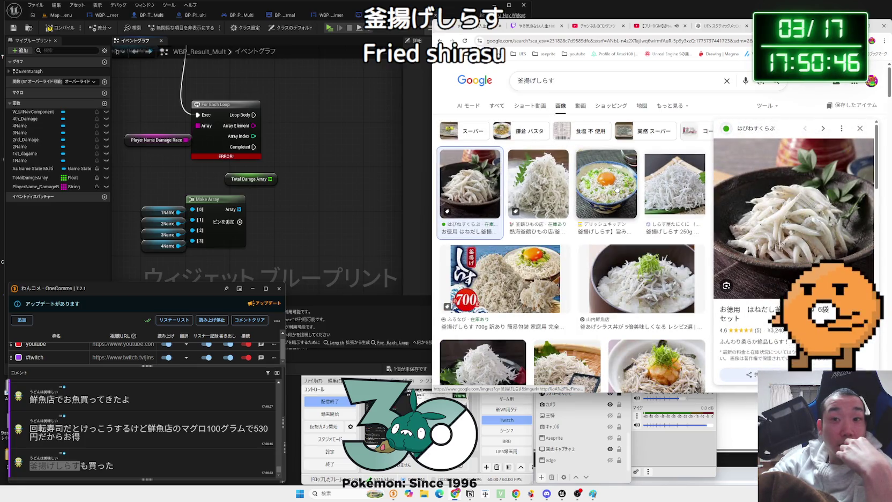
left_click(617, 188)
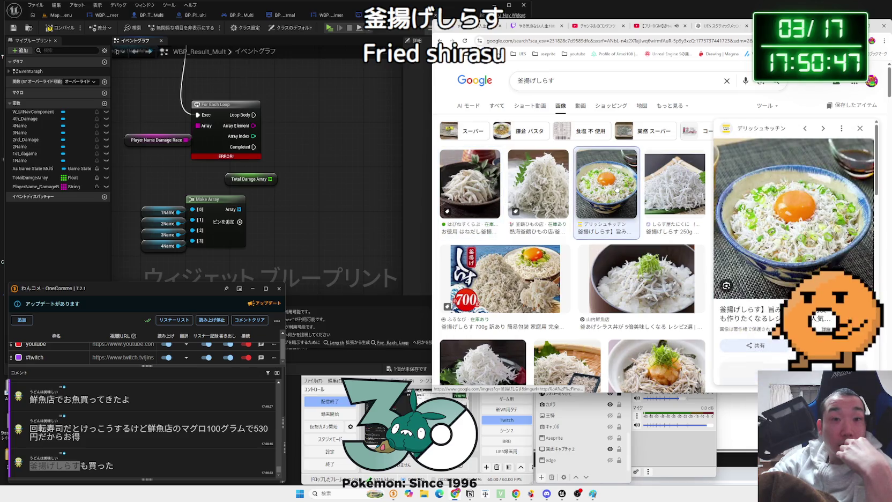
left_click(624, 258)
left_click(540, 260)
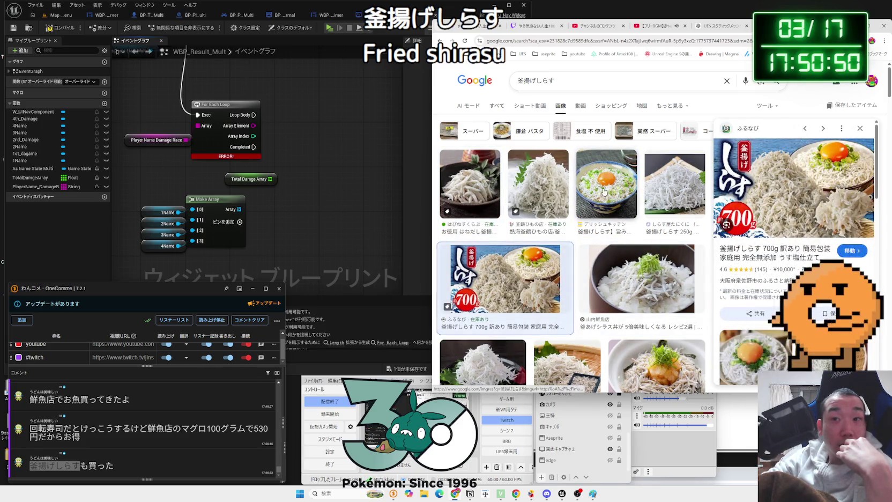
left_click(616, 191)
left_click(659, 186)
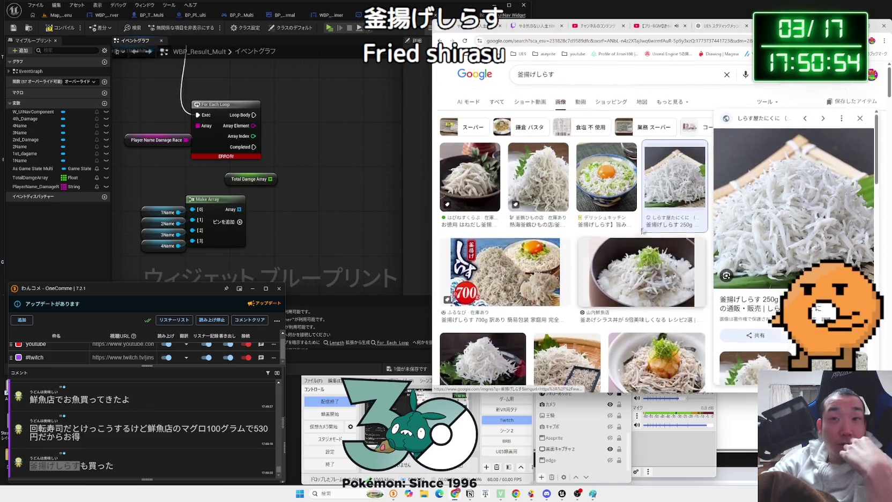
Switch to ChatGPT, then in Unreal move Make Array right and Total Damge Array aside
left_click(715, 26)
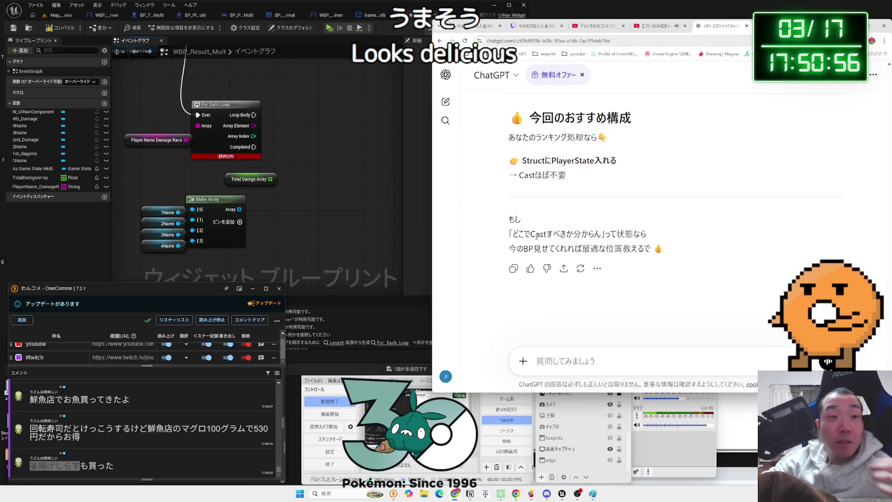
left_click(254, 203)
left_click_drag(175, 185, 174, 186)
mouse_move(177, 200)
left_mouse_down()
mouse_move(276, 194)
mouse_move(252, 168)
mouse_move(202, 177)
mouse_move(333, 236)
left_mouse_up()
Reposition the Make Array group and compile the widget blueprint
left_click_drag(304, 178, 320, 126)
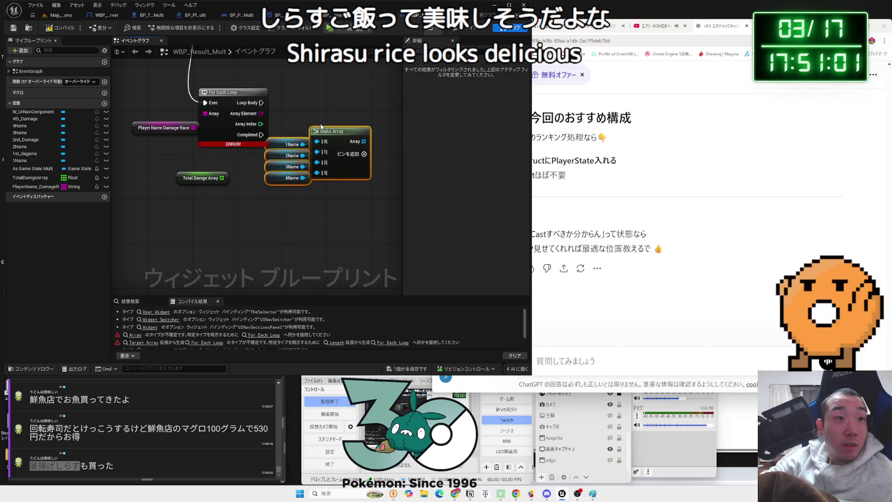
left_click(61, 29)
mouse_move(278, 188)
left_mouse_down()
mouse_move(255, 199)
mouse_move(308, 171)
left_mouse_up()
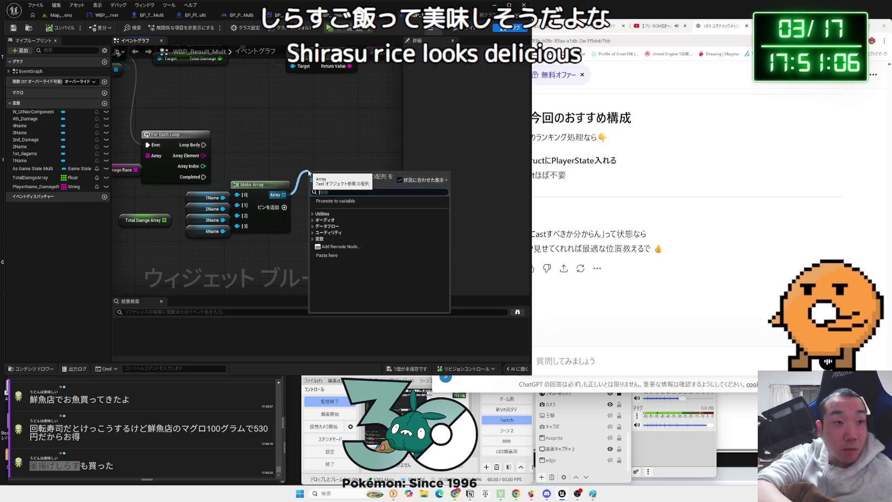
type("==")
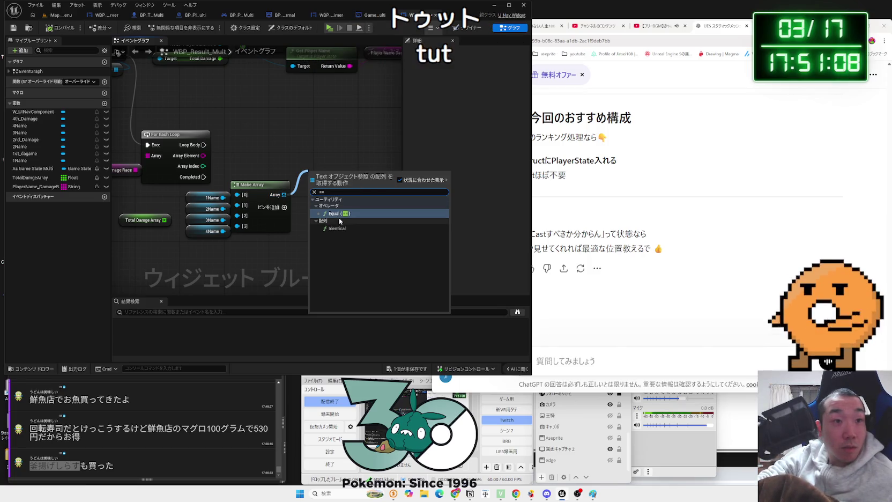
left_click(290, 196)
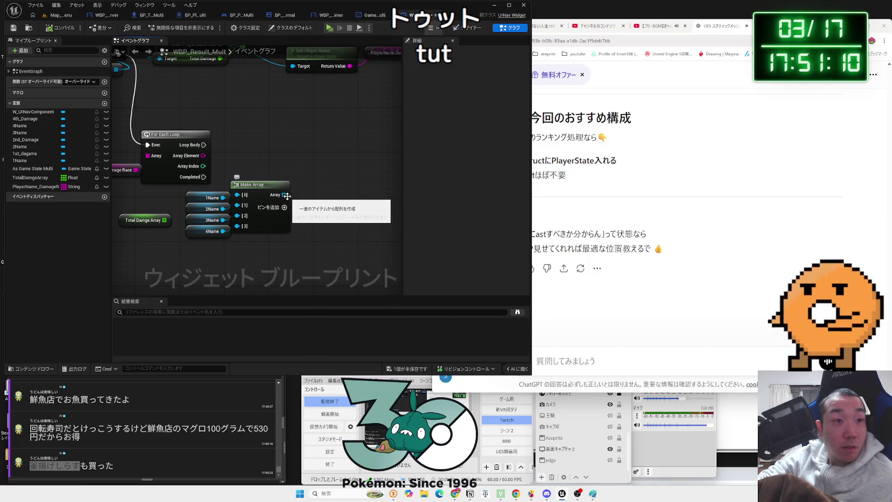
Add a GET on Make Array indexed by Array Index, feeding a Set Text node's Text
left_click_drag(306, 173, 305, 174)
type("get")
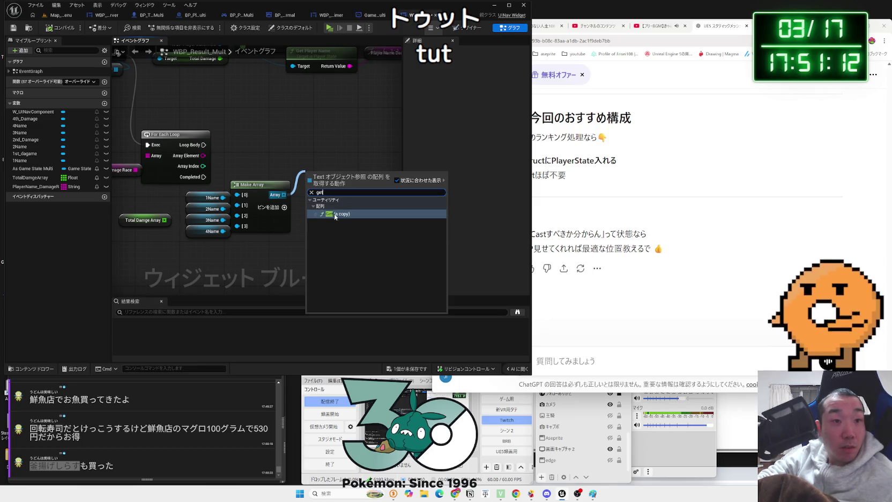
left_click(334, 215)
left_click_drag(208, 168, 336, 159)
type("set text")
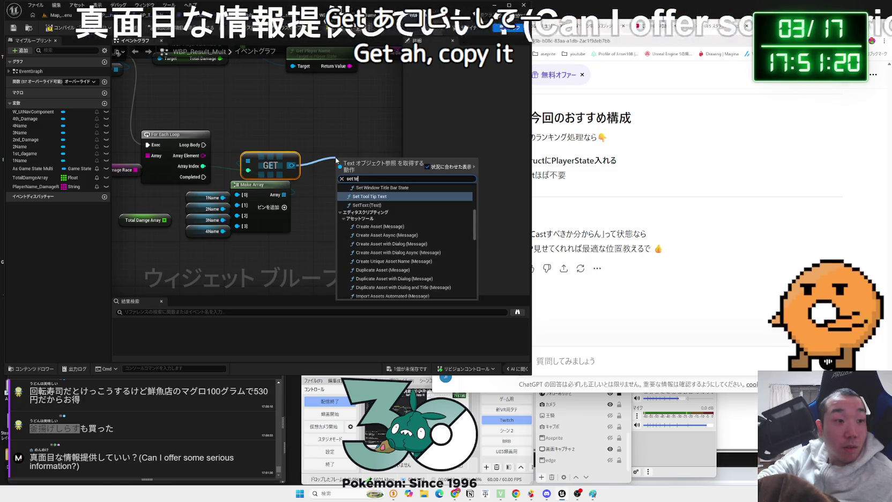
left_click(365, 245)
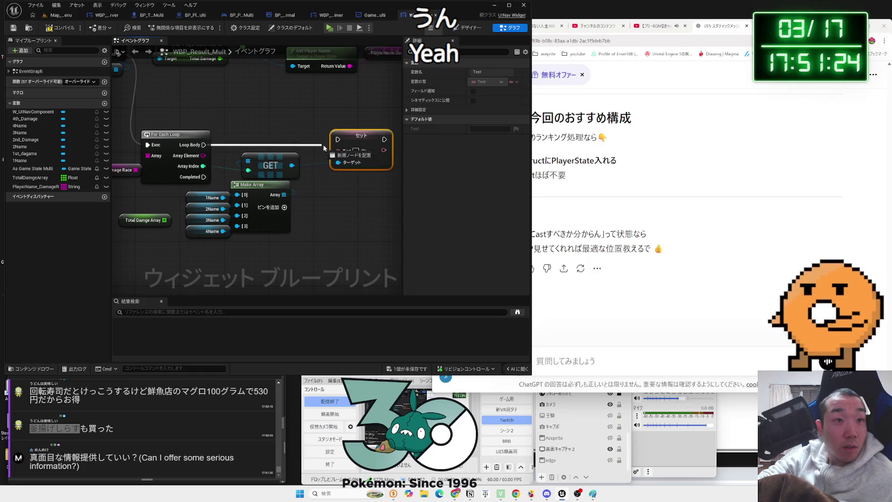
left_click_drag(329, 160, 338, 156)
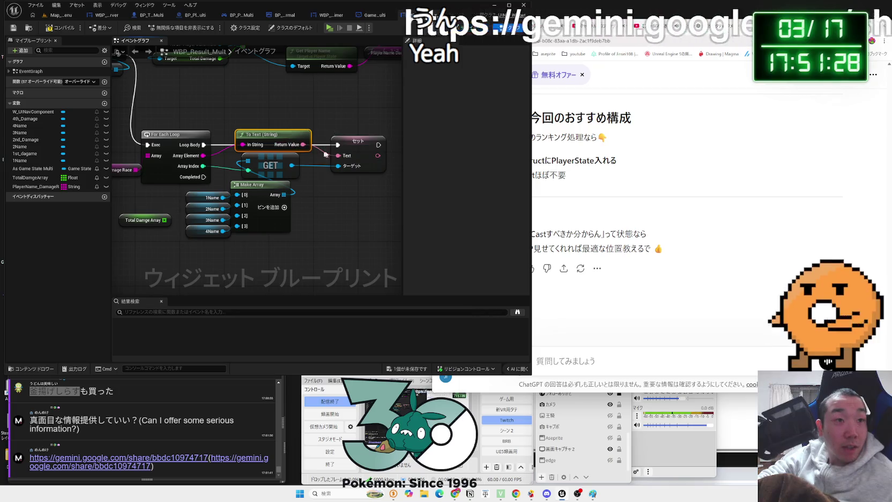
Save all blueprint changes, place the 1st_dagame variable, and open the shared Gemini link
left_click(158, 217)
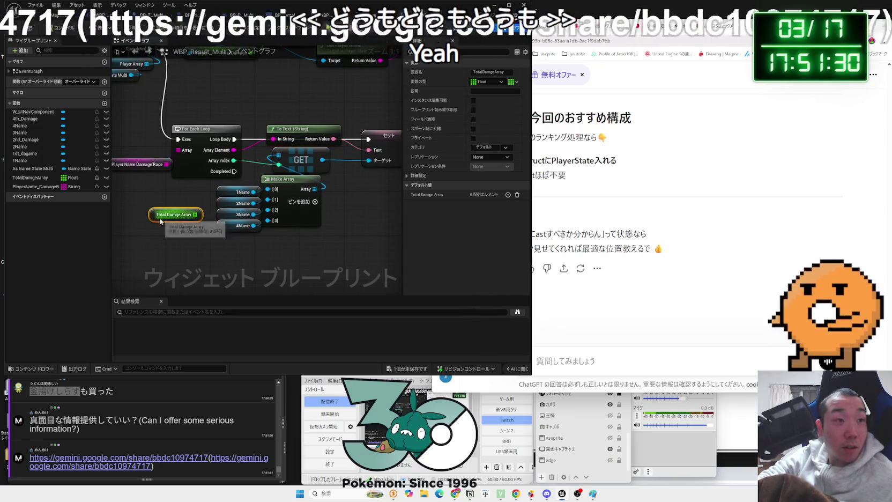
key("ctrl+z")
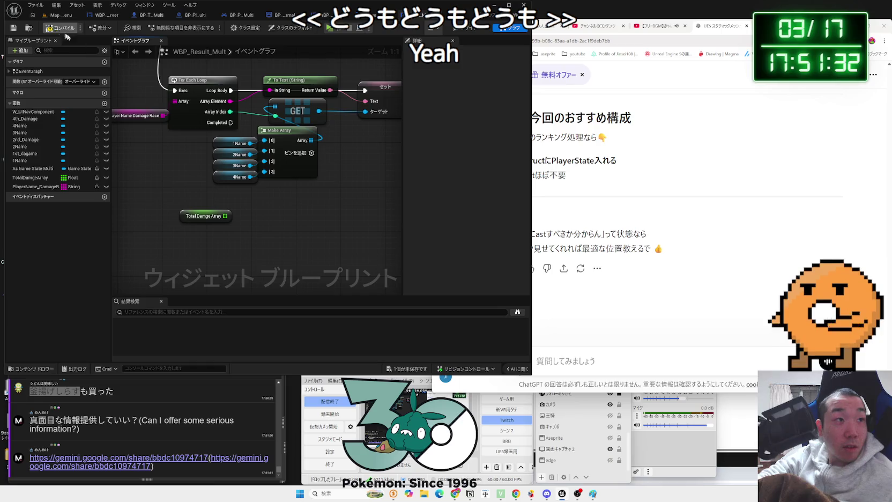
left_click(411, 369)
left_click(492, 327)
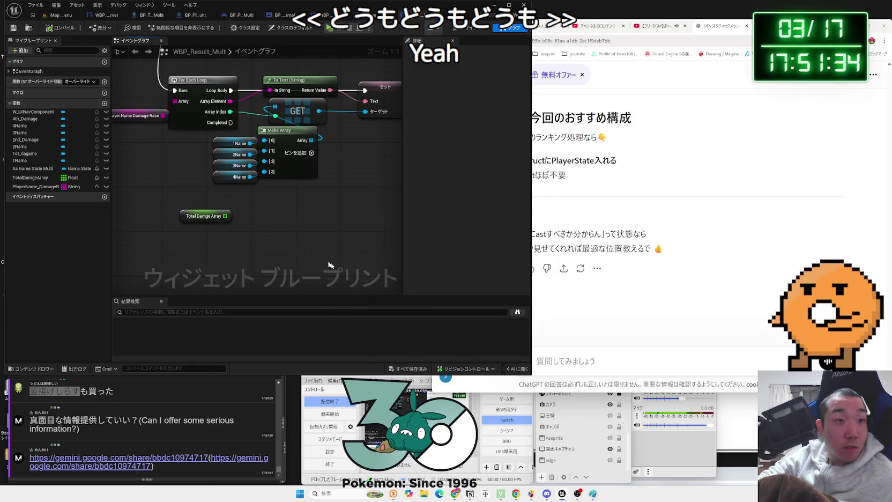
left_click_drag(25, 153, 309, 219)
left_click(118, 457)
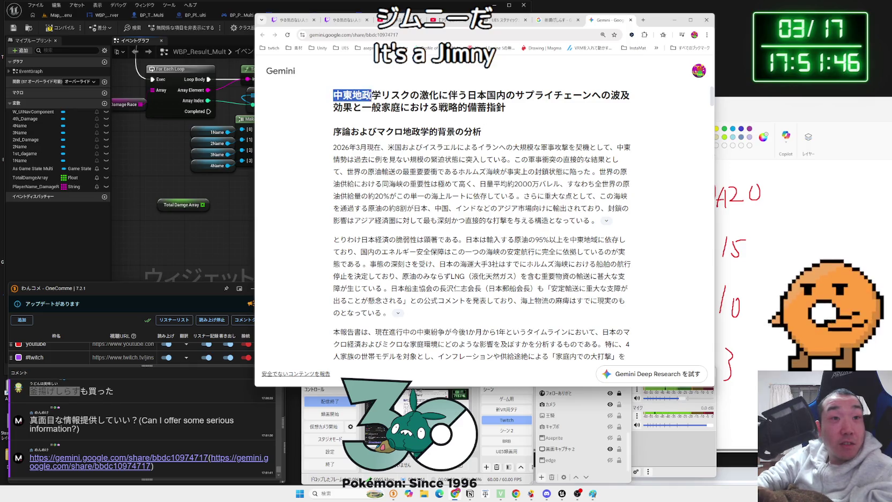
Read the Gemini report's title and opening paragraph, selecting text along the way
mouse_move(404, 94)
left_mouse_down()
mouse_move(627, 97)
mouse_move(504, 107)
left_mouse_up()
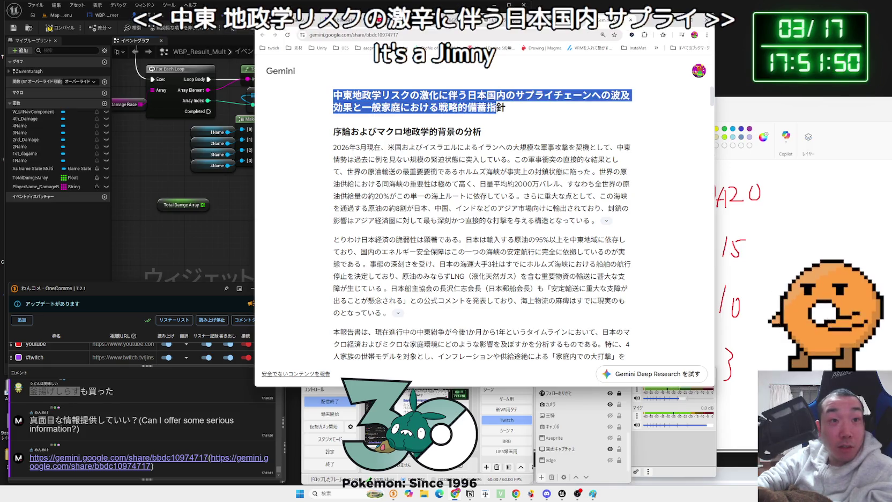
left_click(504, 107)
triple_click(504, 107)
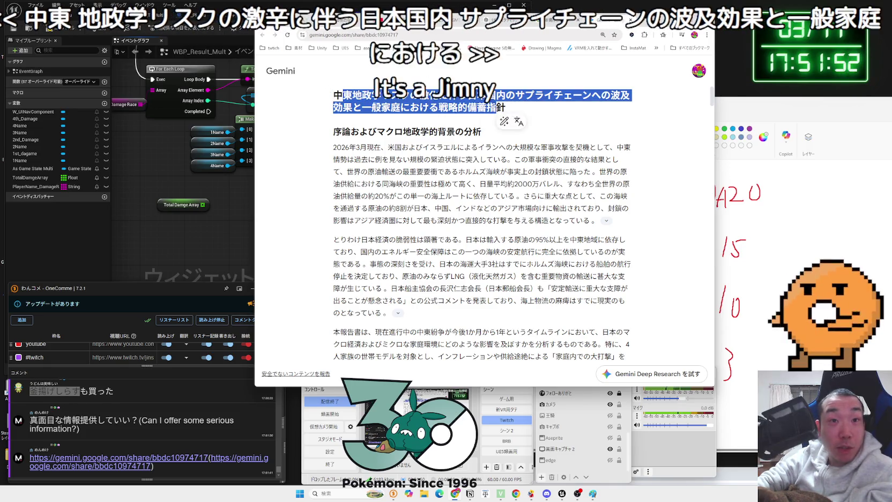
left_click(479, 144)
scroll(479, 143, "down", 2)
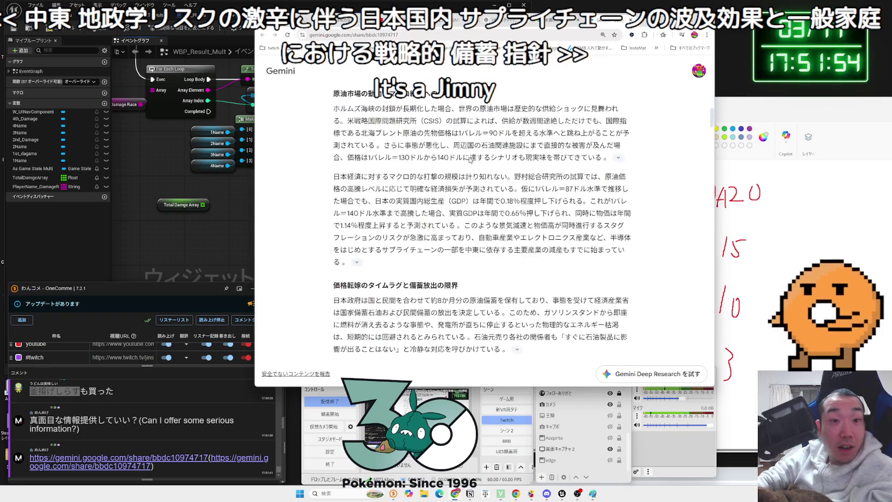
scroll(470, 160, "up", 2)
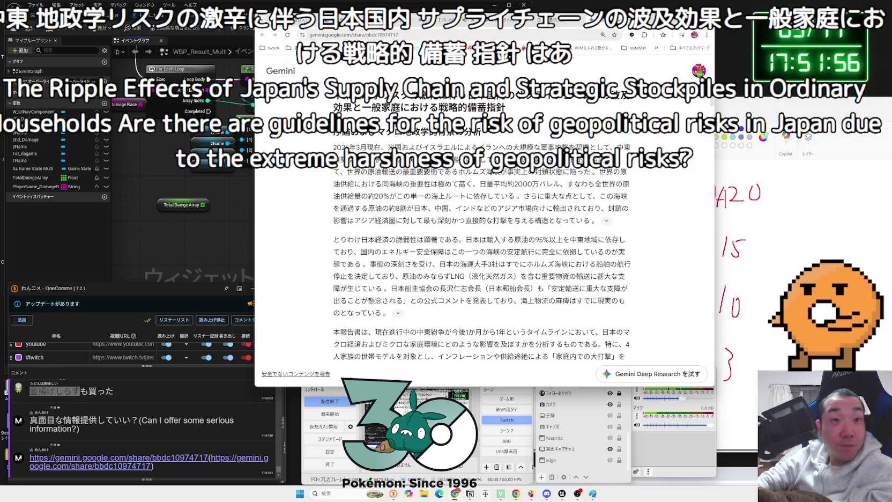
left_click_drag(487, 137, 621, 161)
left_click(620, 164)
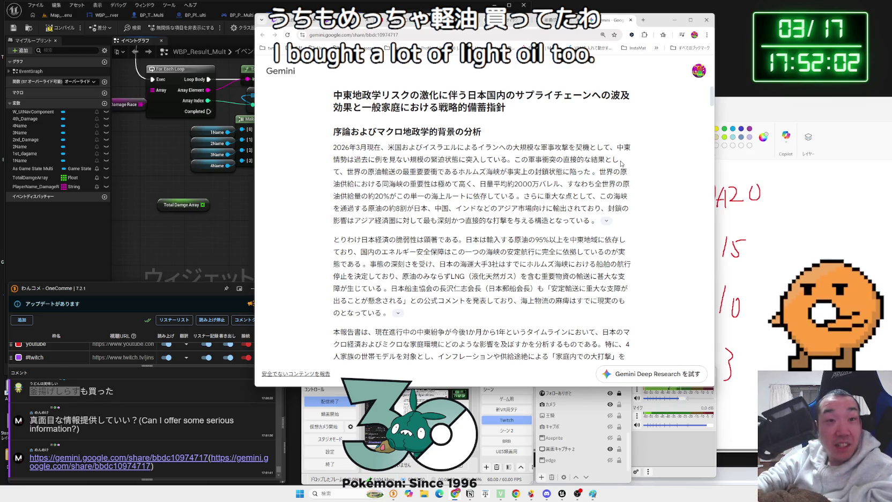
Read the first paragraph, highlighting 2026年3月 and the word すなわち
mouse_move(347, 160)
left_mouse_down()
mouse_move(333, 147)
mouse_move(367, 147)
left_mouse_up()
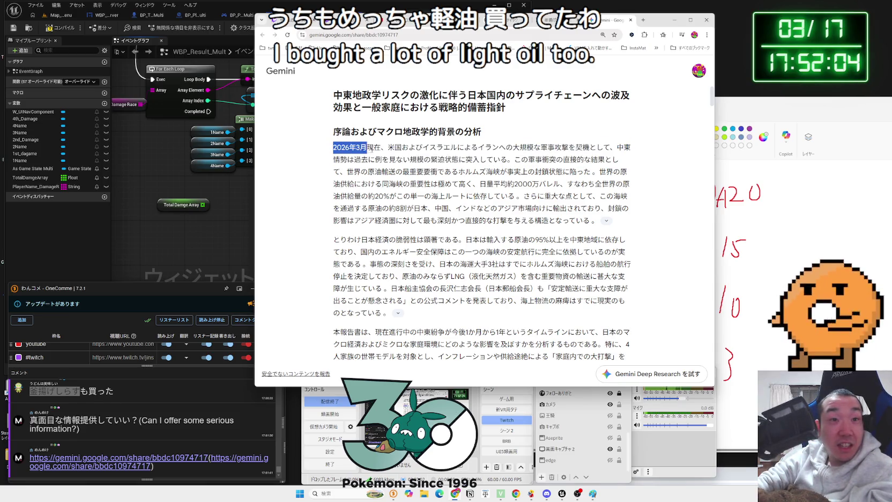
left_click_drag(445, 150, 576, 159)
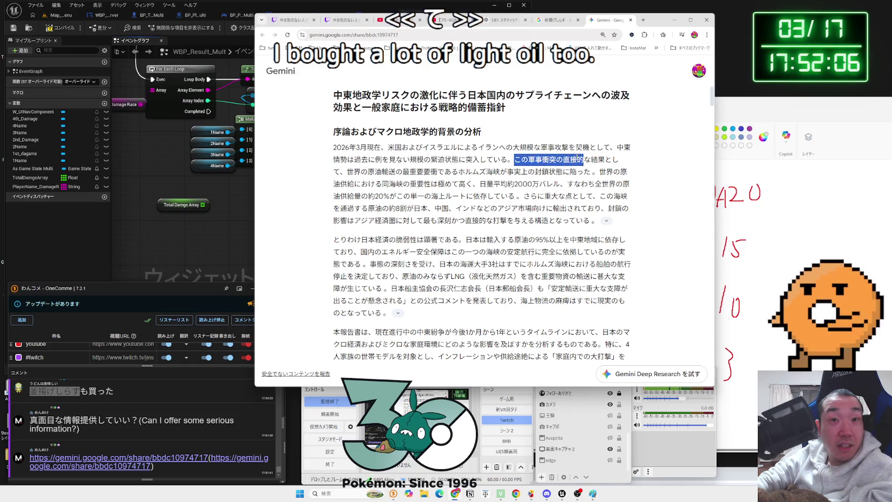
left_click(631, 160)
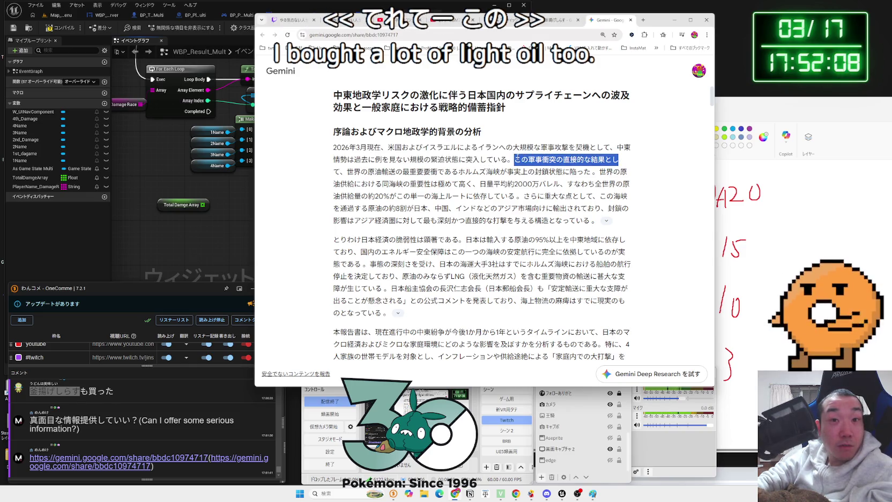
mouse_move(517, 159)
left_mouse_down()
mouse_move(335, 148)
mouse_move(622, 160)
mouse_move(439, 172)
left_mouse_up()
mouse_move(548, 172)
left_mouse_down()
mouse_move(590, 172)
mouse_move(379, 183)
mouse_move(632, 185)
mouse_move(369, 196)
mouse_move(645, 199)
mouse_move(386, 209)
mouse_move(608, 209)
mouse_move(464, 220)
mouse_move(584, 220)
mouse_move(332, 191)
left_mouse_up()
left_click(595, 171)
double_click(583, 185)
left_click(333, 203)
left_click(332, 191)
Highlight the Middle East oil dependence passage and search Google for the selected word
scroll(328, 191, "down", 2)
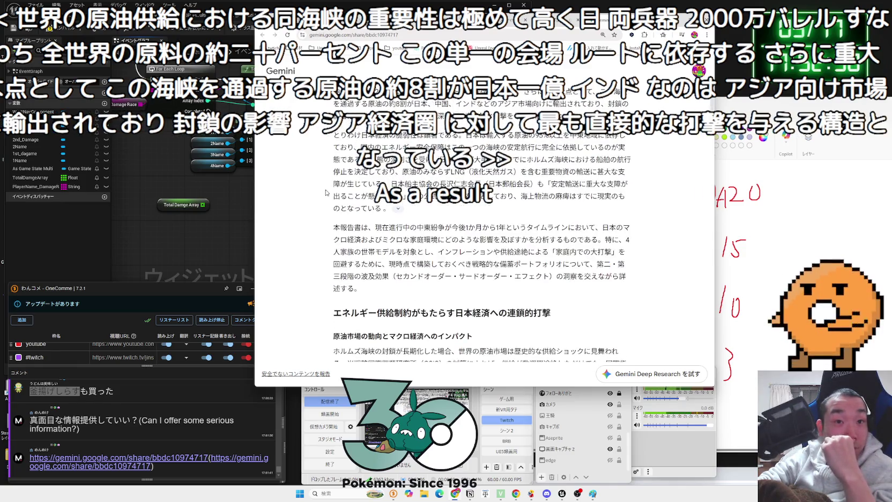
scroll(329, 185, "up", 1)
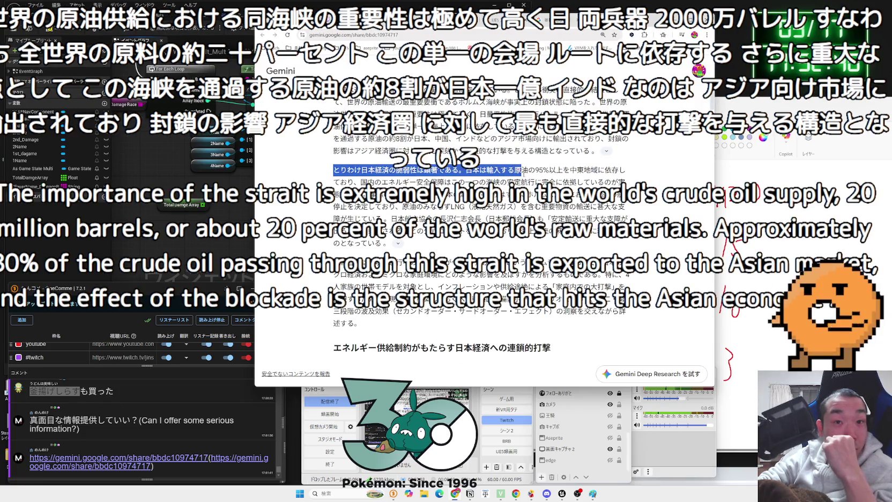
left_click_drag(555, 170, 605, 170)
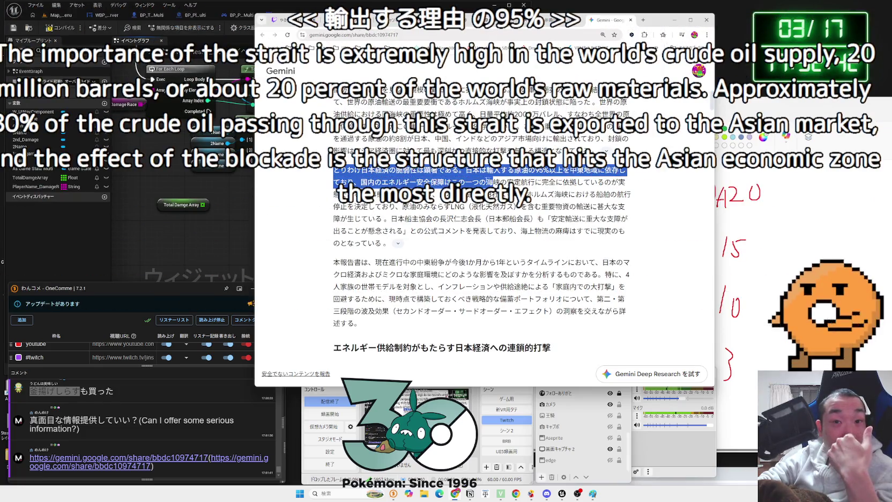
left_click_drag(367, 182, 535, 182)
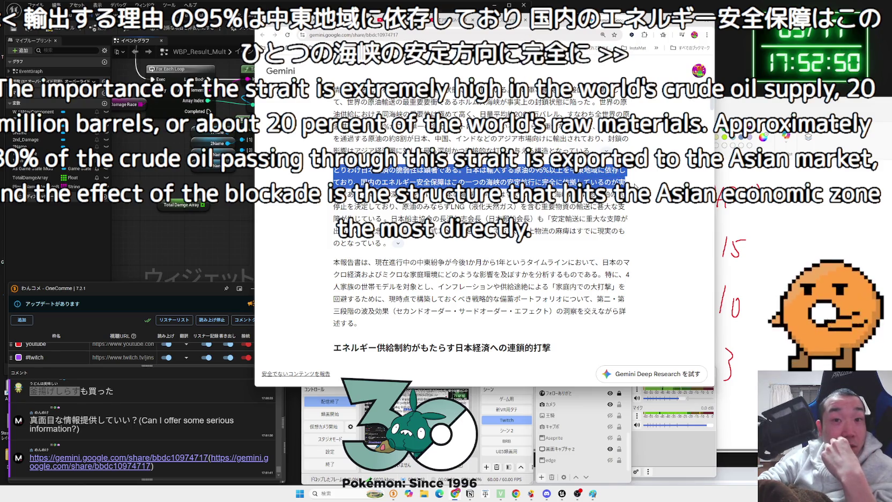
double_click(569, 182)
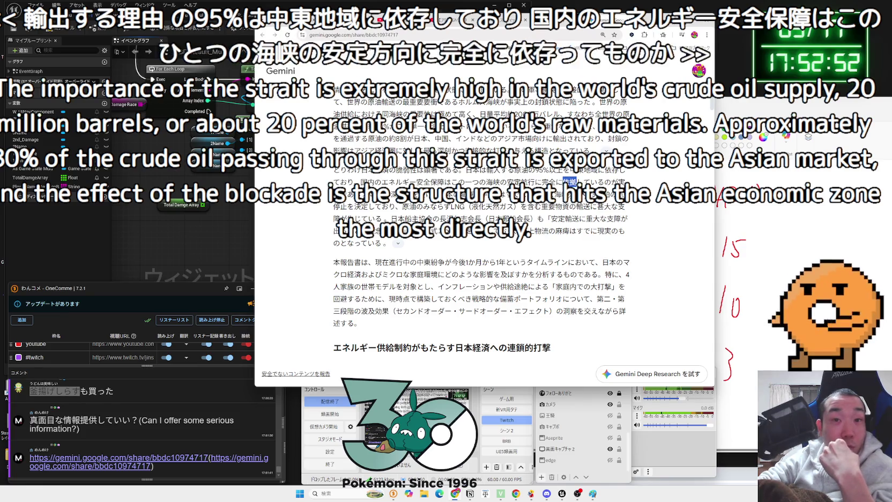
right_click(584, 203)
left_click(595, 209)
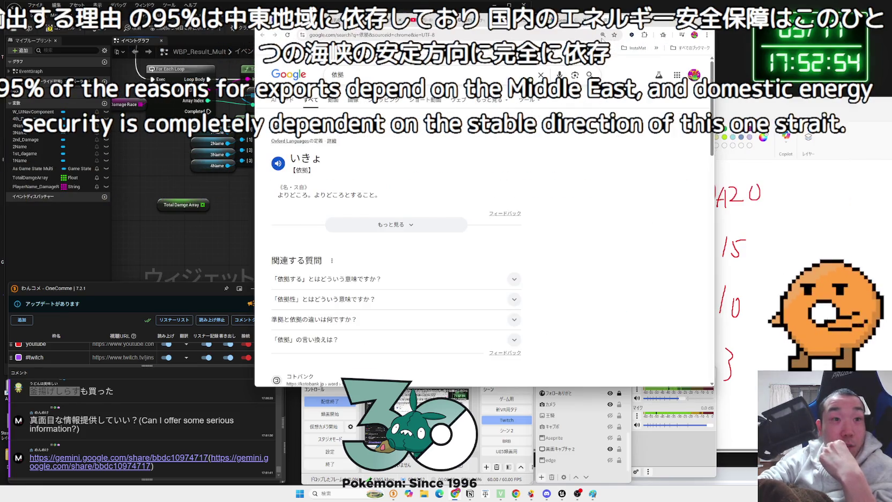
Close the 依拠 search tab to return to the Gemini report
key("ctrl+w")
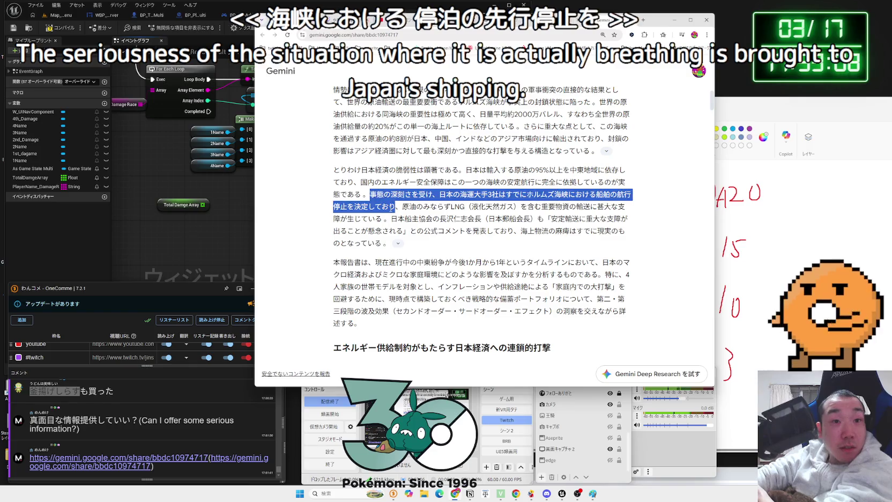
mouse_move(396, 207)
left_mouse_down()
mouse_move(371, 199)
mouse_move(484, 214)
left_mouse_up()
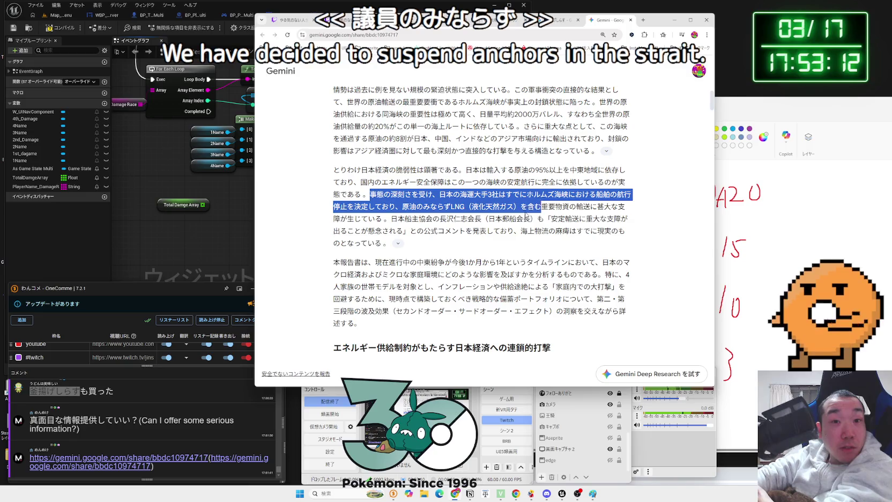
left_click_drag(590, 207, 627, 208)
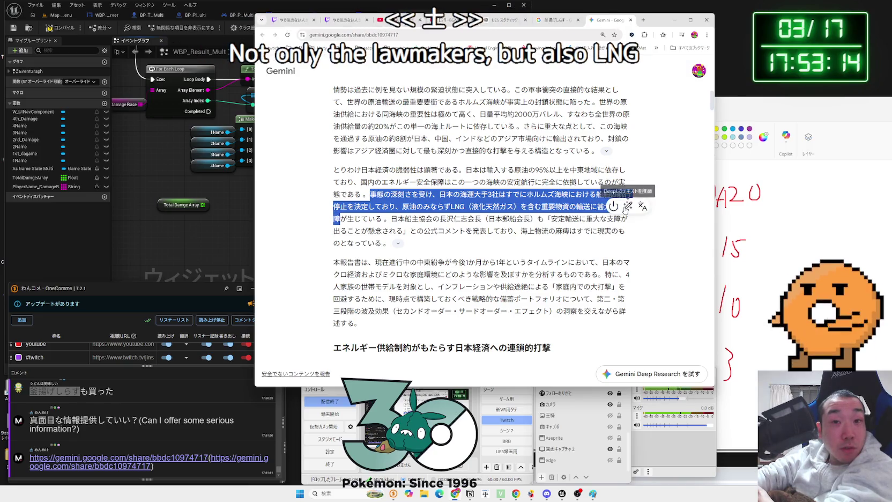
mouse_move(520, 207)
left_mouse_down()
mouse_move(625, 207)
mouse_move(370, 194)
mouse_move(383, 219)
left_mouse_up()
left_click(370, 194)
left_click(383, 219)
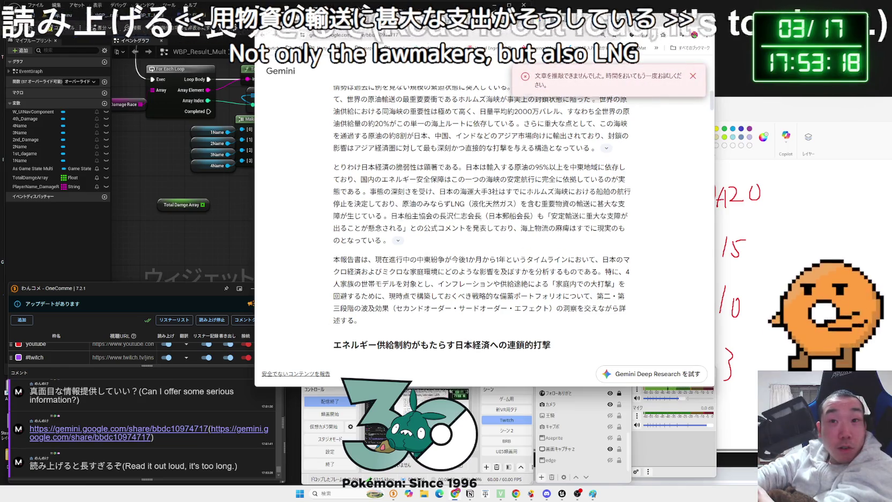
scroll(480, 224, "down", 10)
scroll(480, 224, "down", 15)
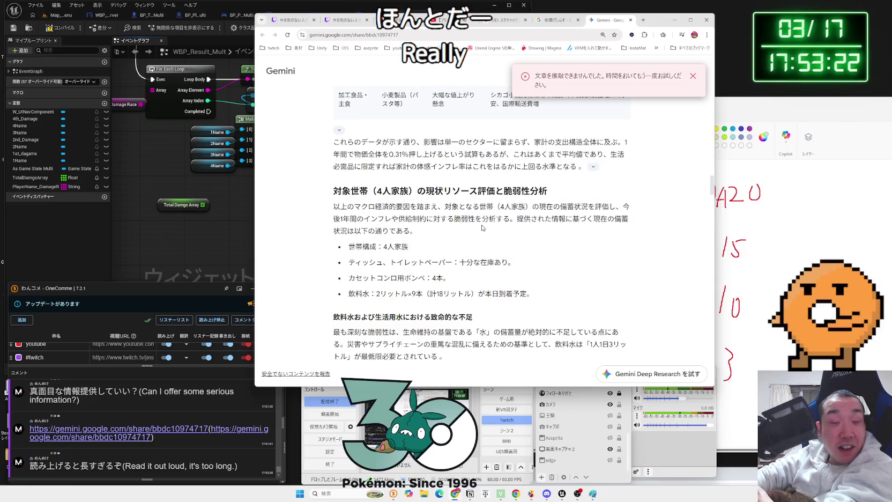
scroll(482, 228, "up", 8)
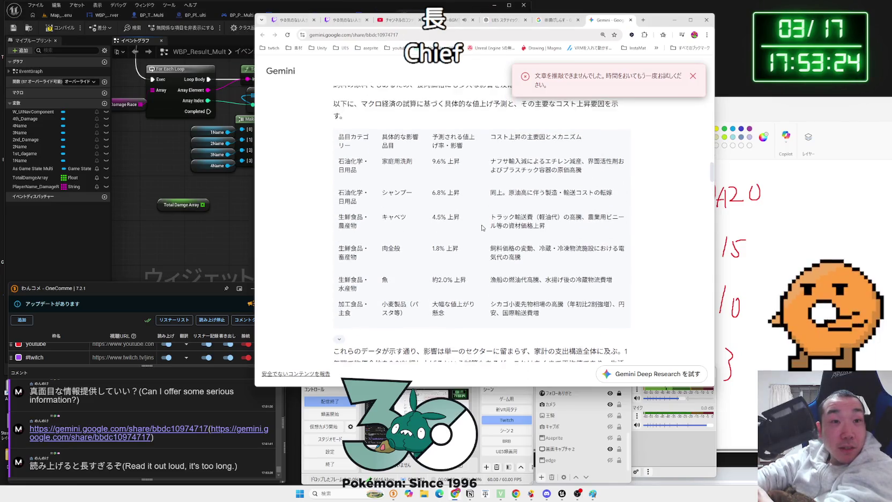
scroll(483, 228, "down", 2)
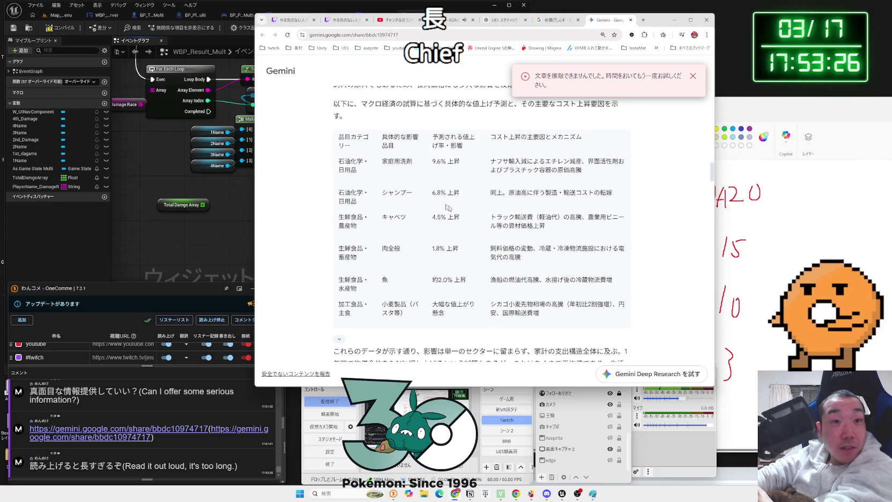
mouse_move(349, 145)
left_mouse_down()
mouse_move(560, 158)
mouse_move(617, 197)
mouse_move(617, 281)
left_mouse_up()
mouse_move(626, 314)
left_mouse_down()
mouse_move(477, 244)
mouse_move(376, 160)
left_mouse_up()
mouse_move(338, 280)
left_mouse_down()
mouse_move(429, 288)
mouse_move(407, 287)
mouse_move(454, 311)
left_mouse_up()
left_click(453, 311)
scroll(454, 306, "down", 4)
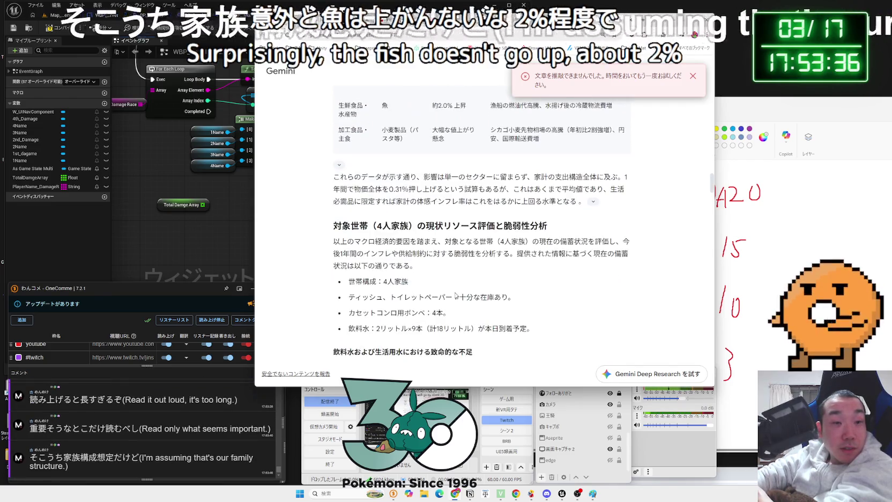
scroll(456, 294, "down", 1)
mouse_move(534, 259)
left_mouse_down()
mouse_move(350, 259)
mouse_move(390, 227)
mouse_move(356, 212)
mouse_move(534, 260)
left_mouse_up()
mouse_move(349, 260)
left_mouse_down()
mouse_move(523, 250)
mouse_move(349, 227)
mouse_move(349, 211)
mouse_move(553, 256)
left_mouse_up()
left_click_drag(348, 212, 551, 254)
left_click(527, 231)
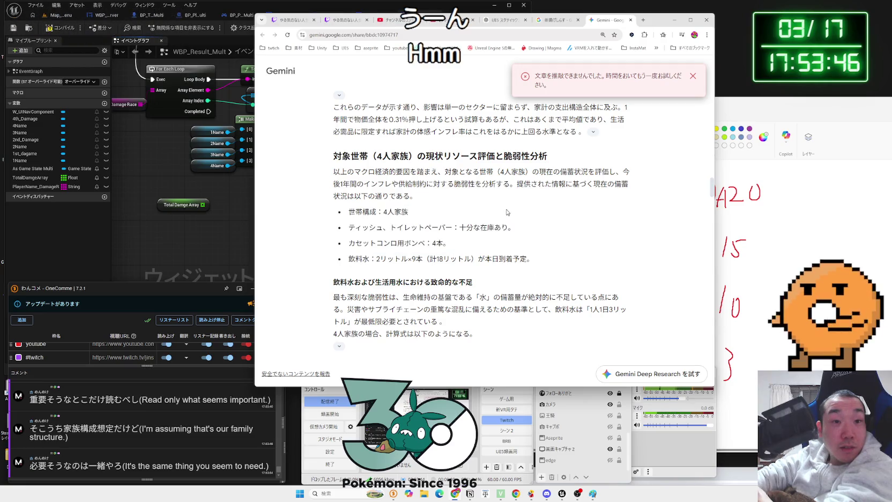
scroll(508, 213, "down", 3)
scroll(504, 210, "up", 1)
left_click_drag(333, 158, 479, 189)
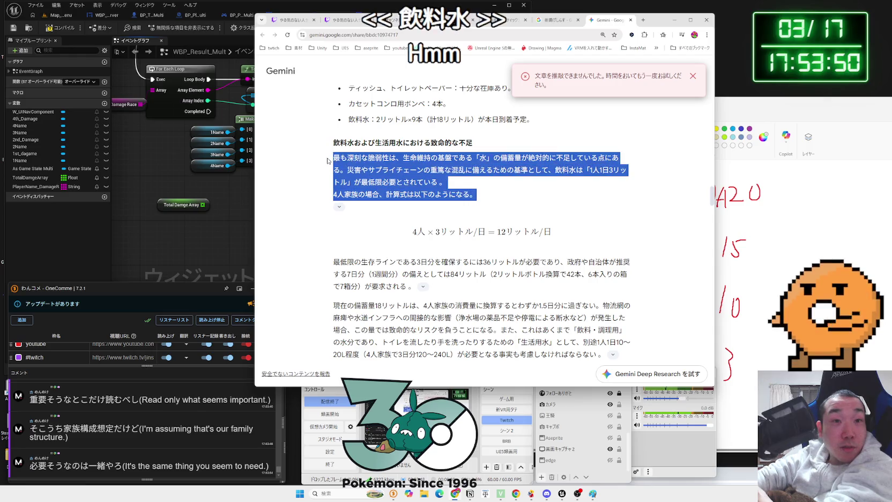
left_click(505, 193)
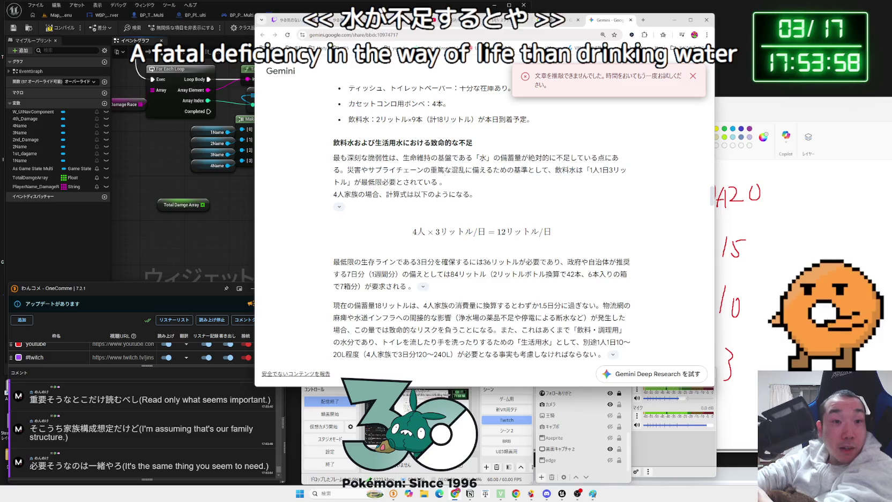
Scroll down the report and highlight the 第一優先 heading and the paragraph after it
scroll(483, 226, "down", 4)
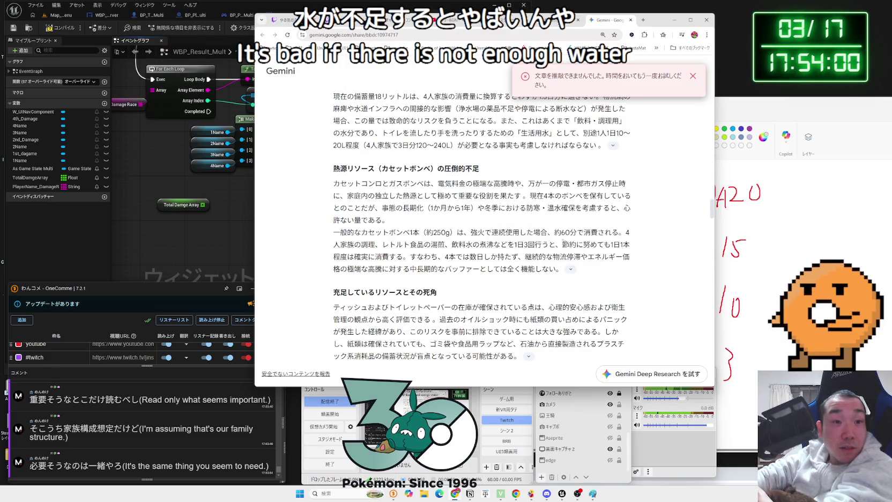
scroll(493, 219, "down", 4)
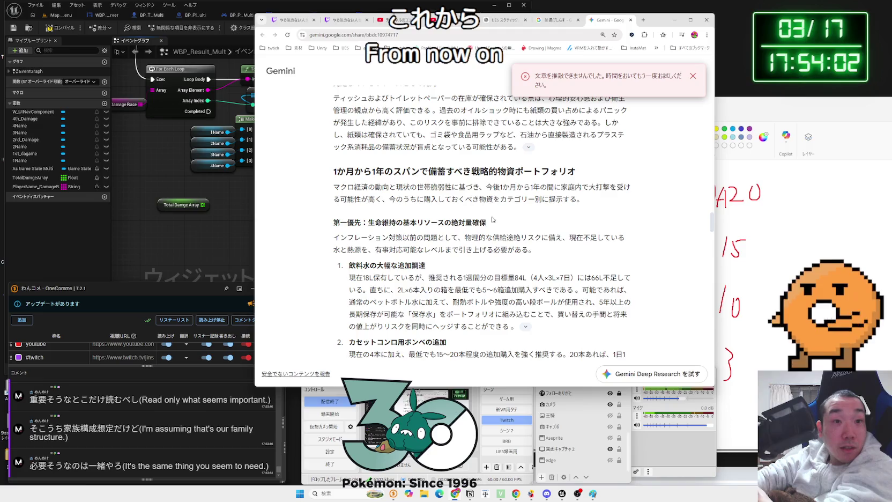
scroll(492, 219, "down", 1)
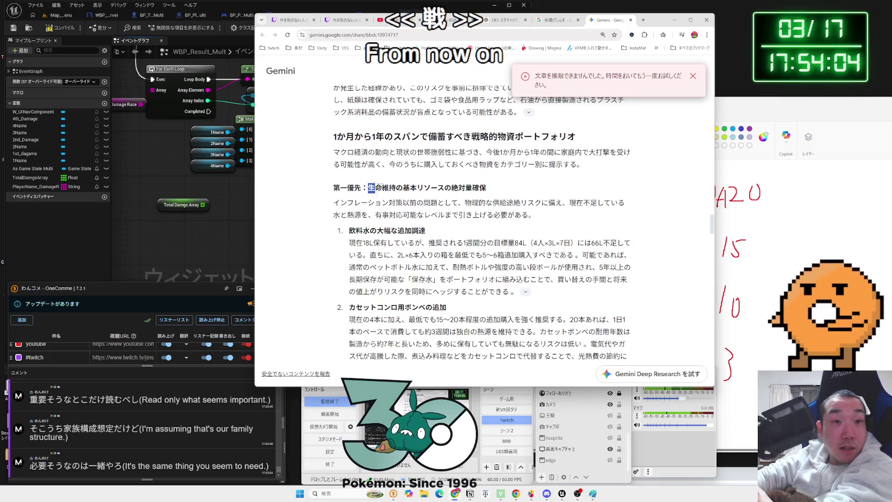
left_click_drag(486, 188, 341, 183)
mouse_move(512, 194)
left_mouse_down()
mouse_move(536, 215)
mouse_move(482, 204)
mouse_move(509, 194)
mouse_move(533, 216)
left_mouse_up()
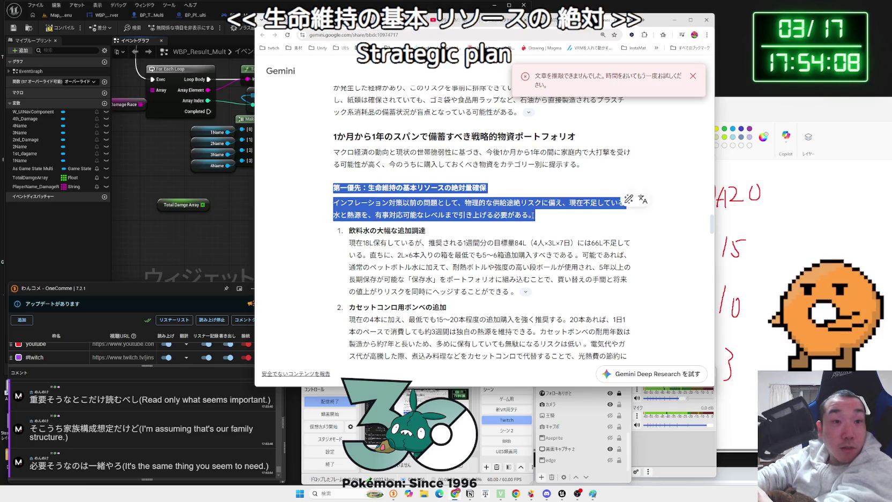
left_click(533, 215)
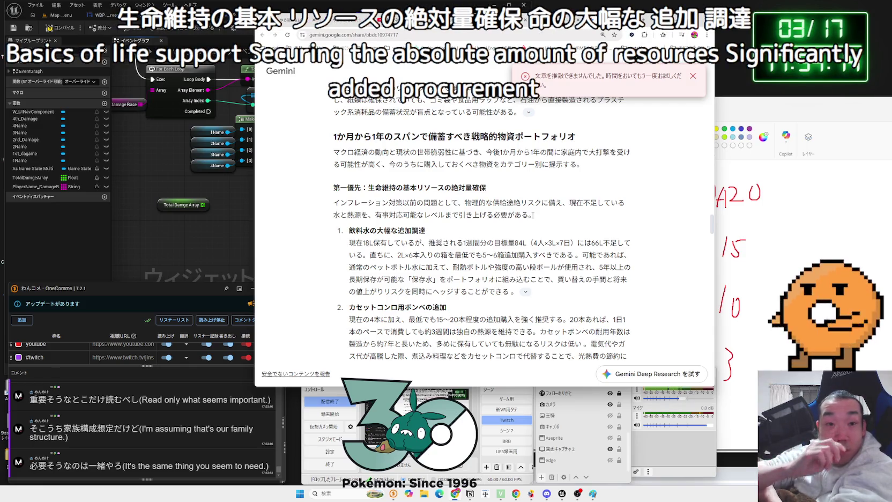
Highlight the paragraph about household detergent and shampoo
scroll(484, 212, "down", 5)
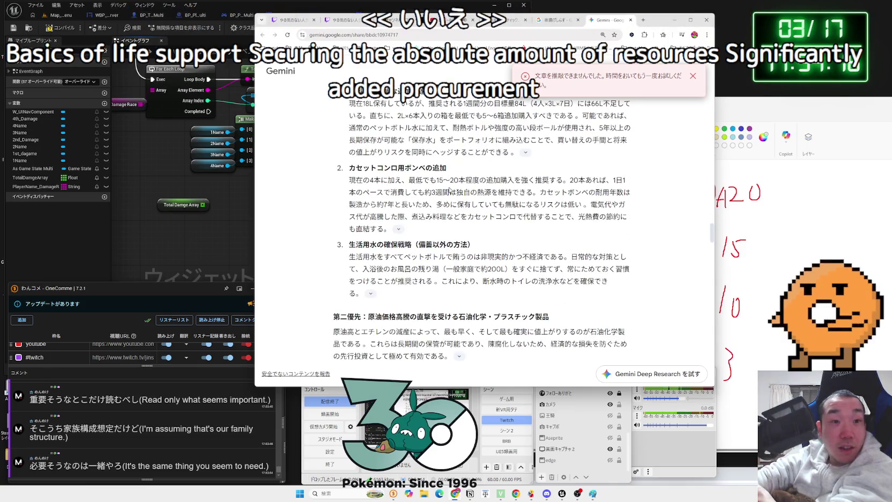
scroll(449, 194, "down", 1)
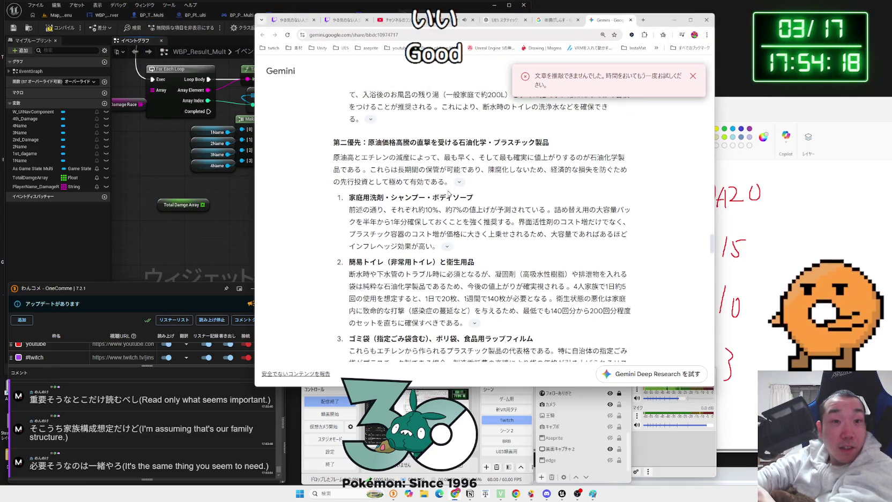
mouse_move(363, 262)
left_mouse_down()
mouse_move(364, 197)
mouse_move(537, 234)
mouse_move(363, 197)
left_mouse_up()
left_click(363, 197)
Close the error message covering the report and keep reading further down
scroll(482, 225, "down", 3)
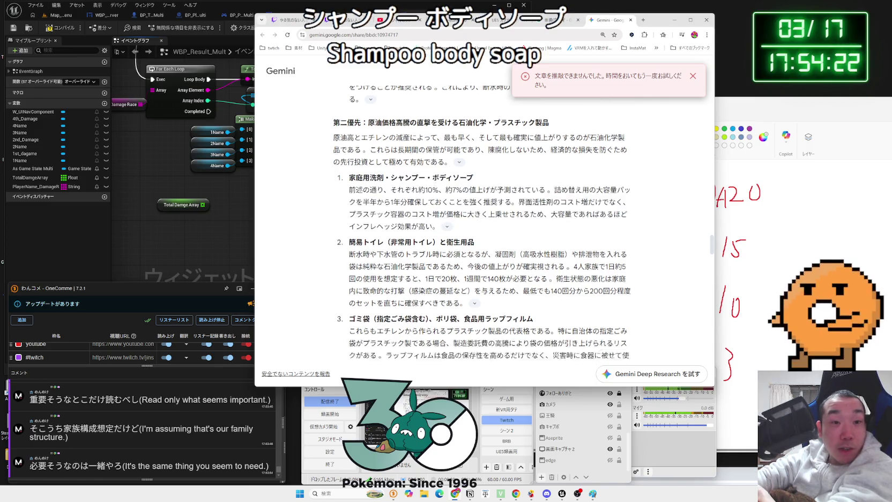
left_click(692, 76)
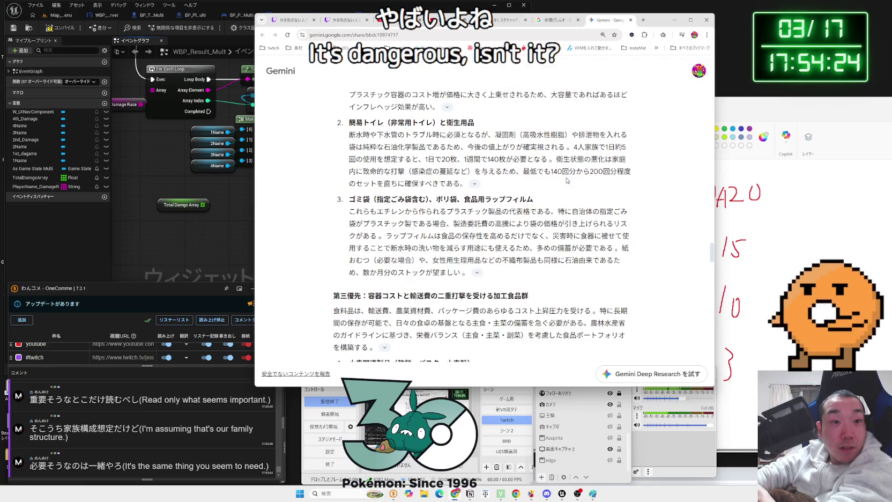
scroll(482, 225, "down", 3)
scroll(567, 178, "down", 3)
scroll(567, 177, "down", 8)
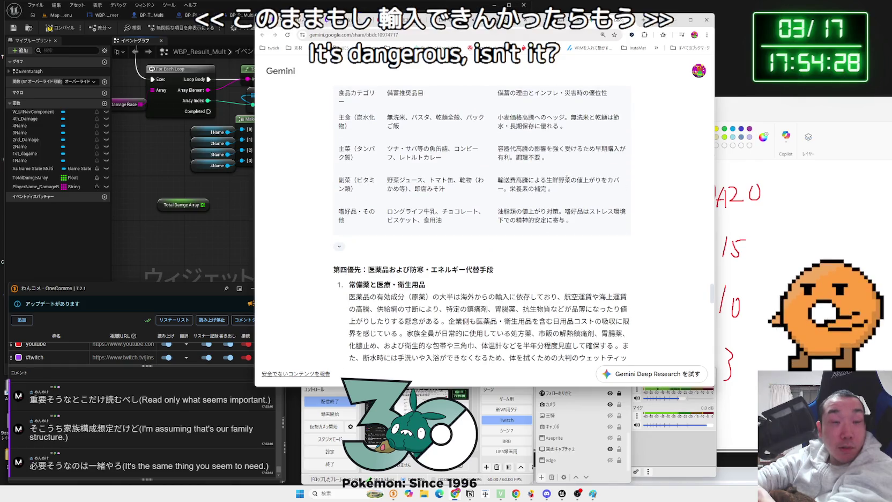
Scroll back up and highlight the opening of the supply-chain paragraph
scroll(567, 177, "up", 2)
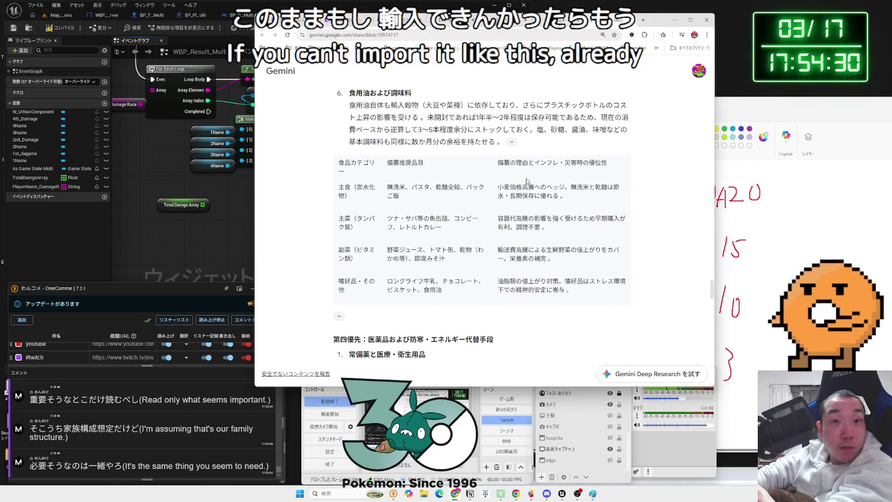
scroll(526, 182, "down", 3)
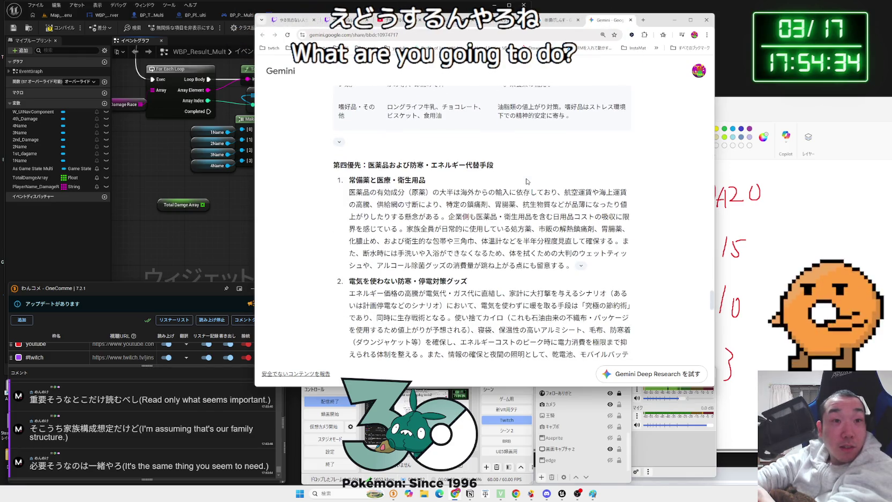
scroll(526, 182, "down", 10)
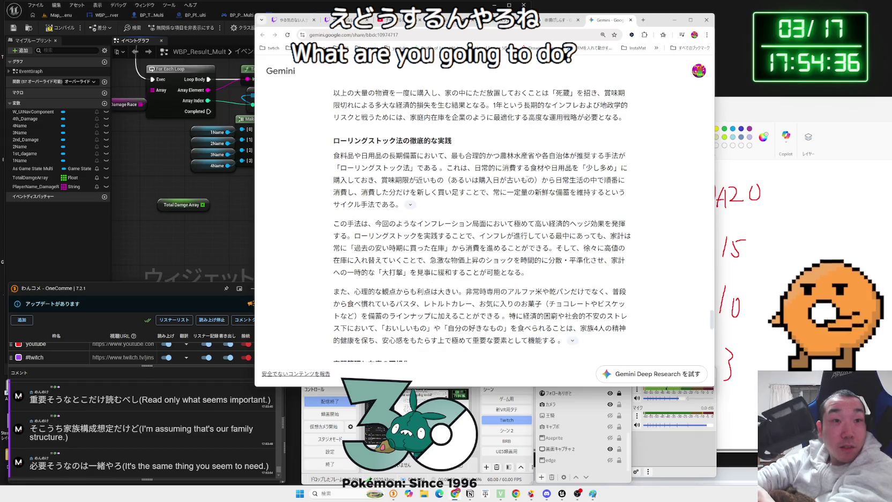
scroll(527, 179, "up", 1)
mouse_move(369, 175)
left_mouse_down()
mouse_move(429, 175)
mouse_move(332, 128)
left_mouse_up()
left_click(333, 127)
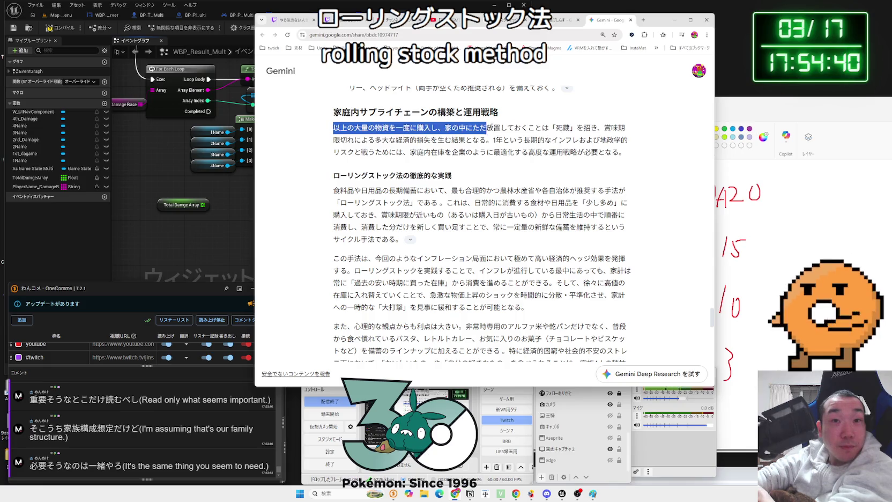